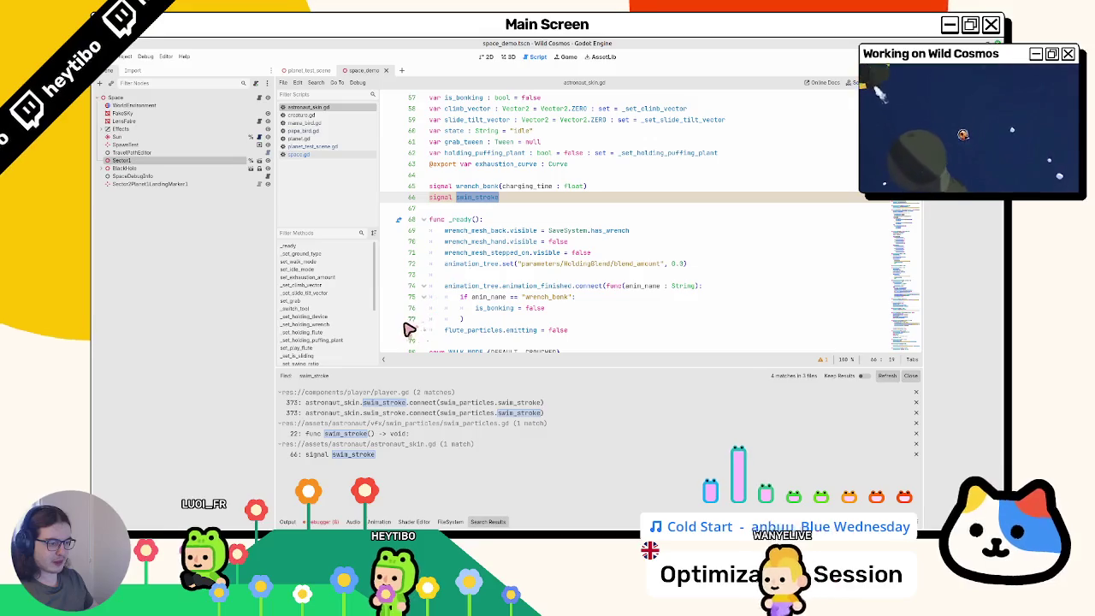
Find the swim_stroke signal declaration in astronaut_skin.gd using the project search.
click(449, 522)
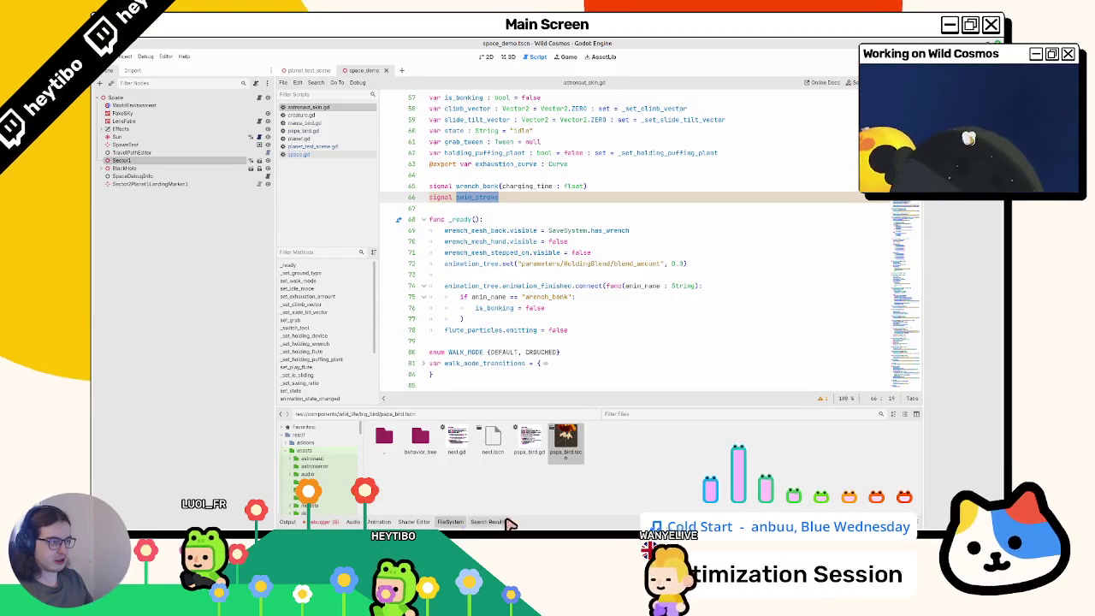
click(490, 521)
key(ctrl+shift+f)
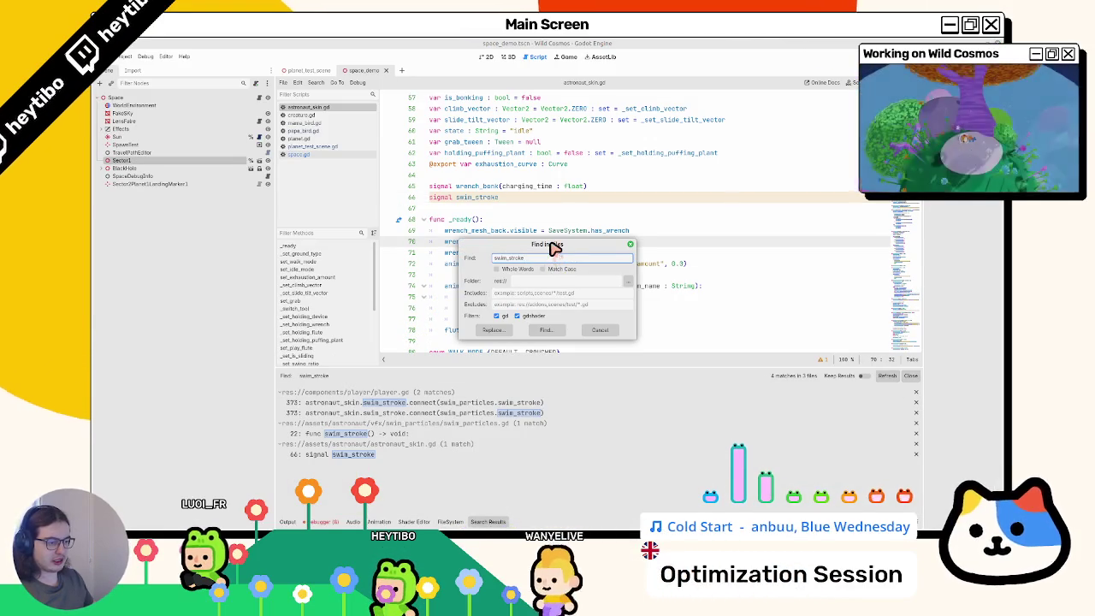
key(Escape)
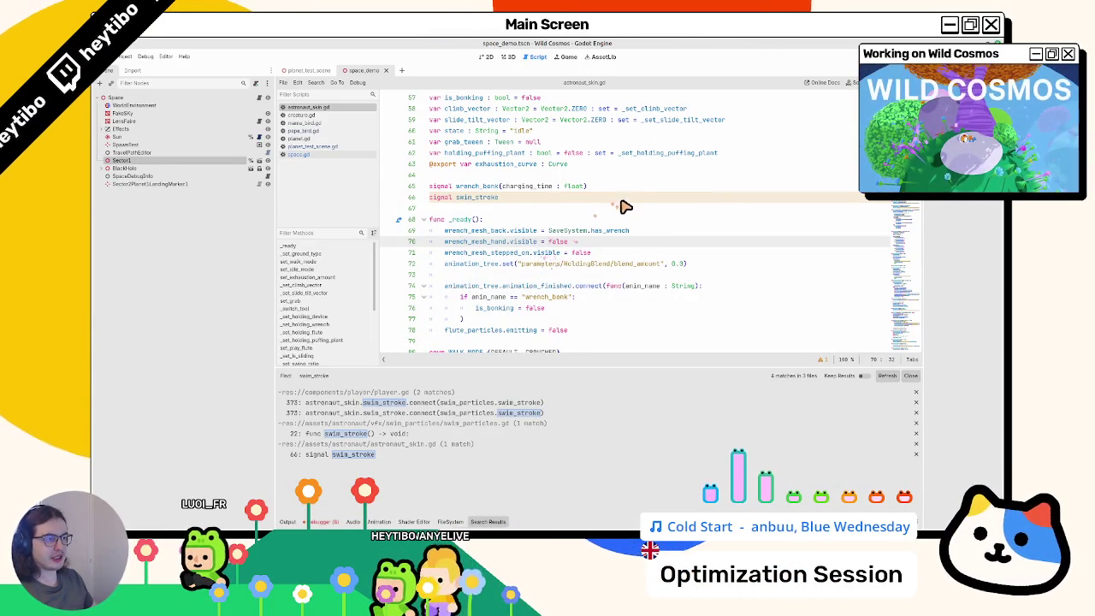
scroll(623, 208, up, 10)
scroll(628, 295, down, 6)
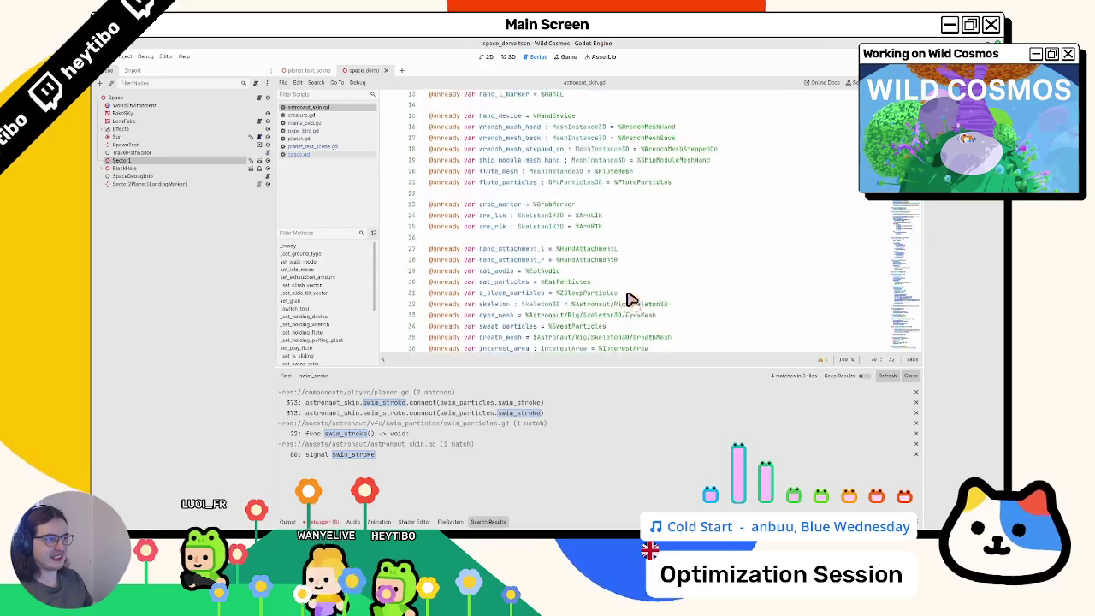
scroll(629, 300, down, 4)
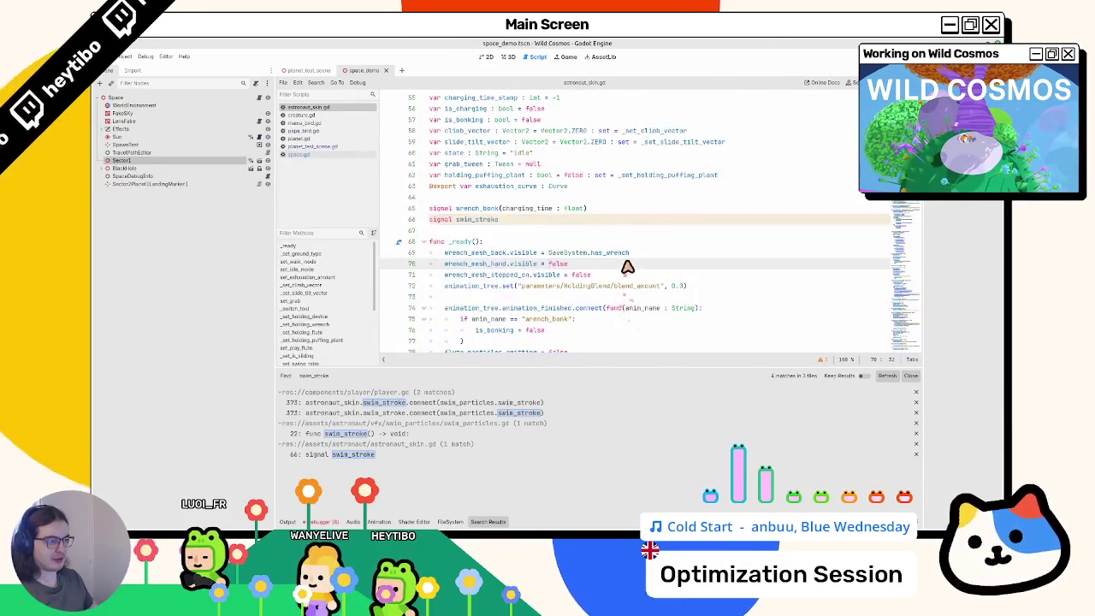
click(650, 210)
key(Return)
text(@e)
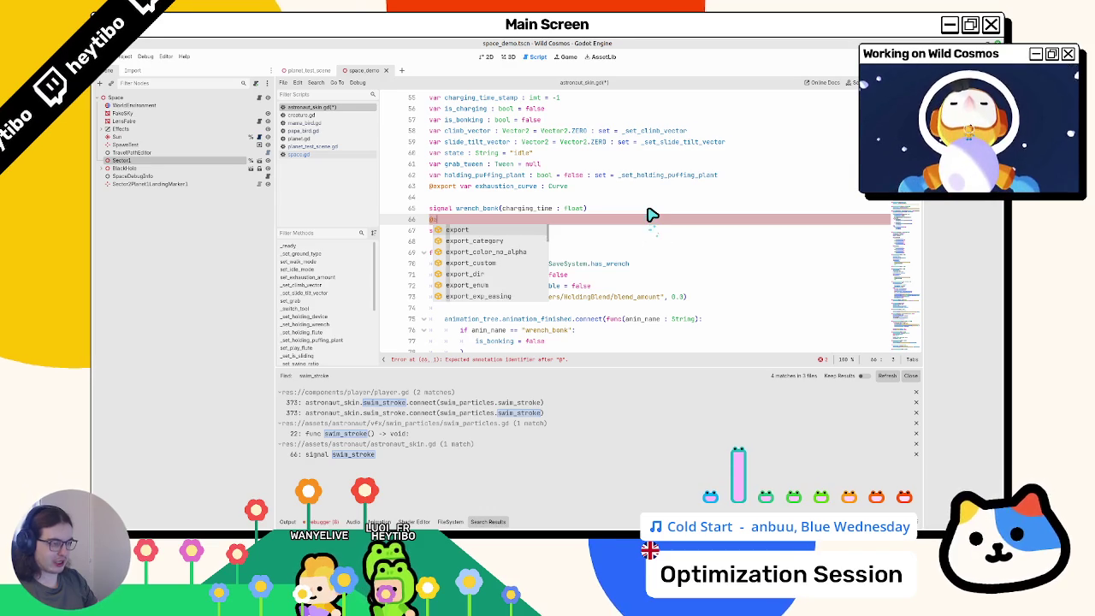
text(warn)
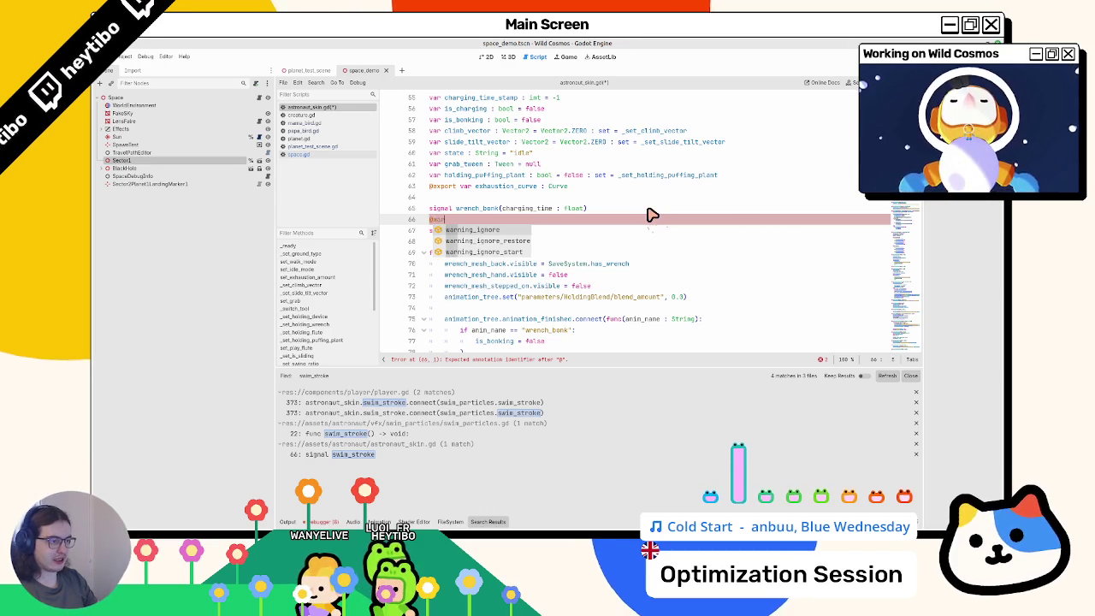
key(Return)
text(signal)
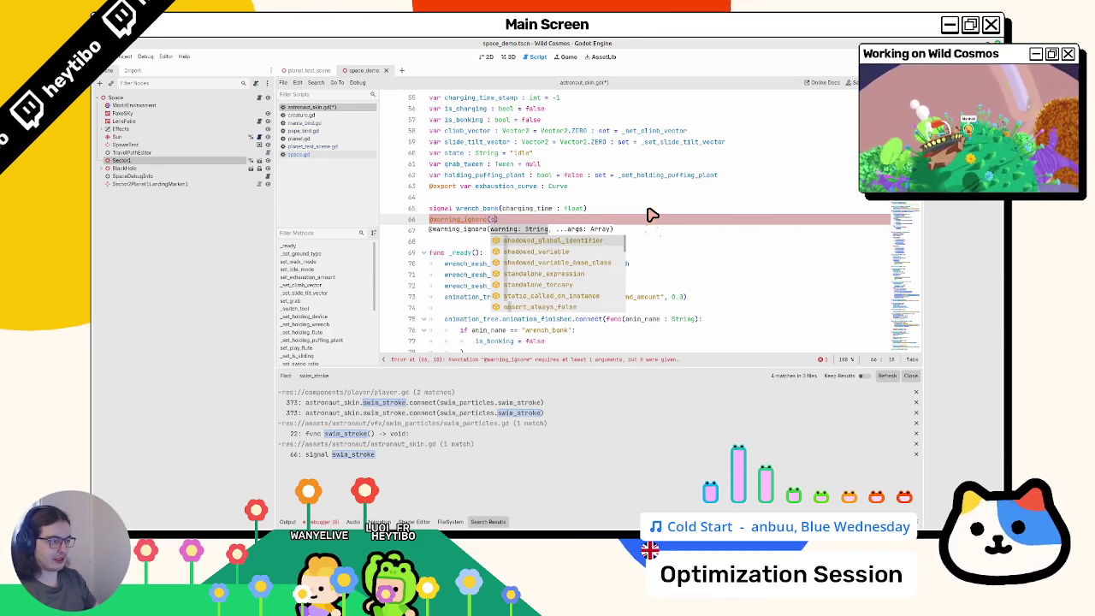
key(Return)
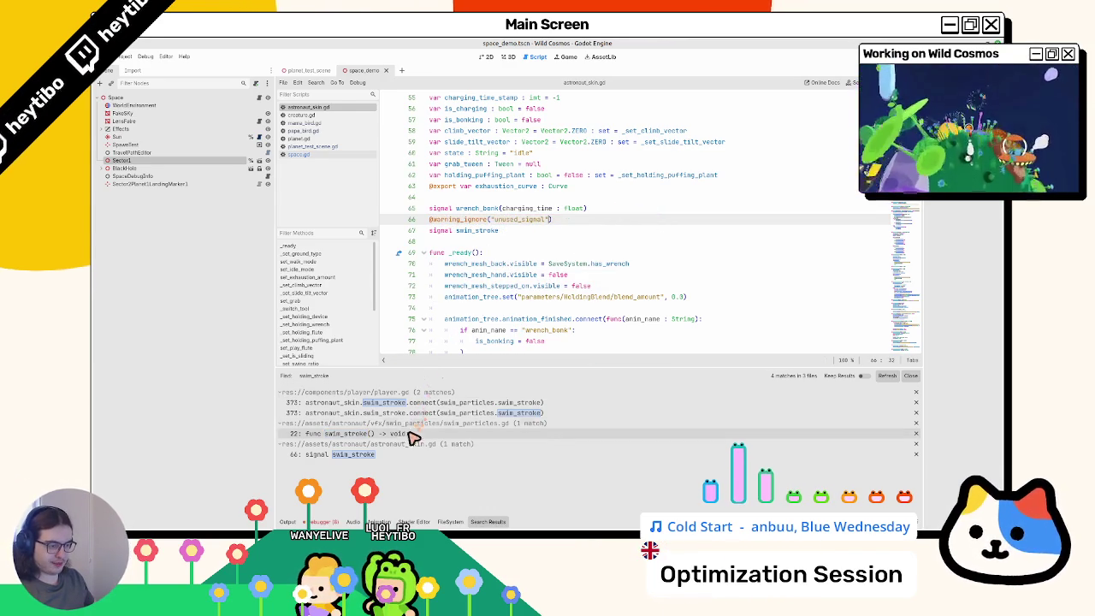
click(414, 522)
click(353, 521)
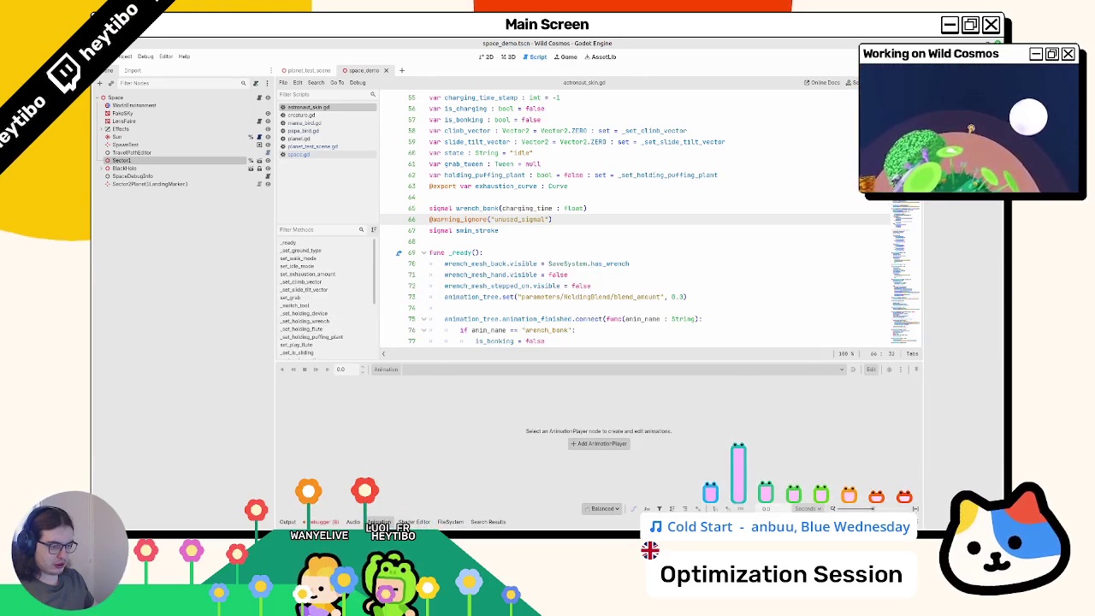
Jump to the player_playing declaration from the debugger warning and confirm nothing connects to it.
click(332, 522)
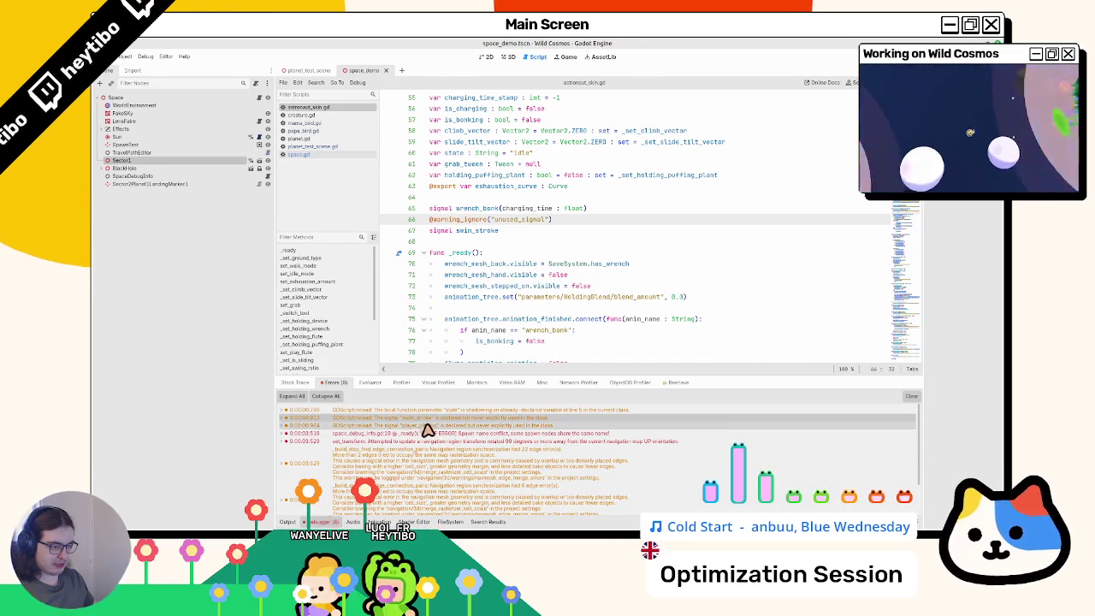
double_click(459, 425)
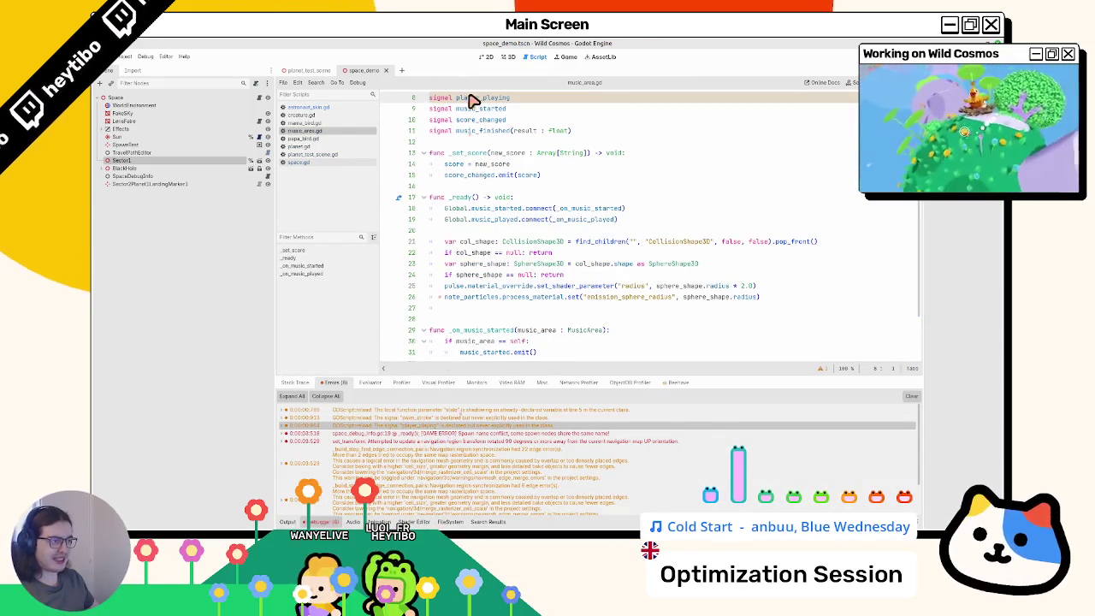
key(ctrl+shift+f)
key(Return)
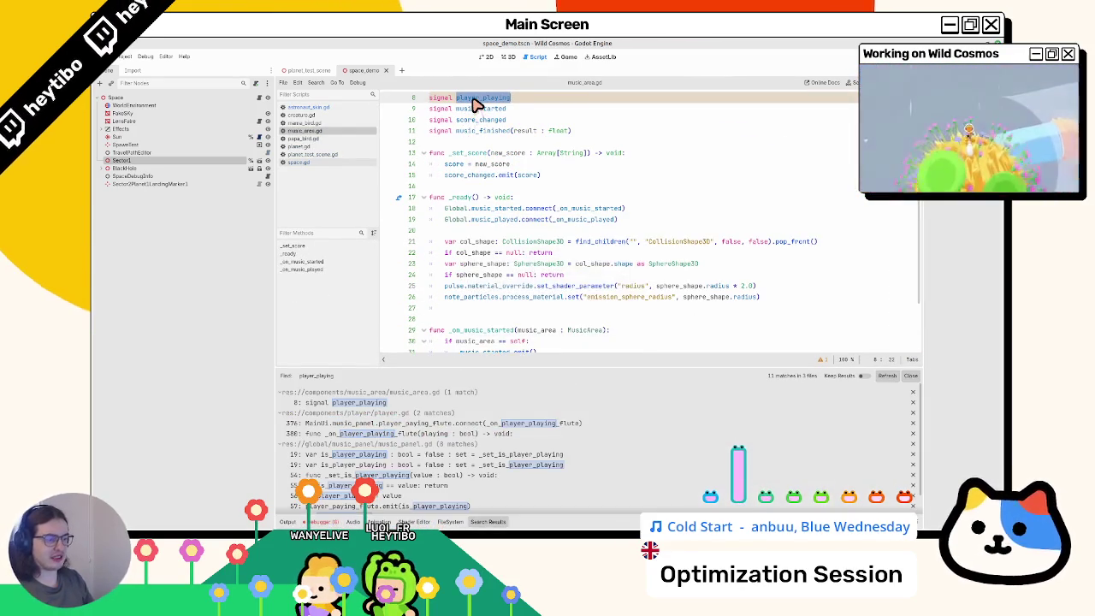
key(ctrl+shift+f)
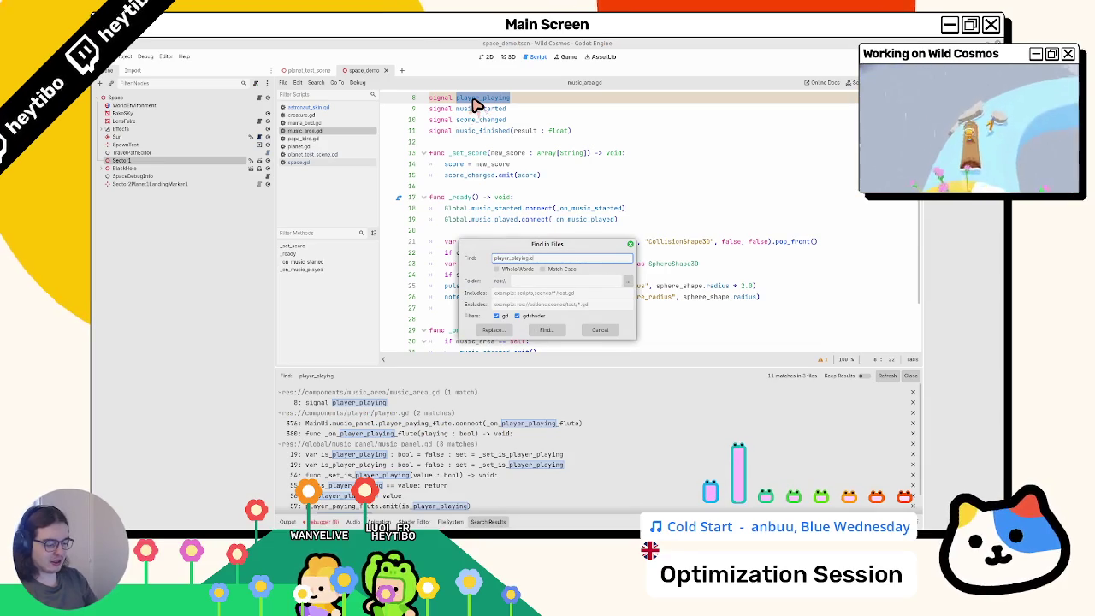
key(Return)
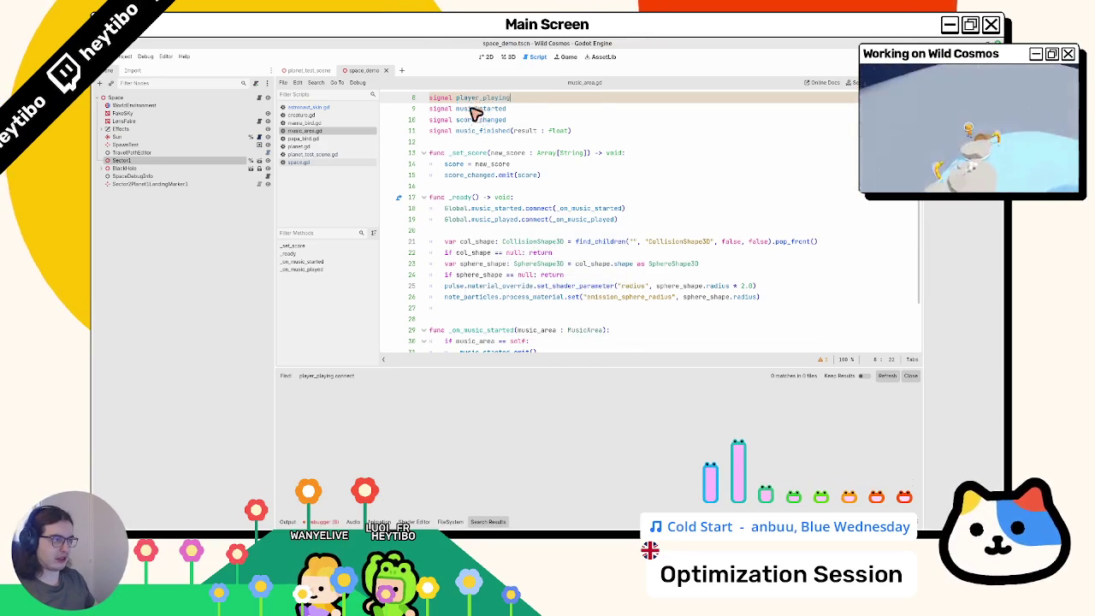
scroll(488, 183, up, 3)
Delete the unused player_playing signal line from music_area.gd.
key(ctrl+shift+k)
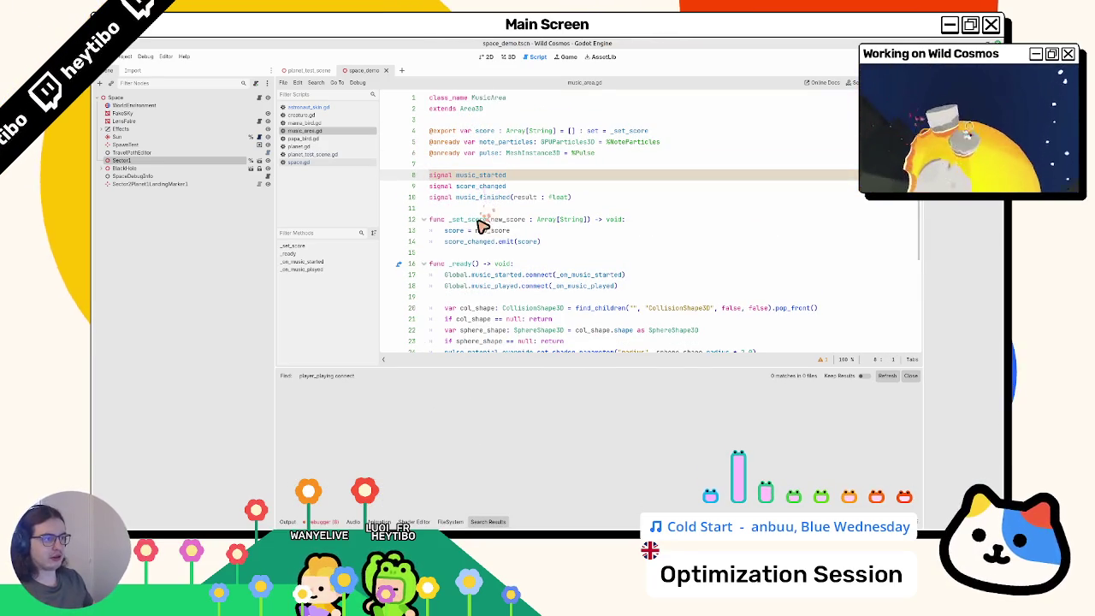
click(484, 219)
key(Up)
key(Up)
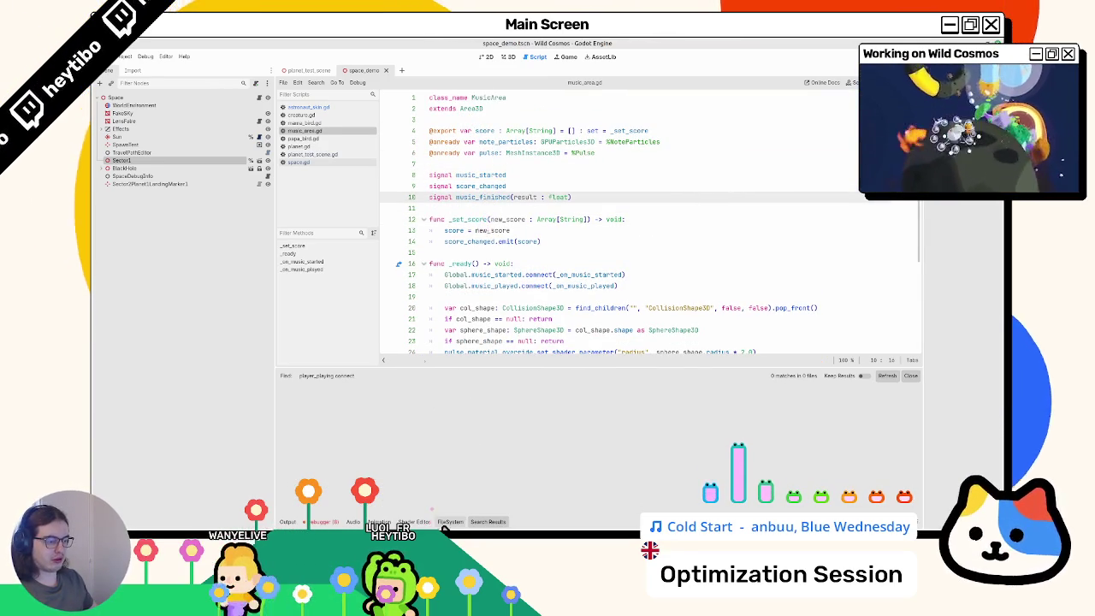
click(444, 525)
click(420, 523)
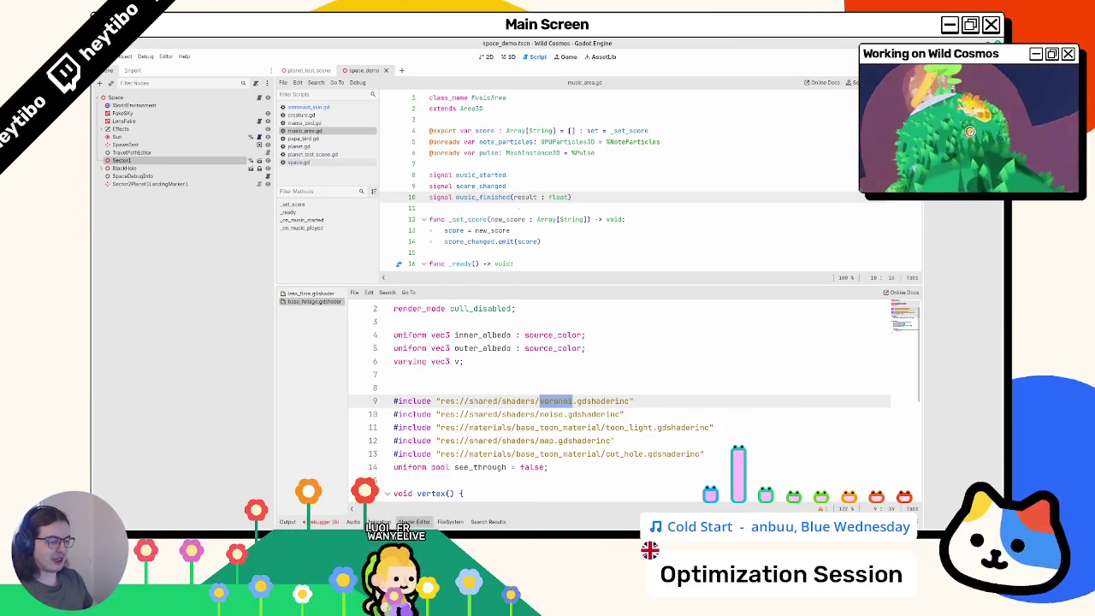
Follow the spawn name conflict error in Debugger > Errors to line 19 of space_debug_info.gd.
click(323, 521)
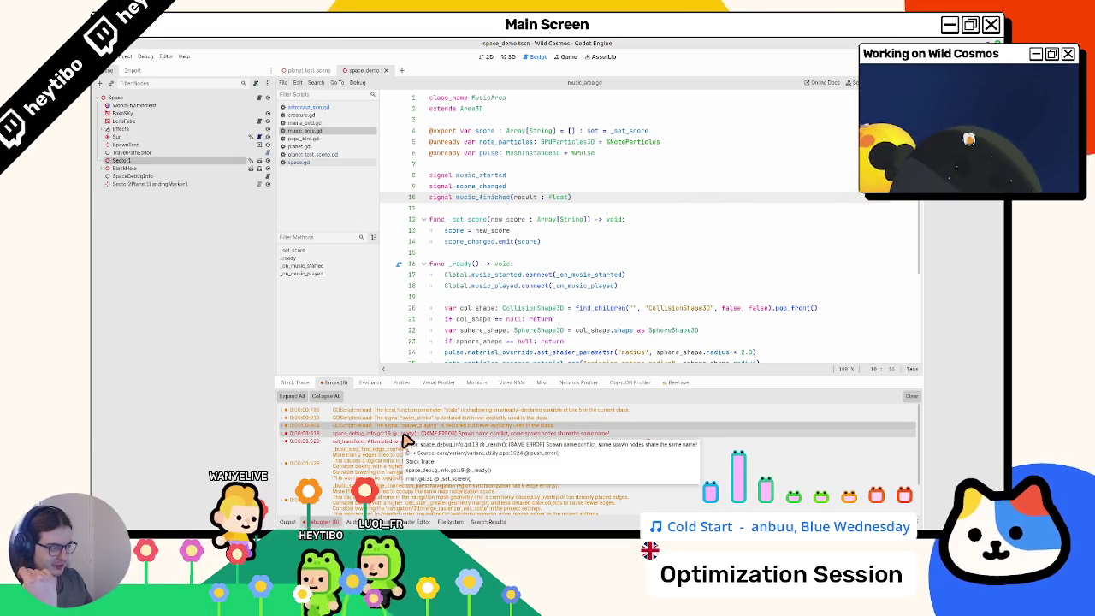
click(408, 434)
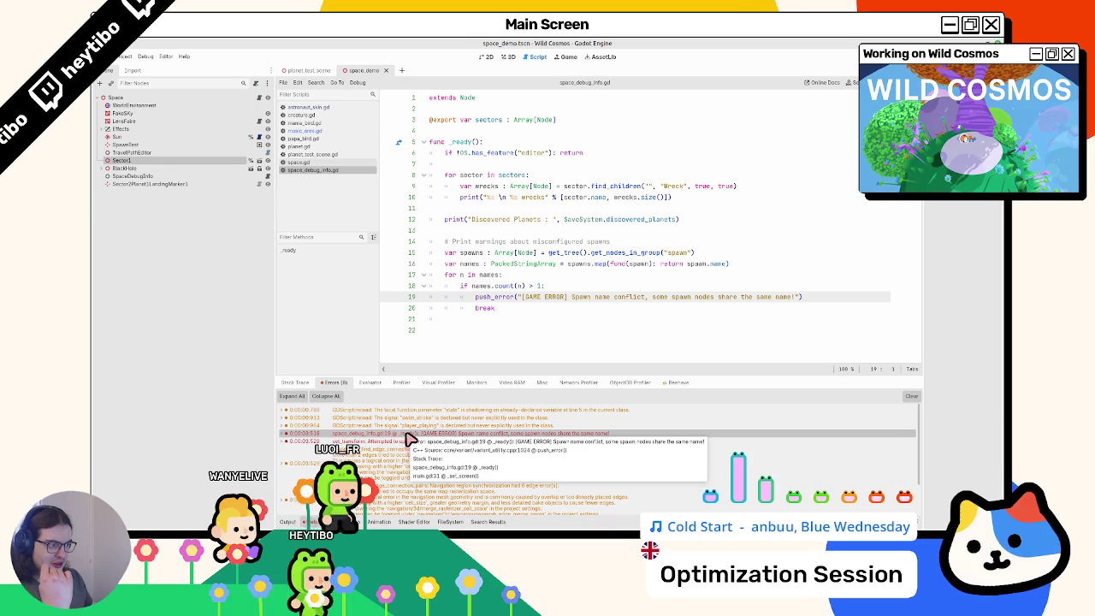
Append " [%s]" % n to line 19's push_error message so it reports the duplicated name.
double_click(481, 286)
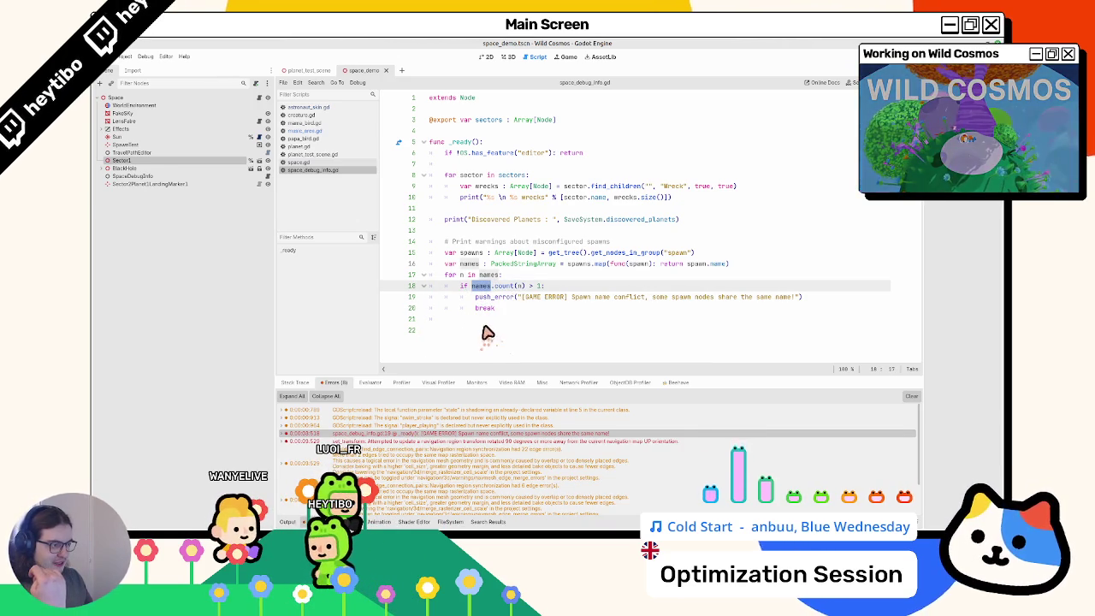
click(462, 275)
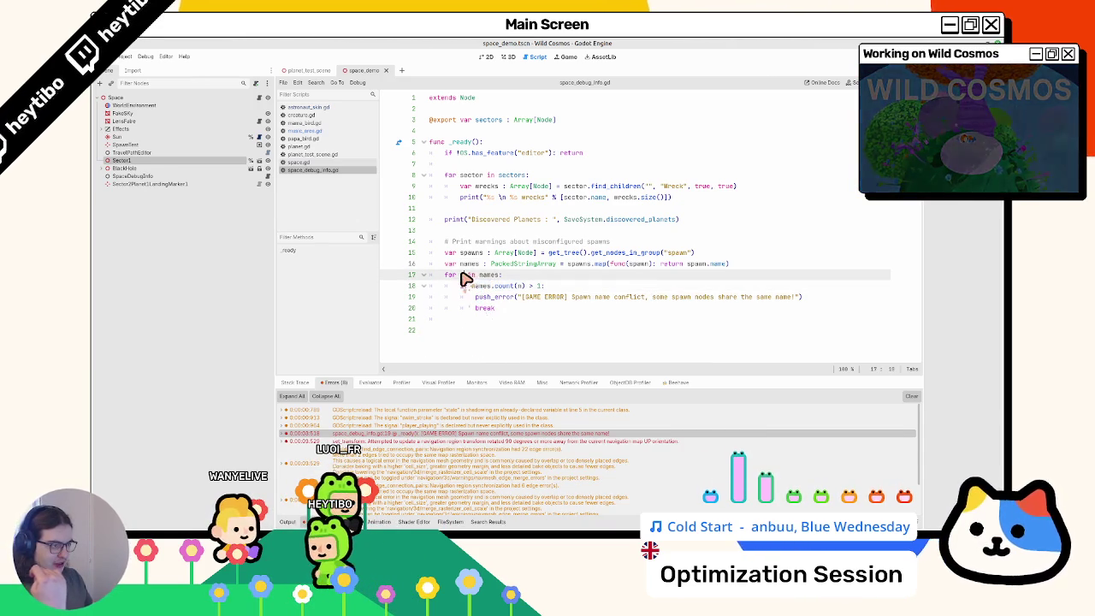
click(804, 298)
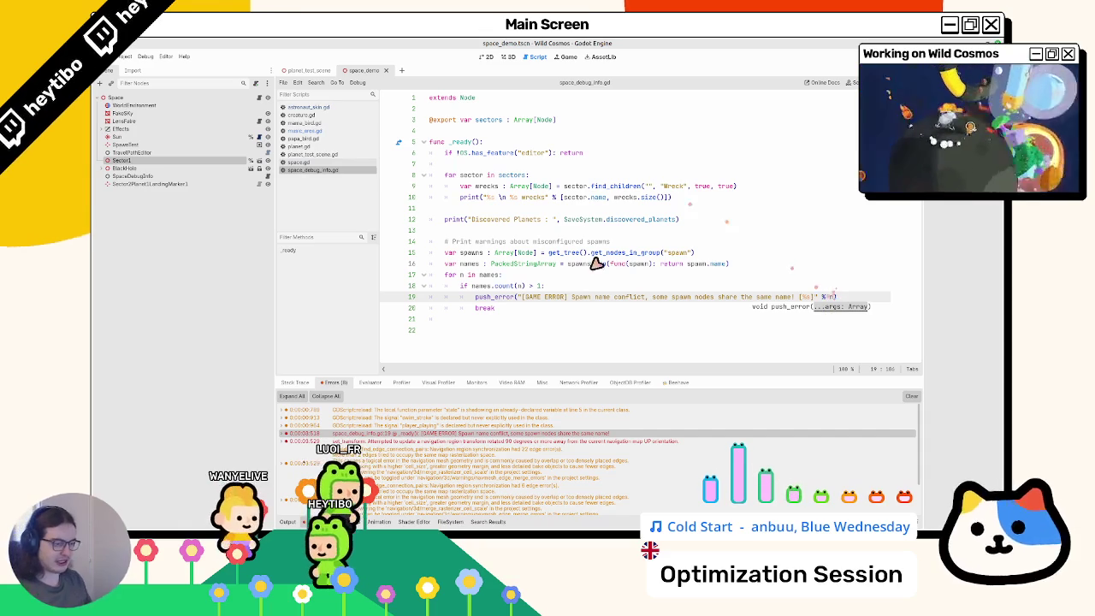
scroll(394, 488, down, 2)
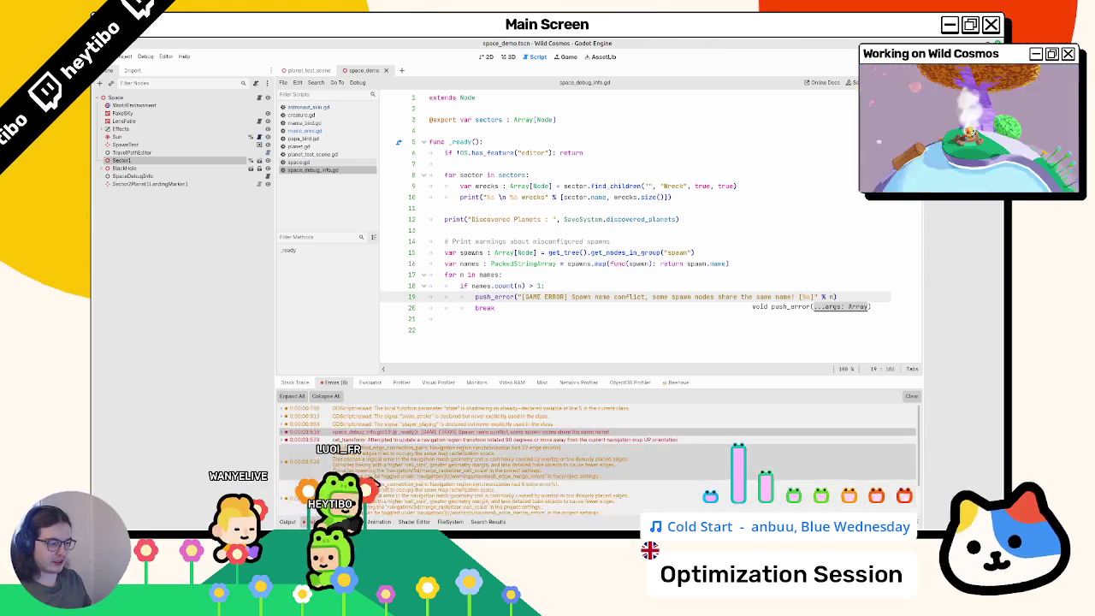
scroll(376, 470, up, 5)
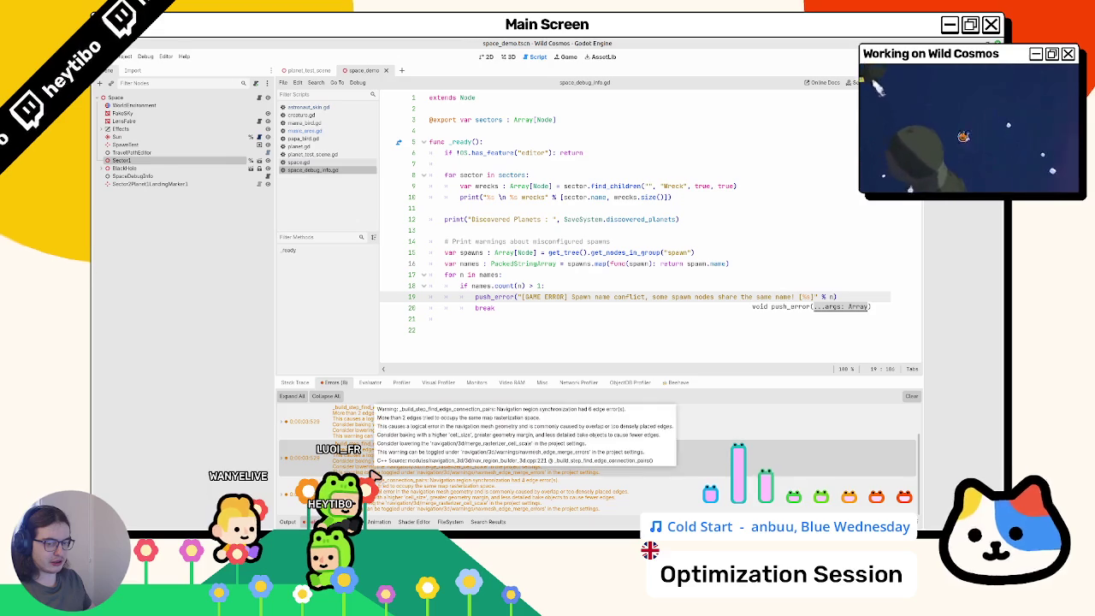
key(ctrl+shift+F5)
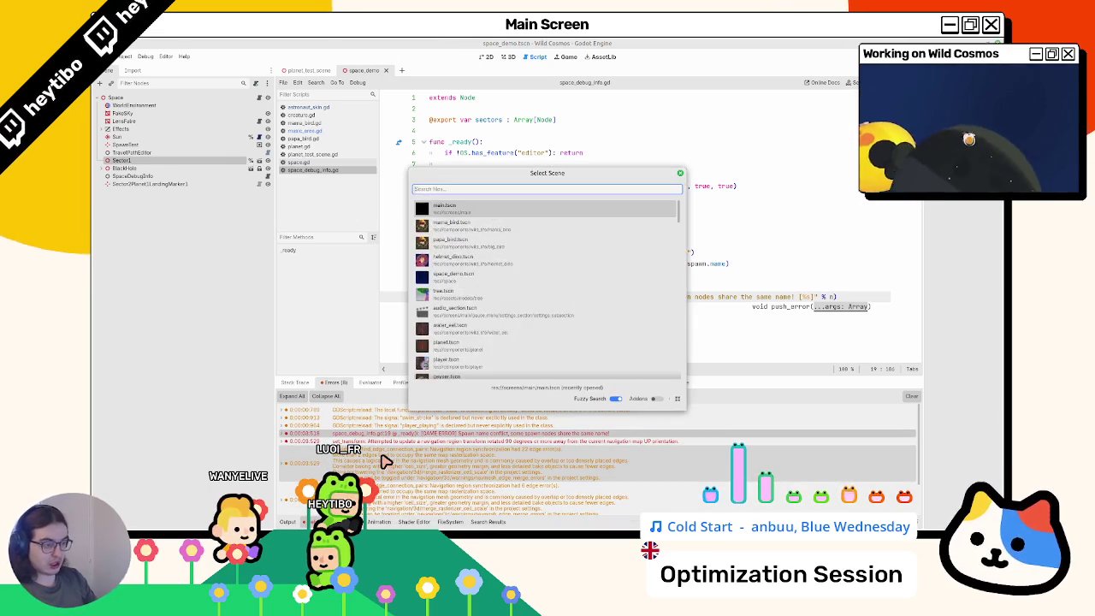
text(mai)
Run the game and check the error list, which now names LandingMarker as the duplicate.
key(Return)
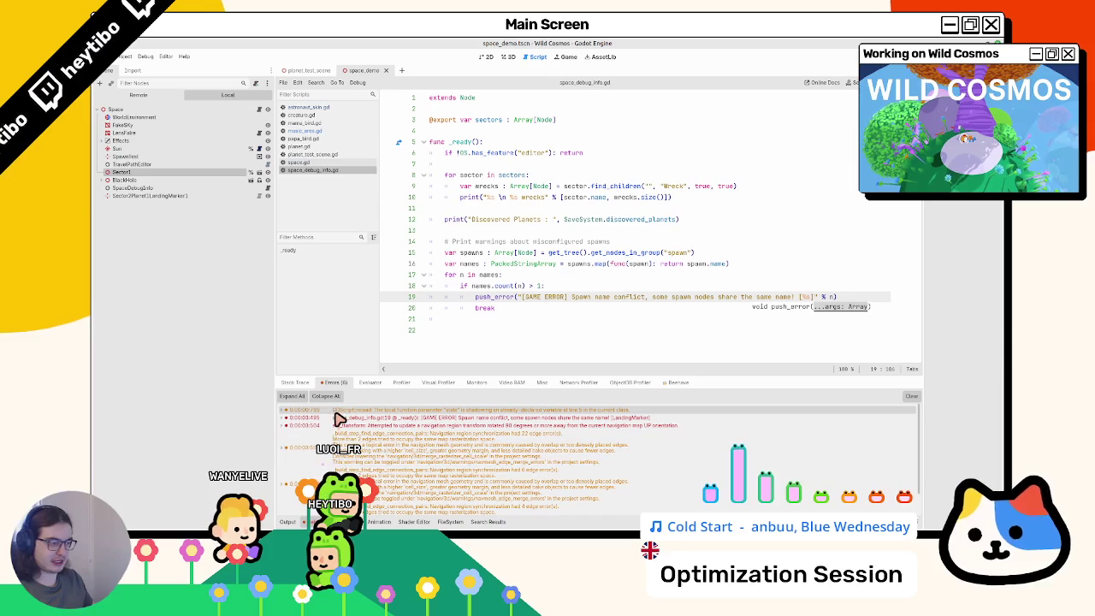
click(352, 426)
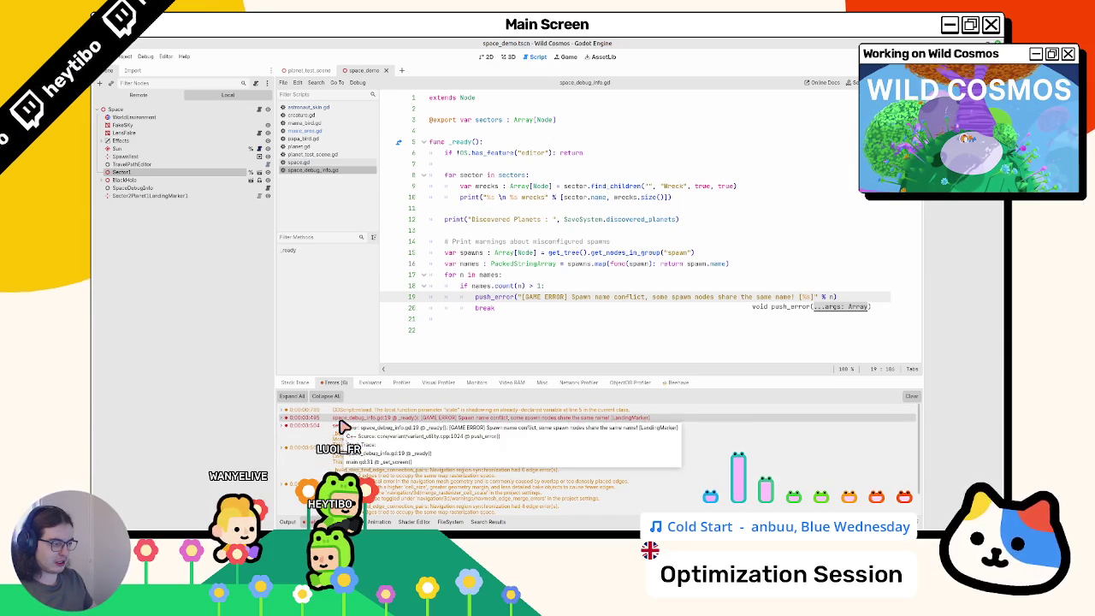
click(351, 417)
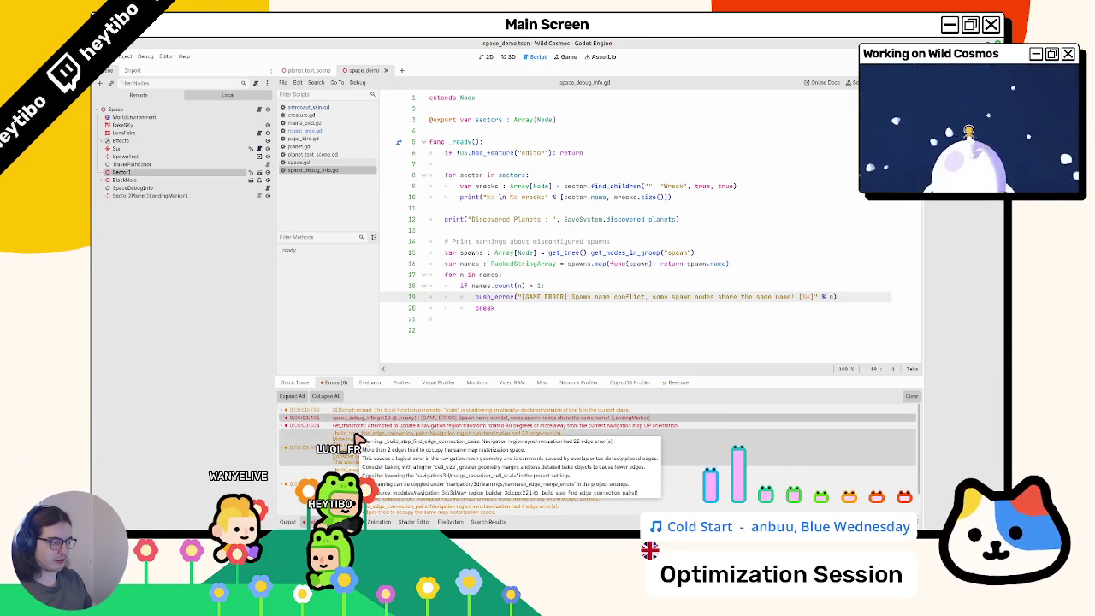
scroll(358, 438, down, 1)
scroll(357, 438, up, 2)
click(378, 411)
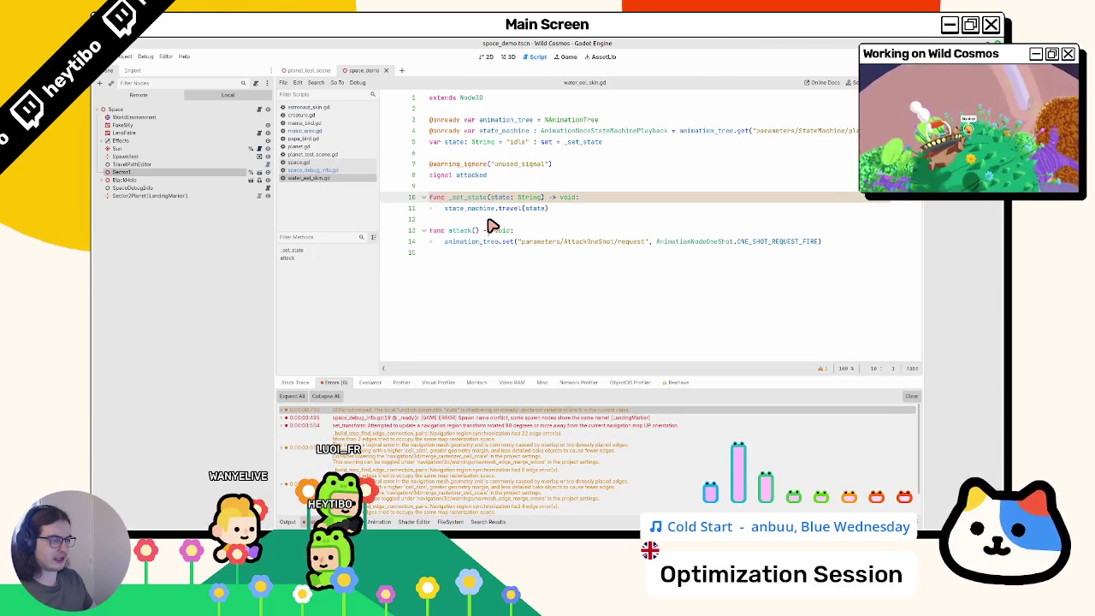
Rename _set_state's parameter to state_name in water_eel_skin.gd, including the travel() call.
key(Up)
double_click(499, 198)
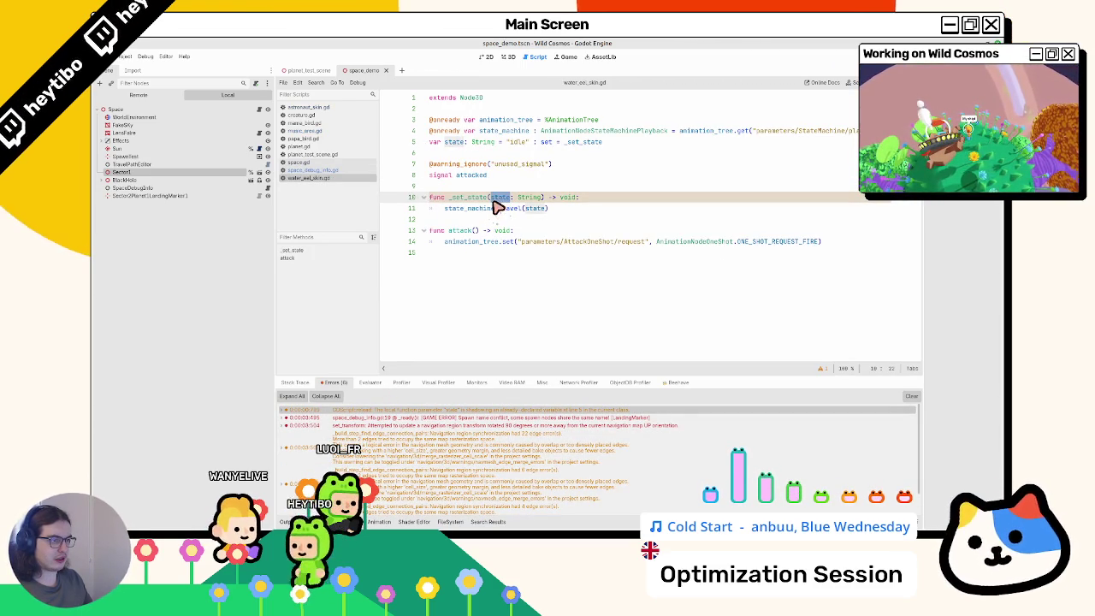
click(354, 169)
click(354, 177)
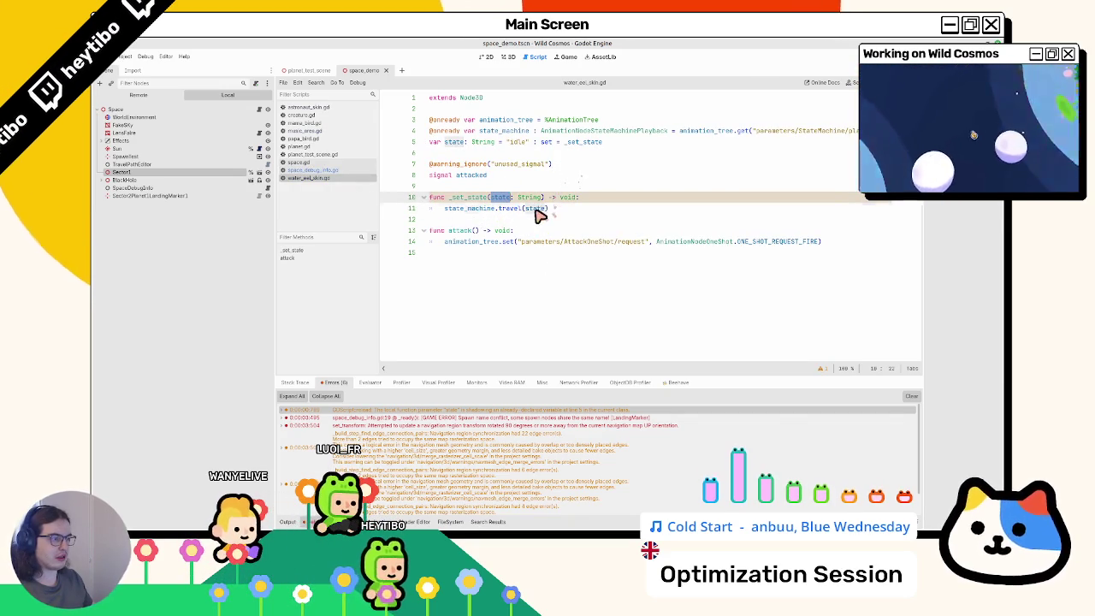
text(_na)
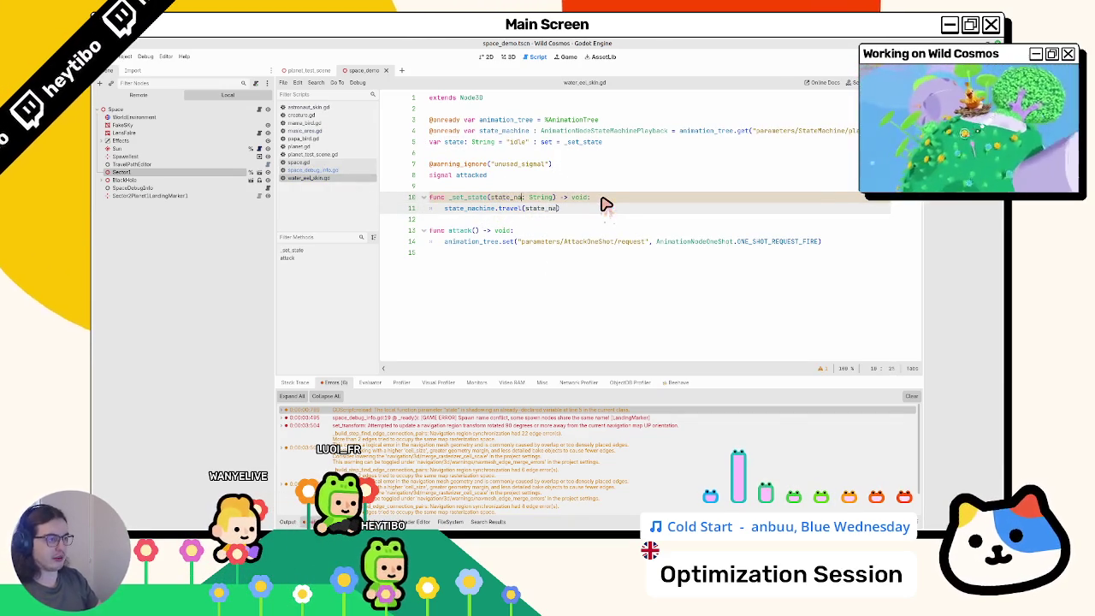
text(me)
double_click(453, 142)
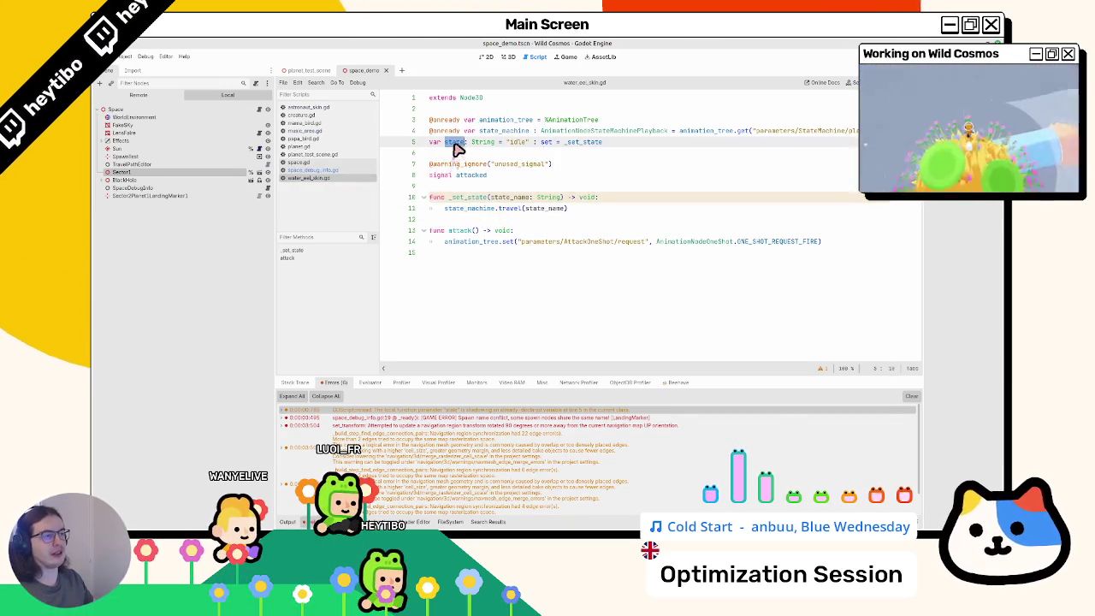
drag(456, 150, 503, 142)
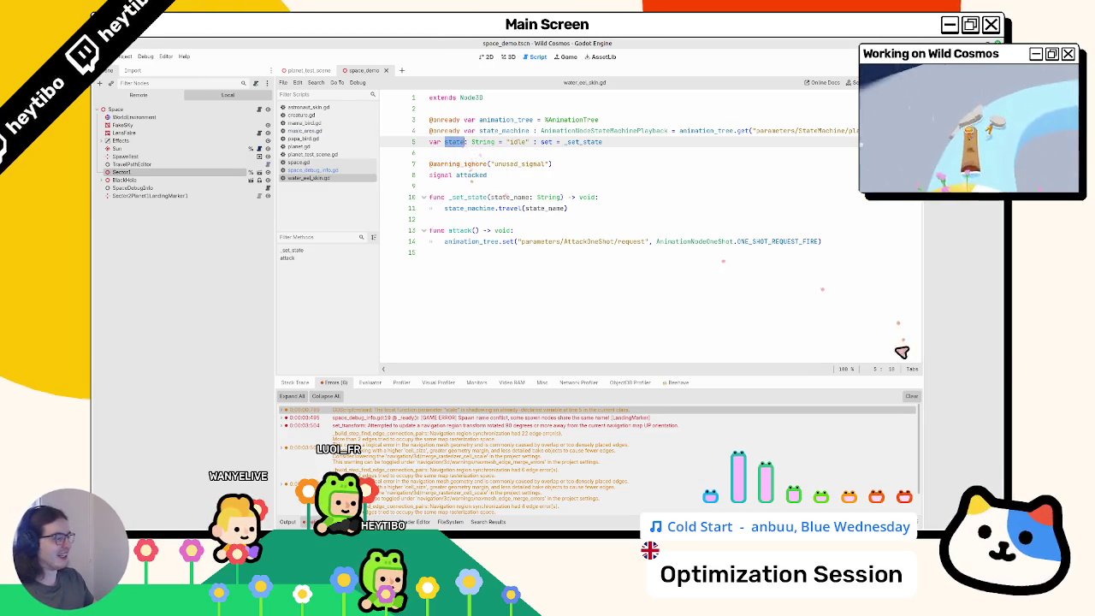
key(F8)
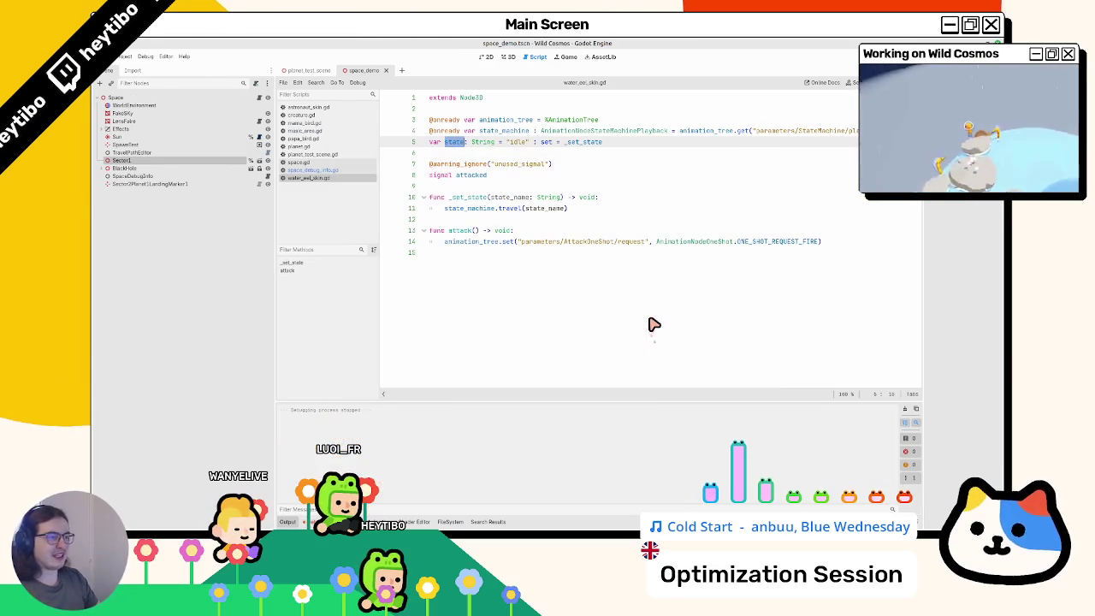
Run the main scene, stop it, and jump to the spawn name conflict error's source line.
key(ctrl+shift+F5)
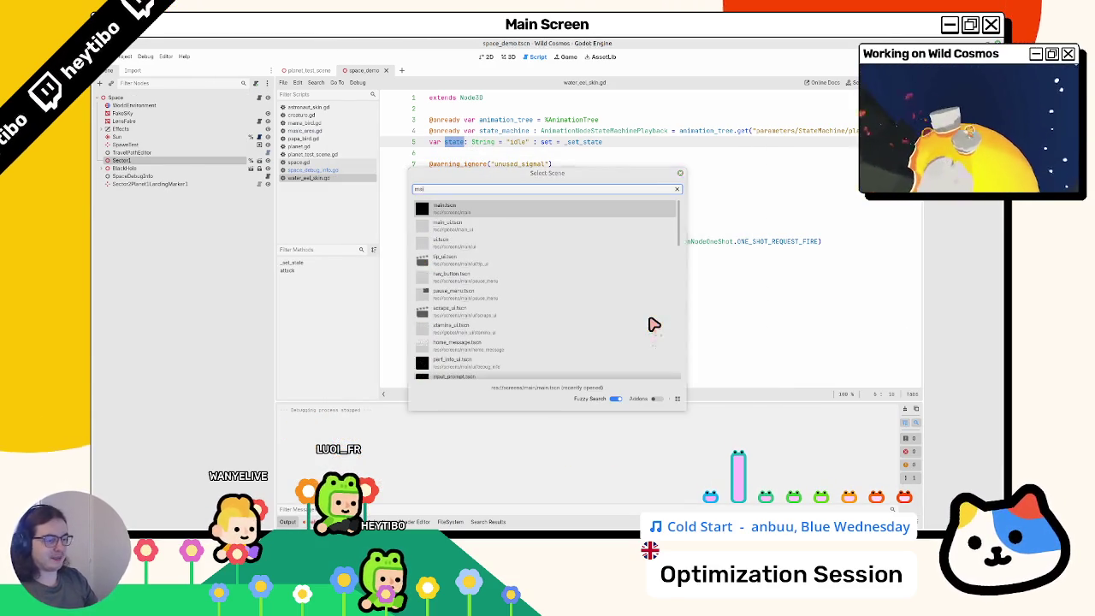
key(Return)
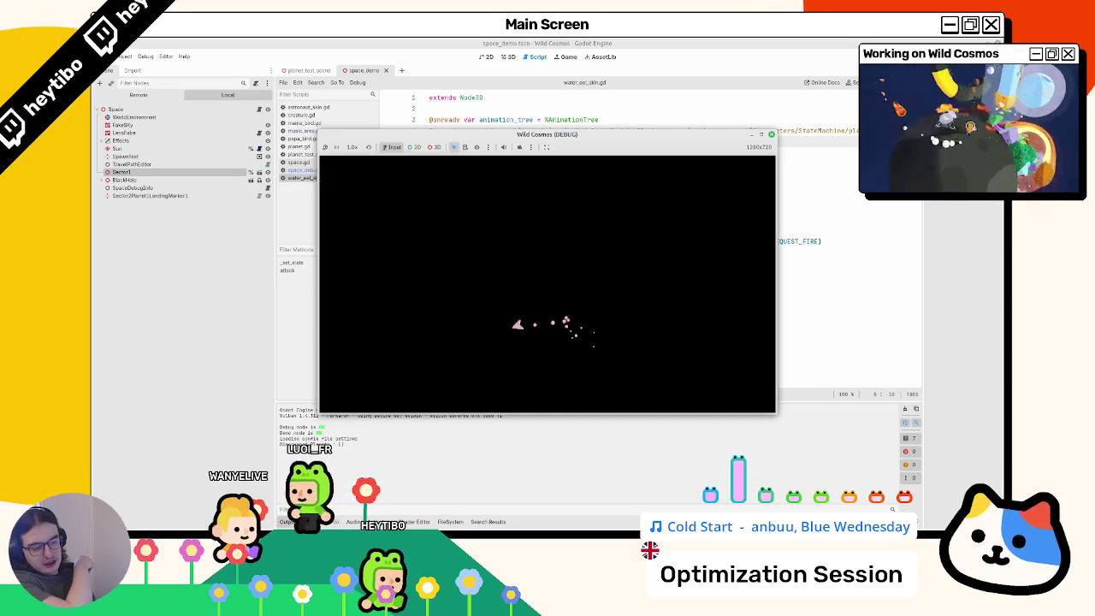
key(F8)
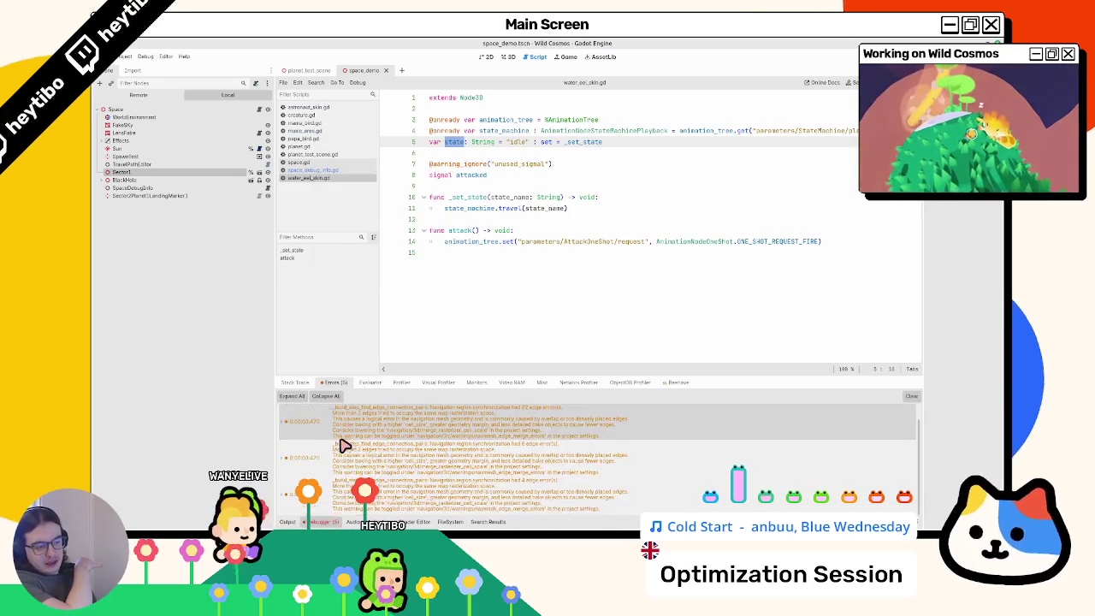
click(370, 418)
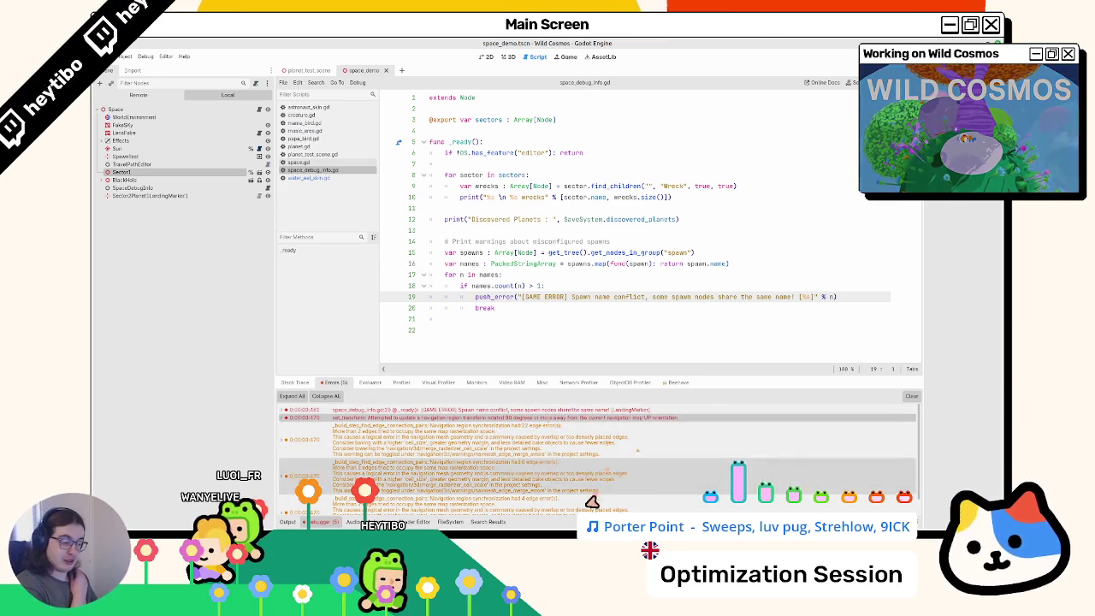
Switch the Scene dock to the Remote tab to view the running game's live node tree.
click(609, 530)
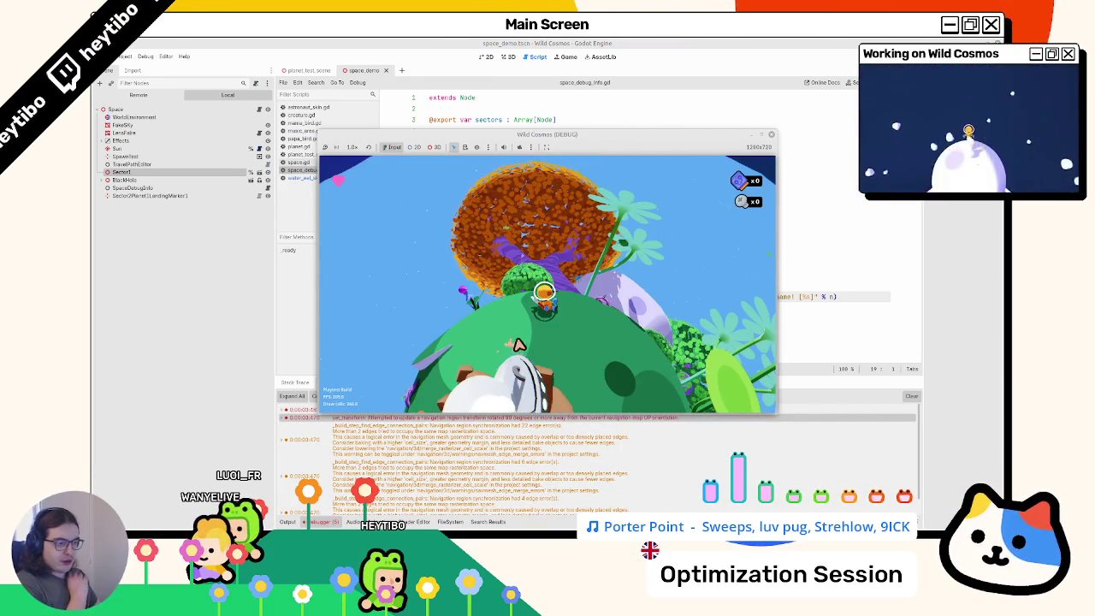
key(alt+Tab)
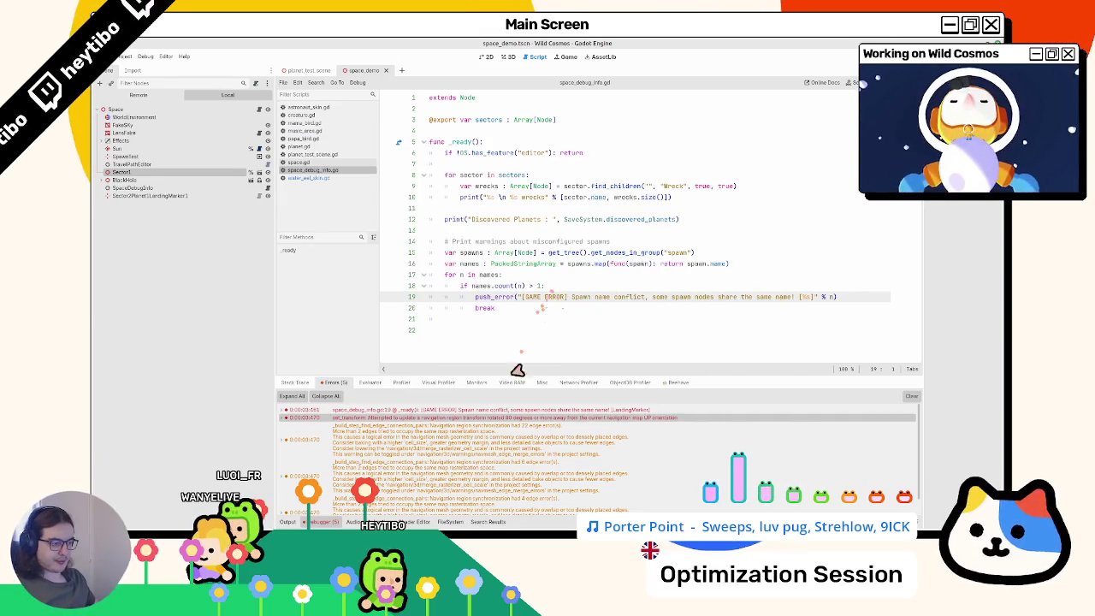
click(162, 96)
click(171, 83)
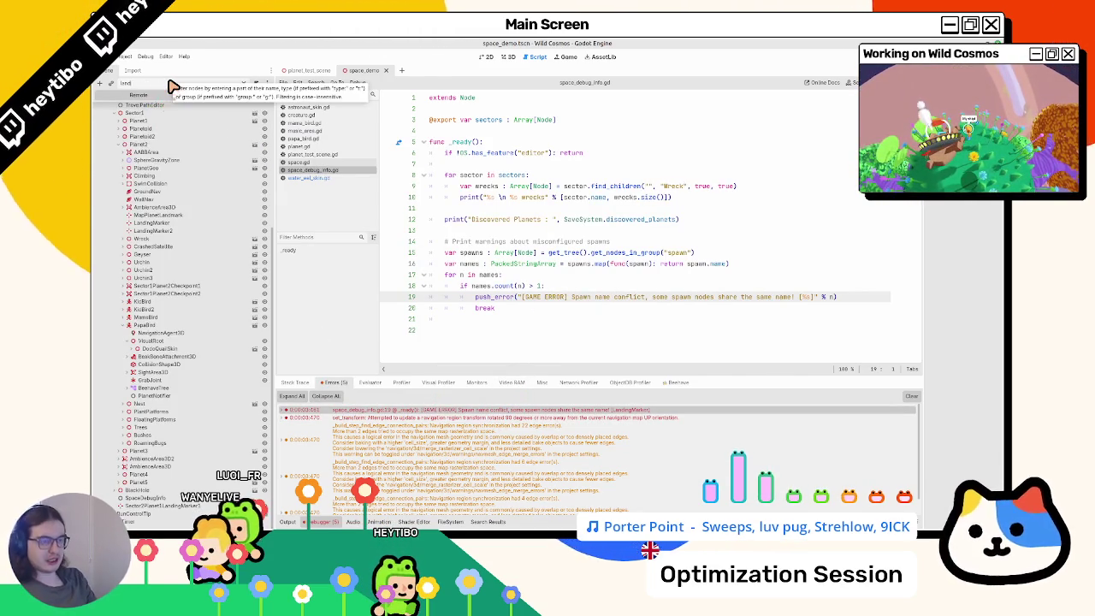
Filter the tree by 'landingmarker' and inspect each LandingMarker node in the Inspector.
text(landingmarker)
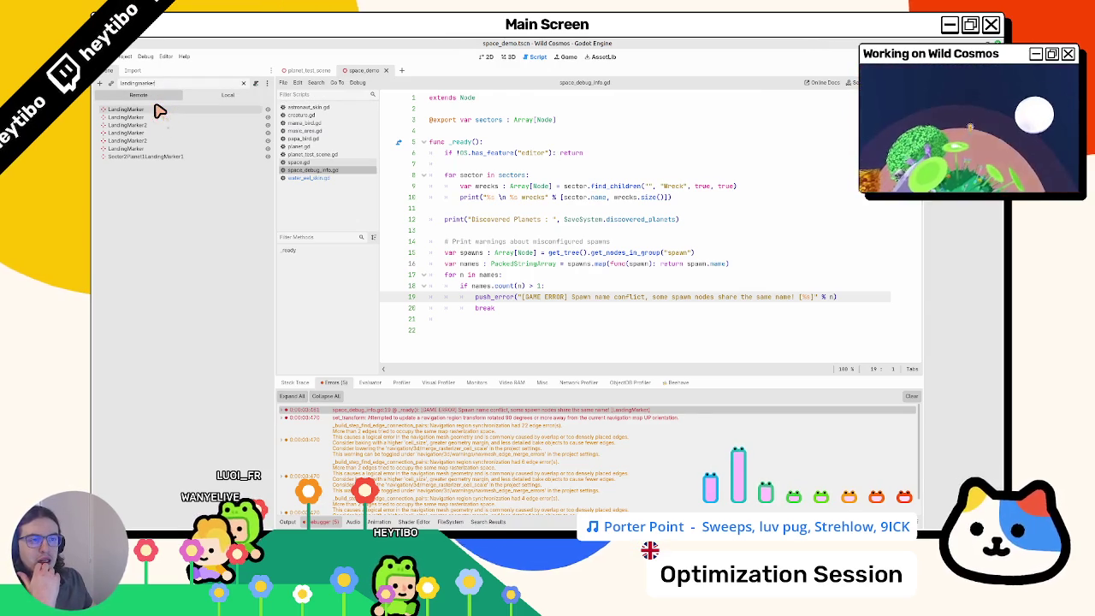
click(159, 111)
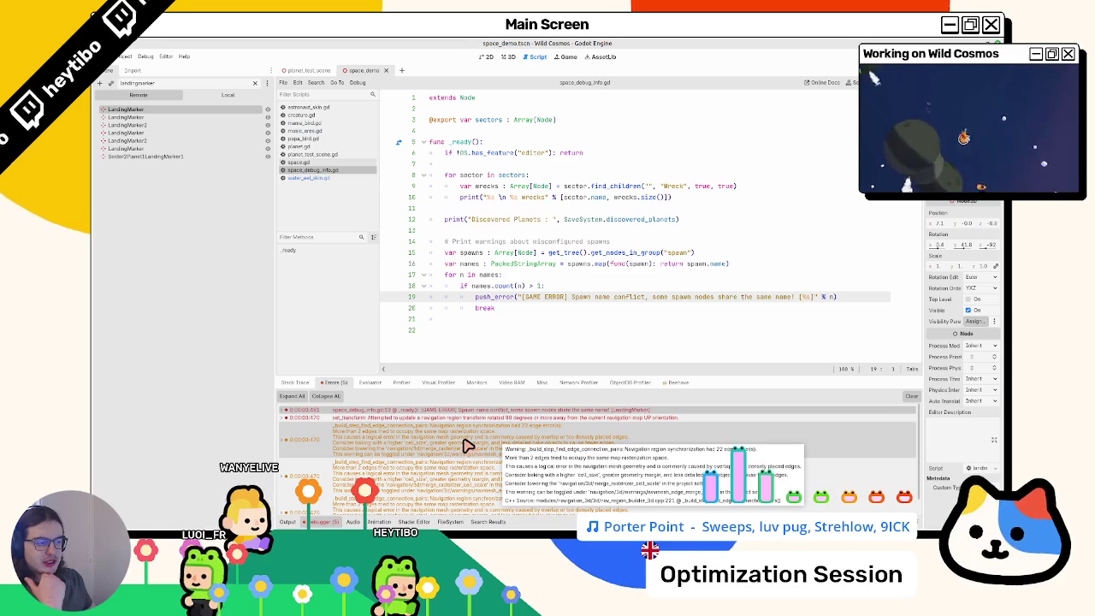
click(156, 150)
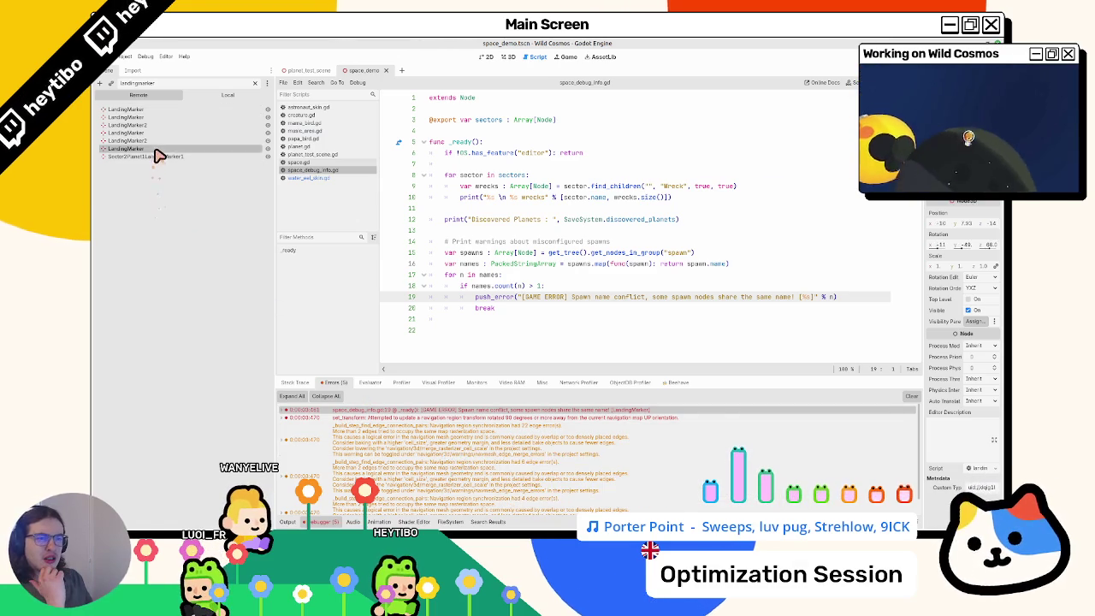
click(157, 157)
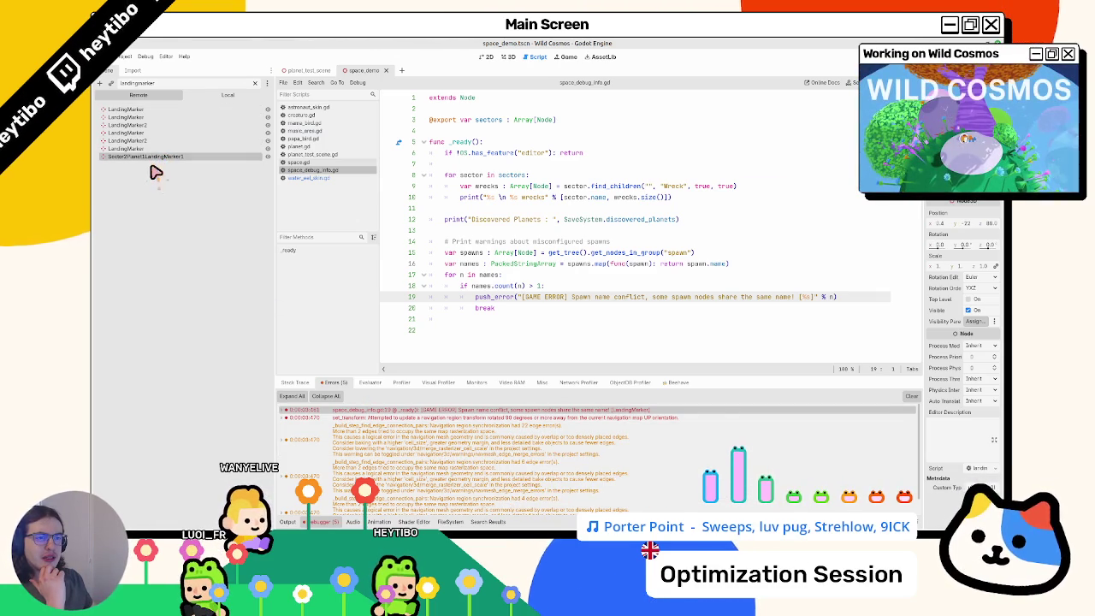
click(149, 110)
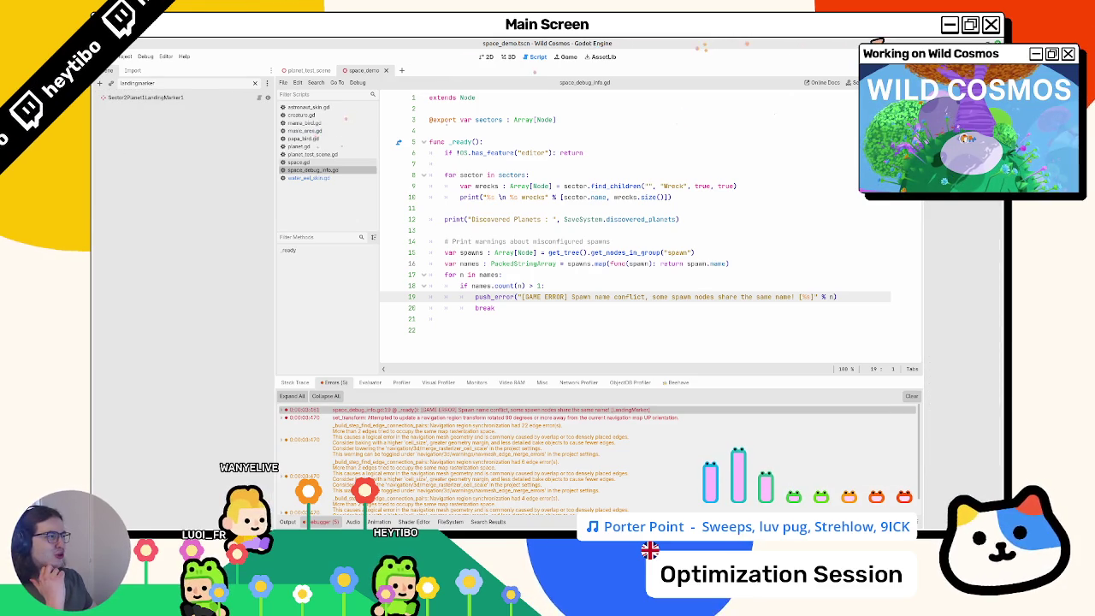
click(508, 56)
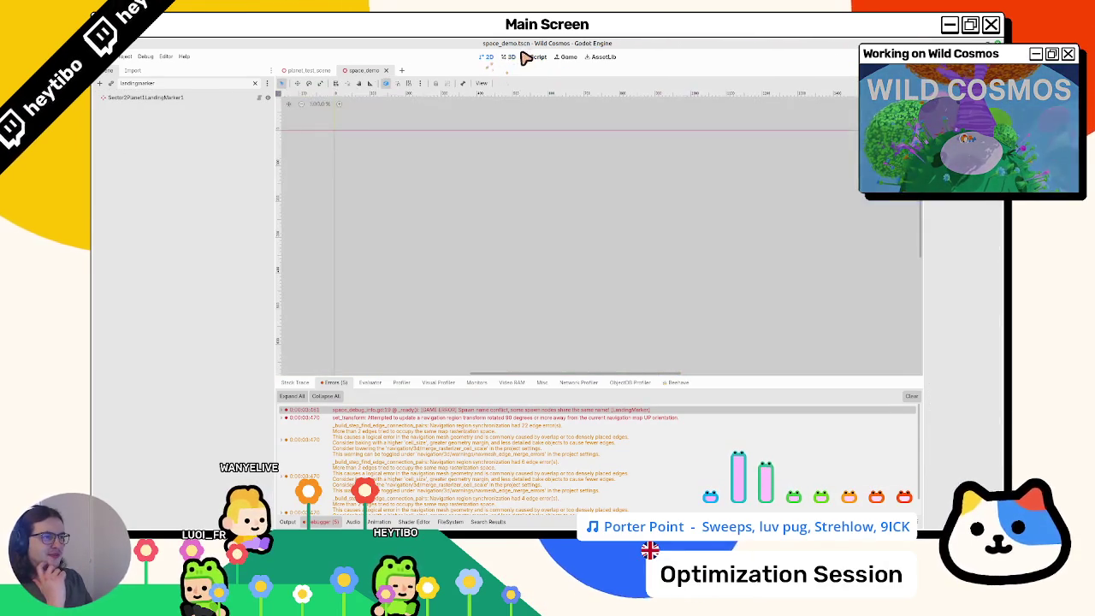
Open the Sector1 scene, then the Planet2 scene, from the space_demo tree.
click(310, 71)
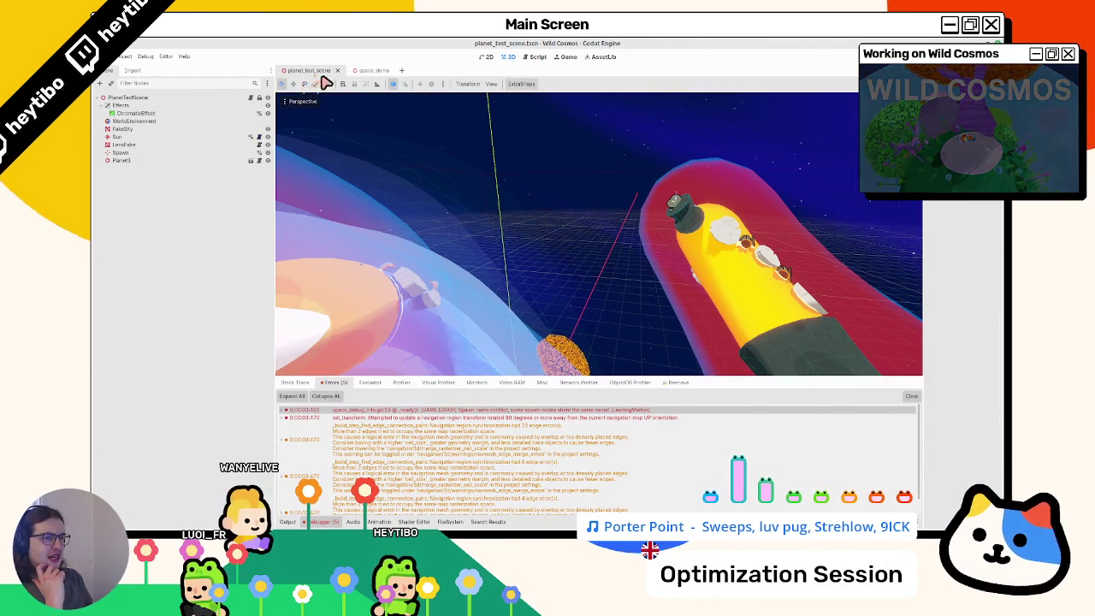
click(363, 71)
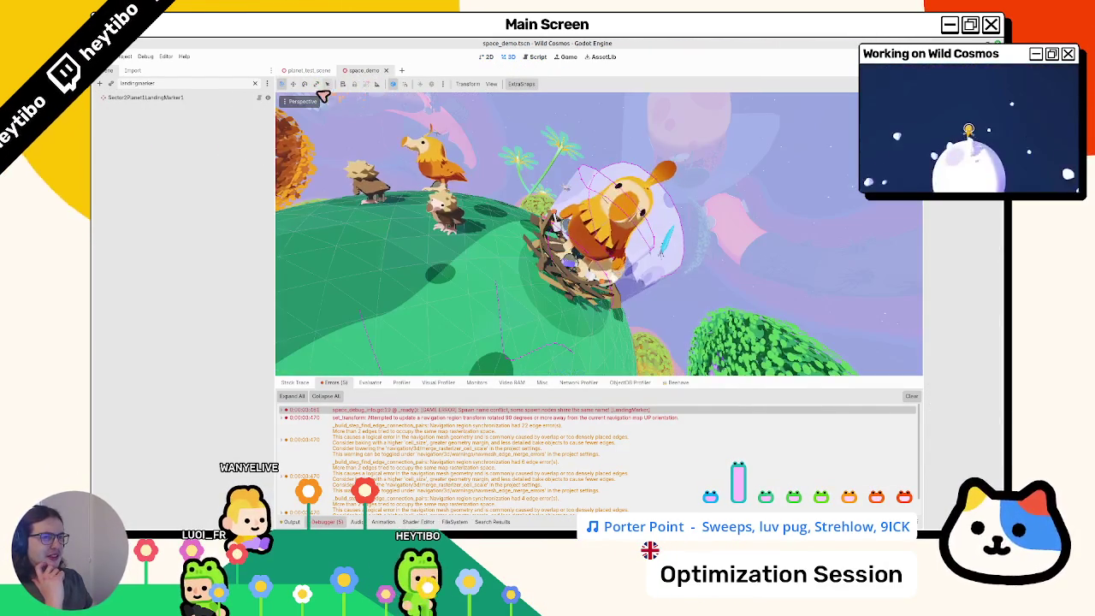
click(254, 83)
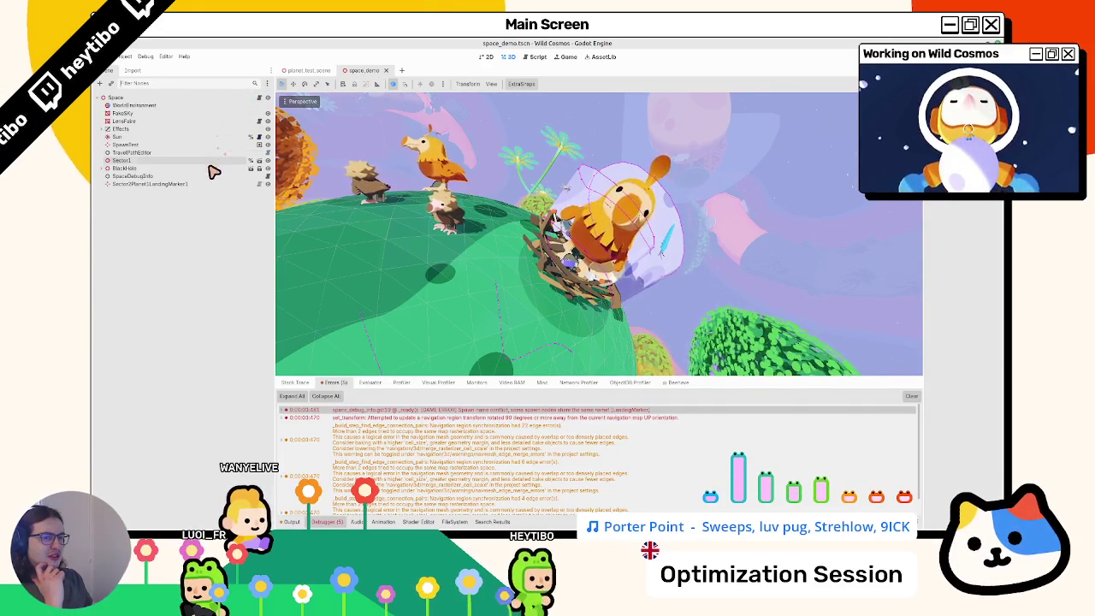
click(260, 161)
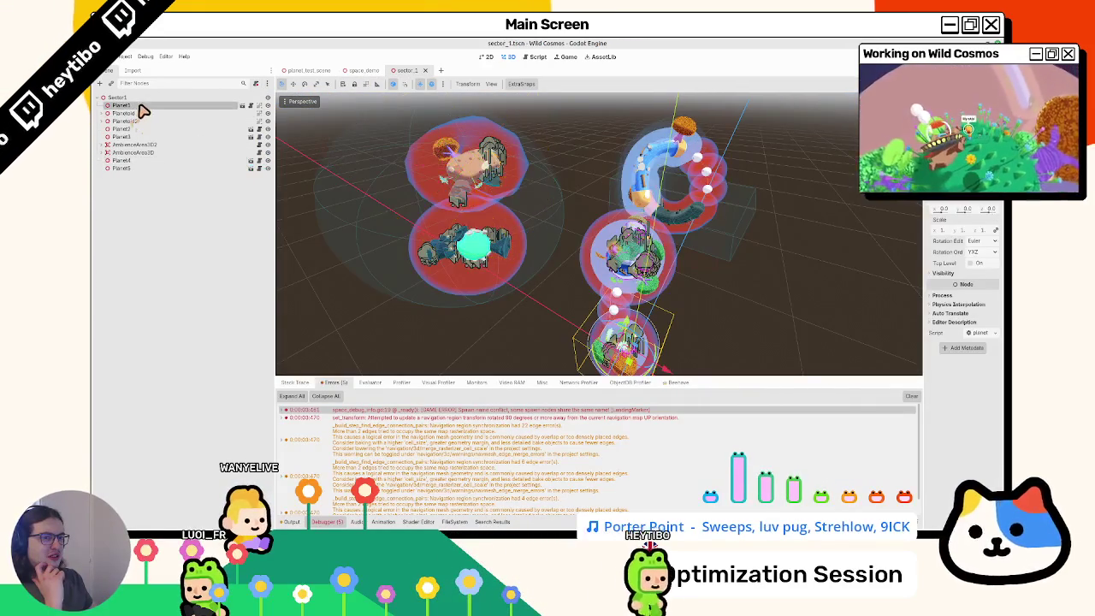
click(127, 138)
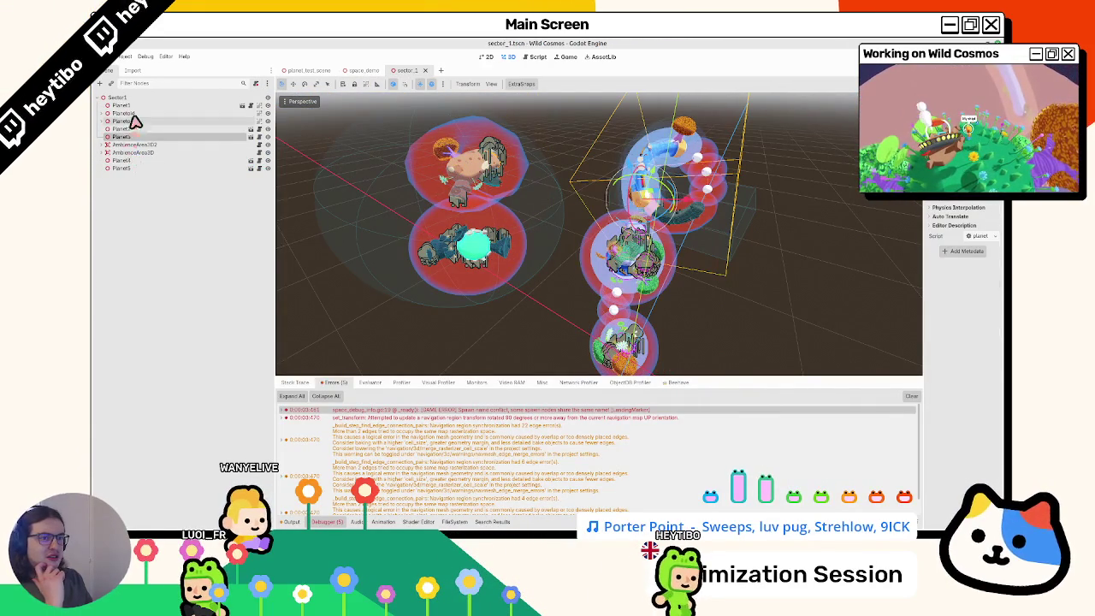
click(251, 137)
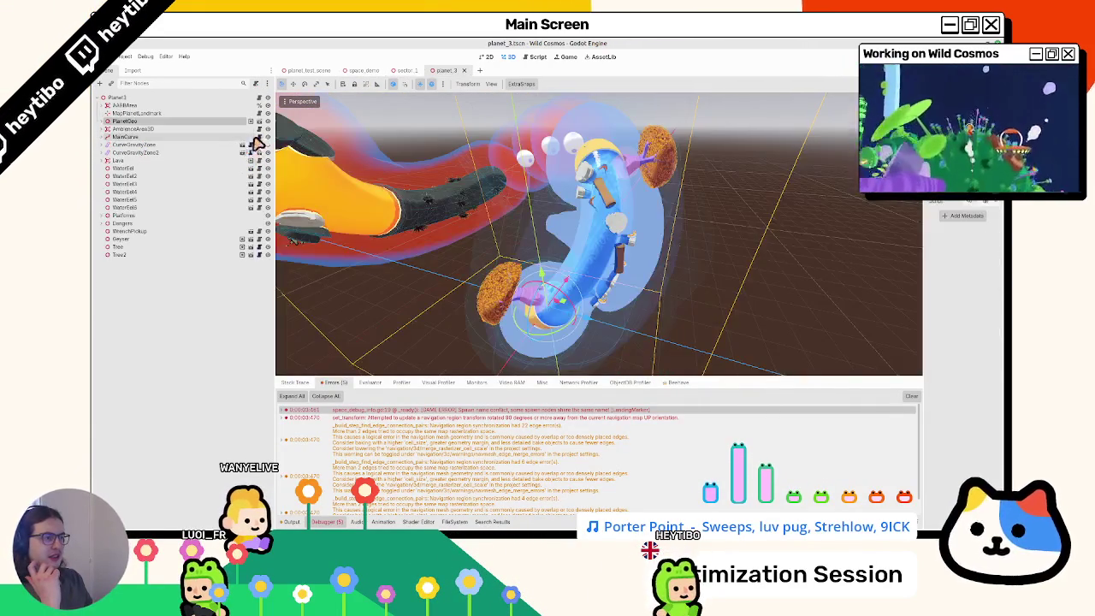
key(ctrl+shift+w)
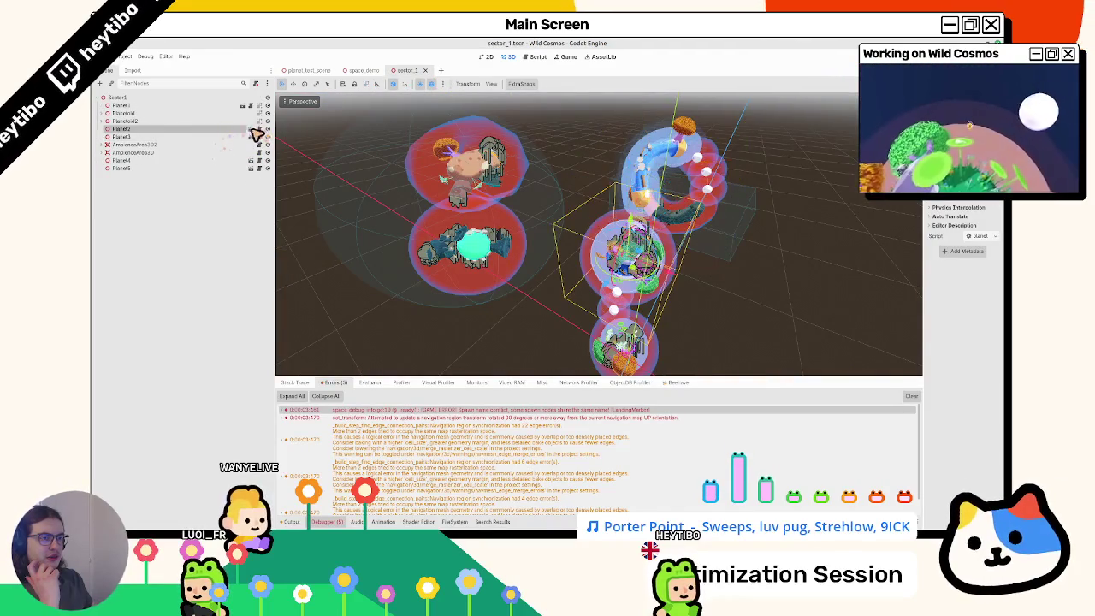
click(253, 128)
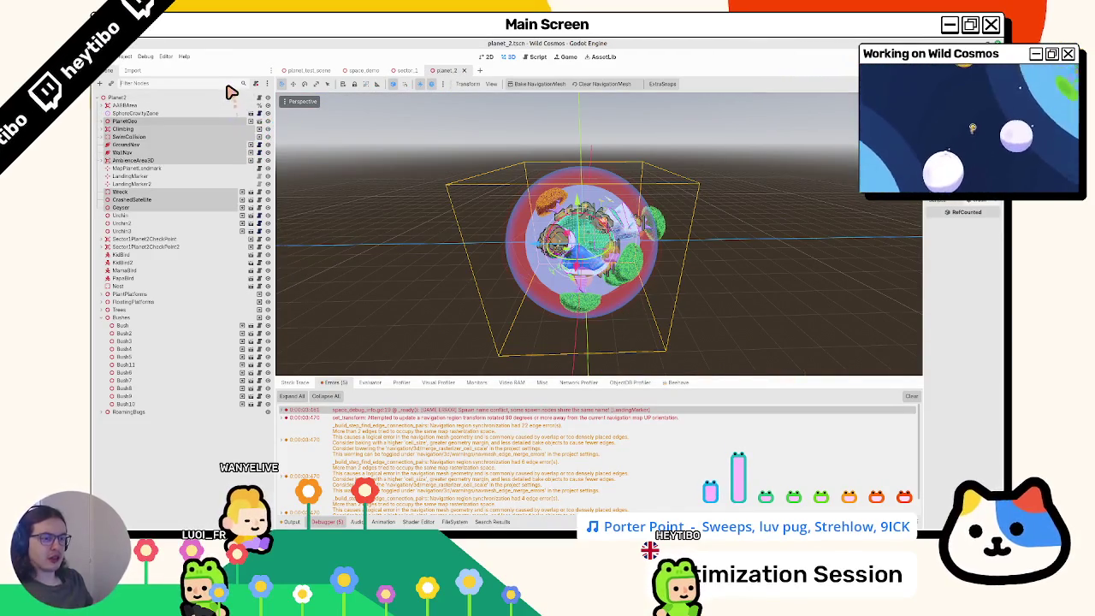
Filter Planet2's nodes by 'landing' and open LandingMarker2's attached script.
text(landing)
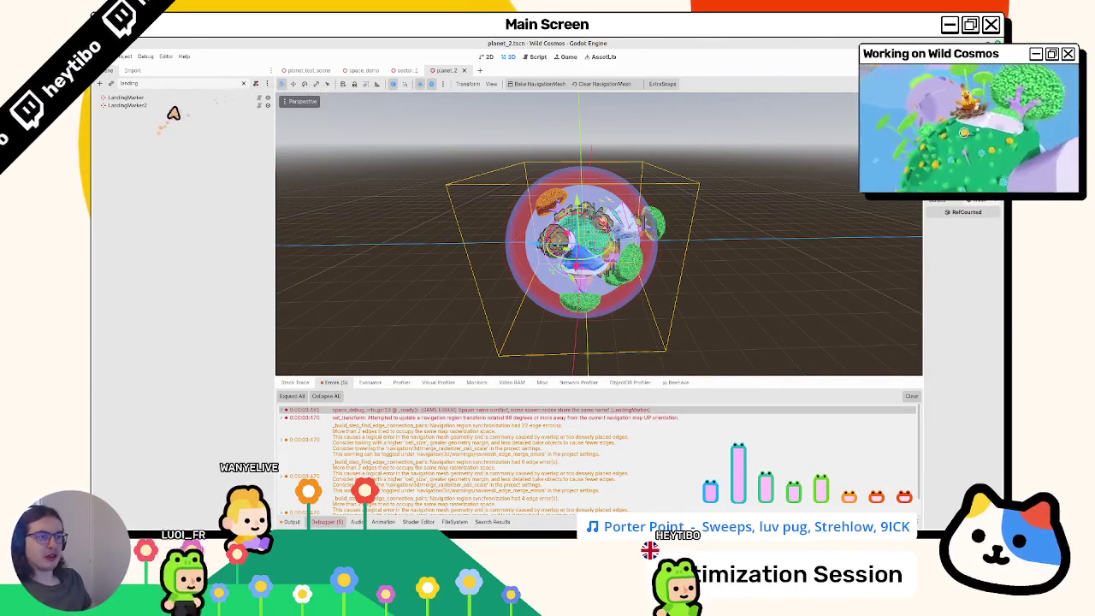
click(171, 105)
click(244, 83)
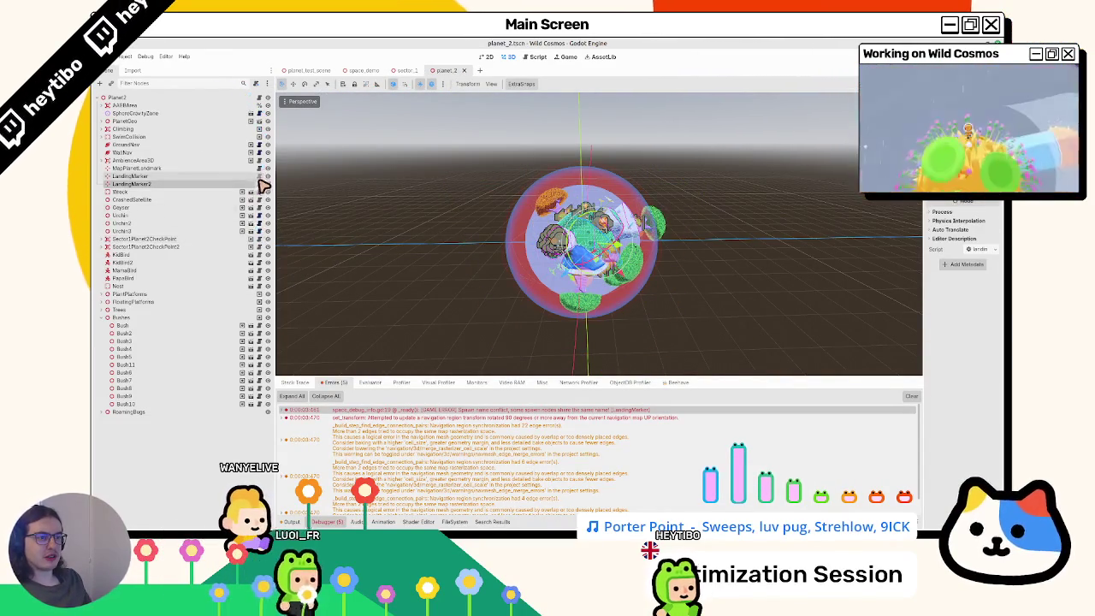
click(263, 183)
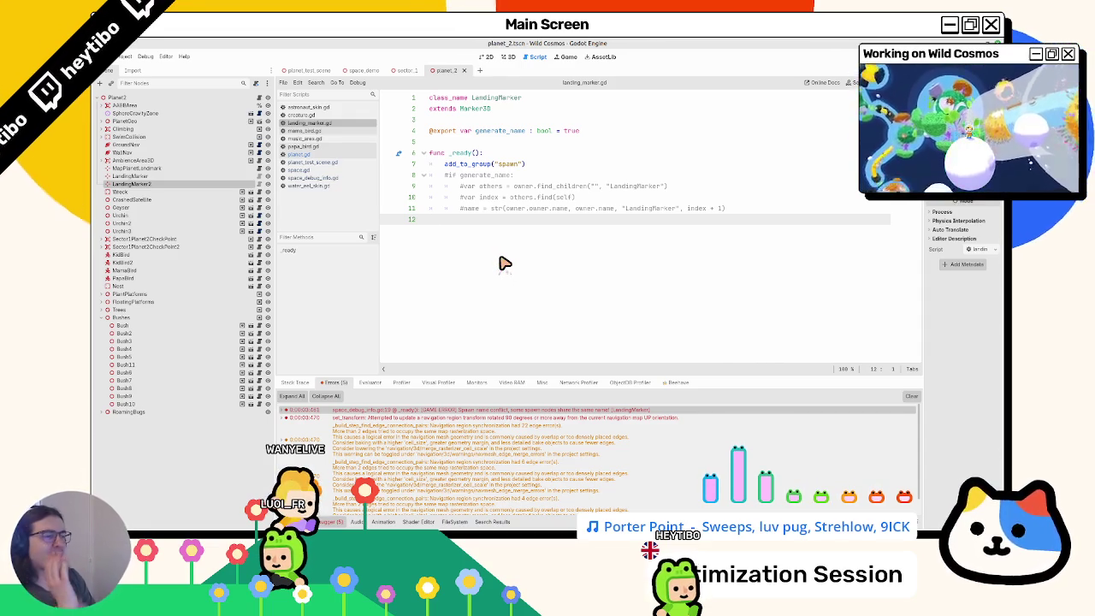
Uncomment lines 8–11 of landing_marker.gd (the generate_name block) and launch the game in debug mode.
drag(454, 177, 452, 239)
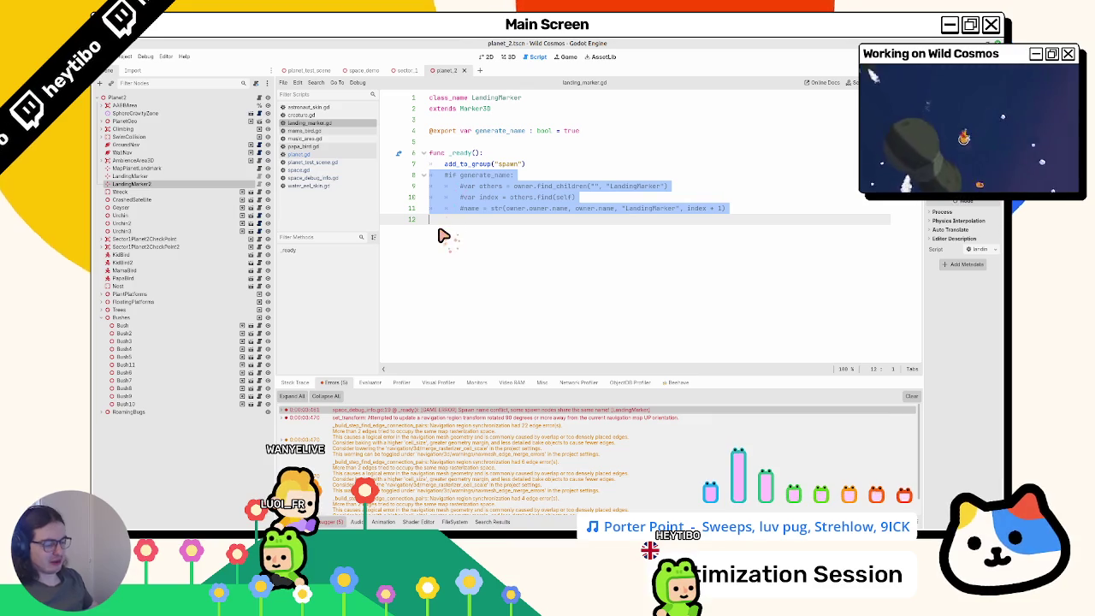
key(ctrl+k)
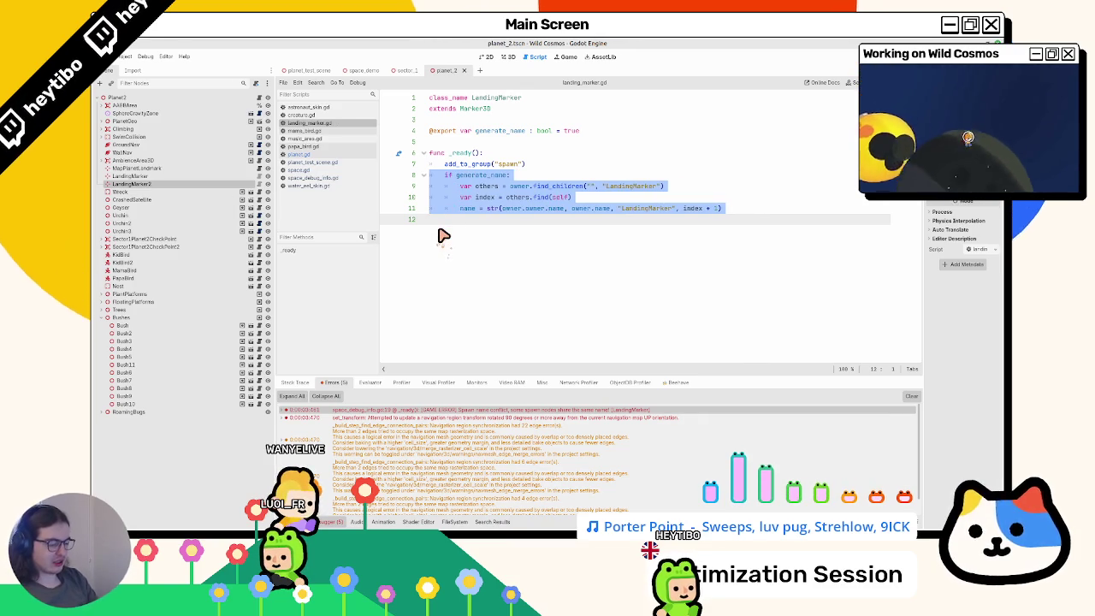
key(ctrl+shift+F5)
key(Return)
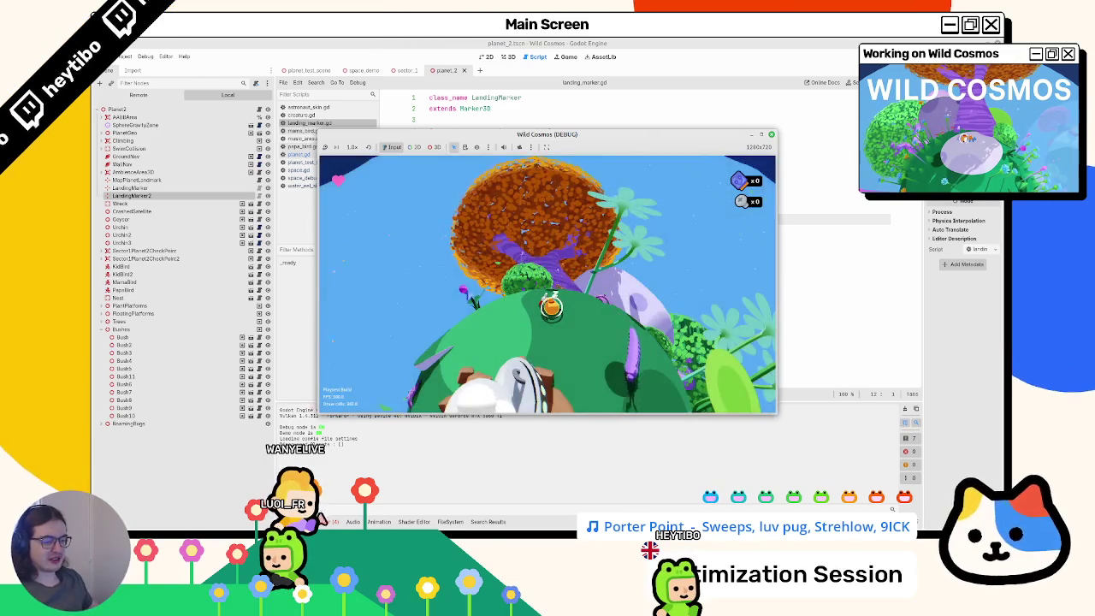
Filter the running game's Remote scene tree by 'landingmarker' and return to the game window.
key(F8)
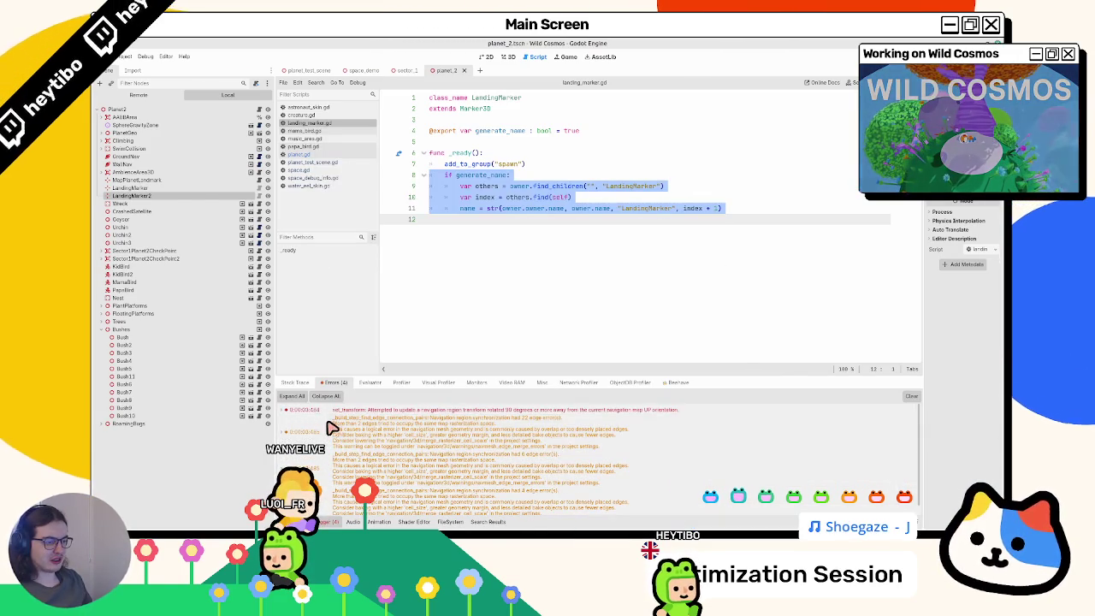
key(F5)
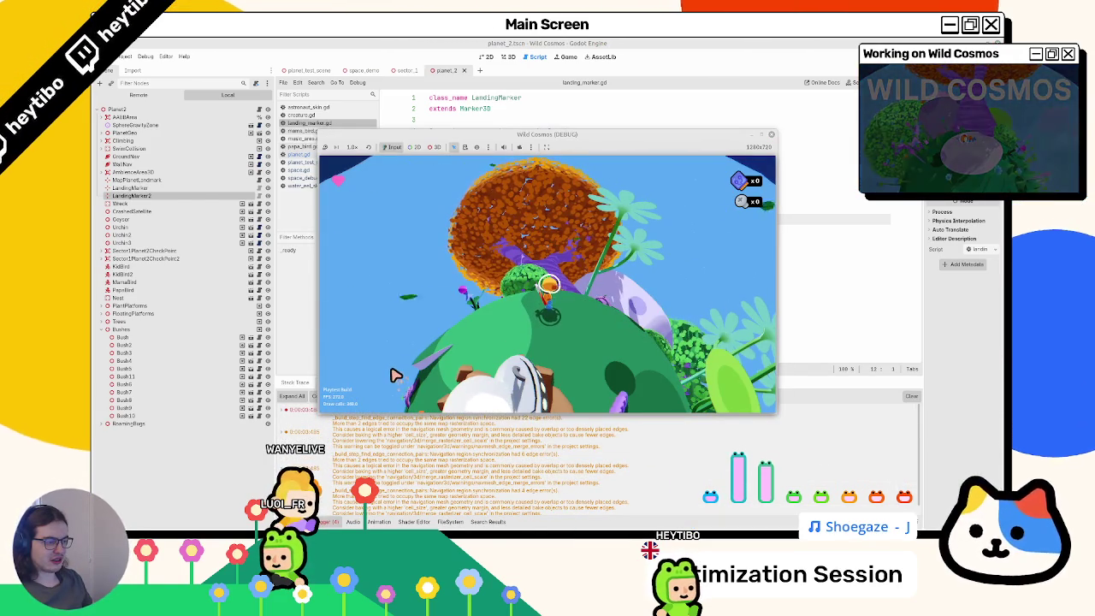
click(140, 94)
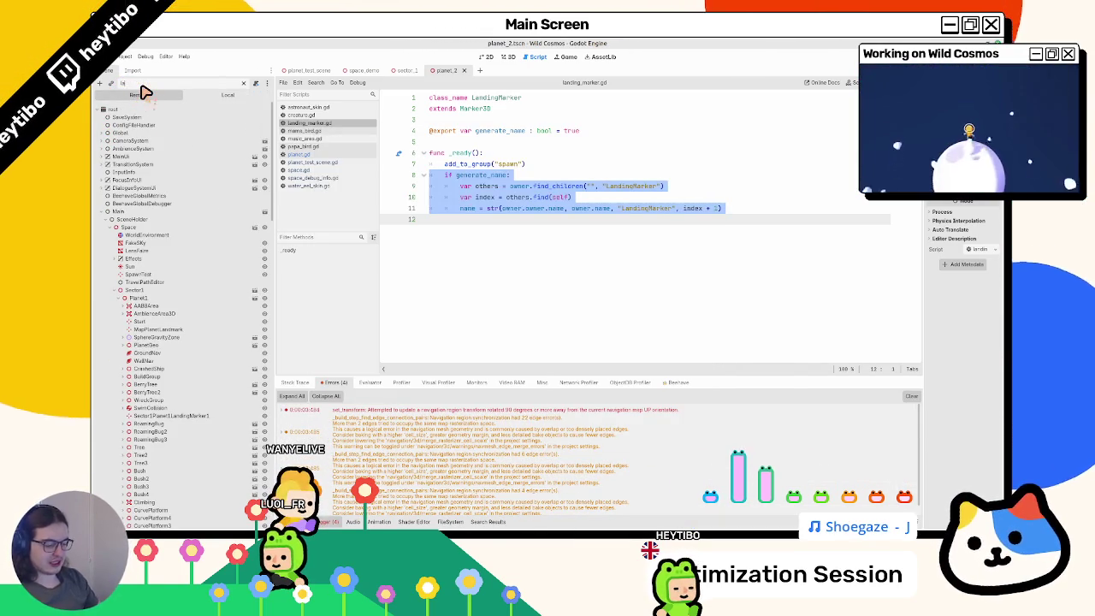
text(ndingmarker)
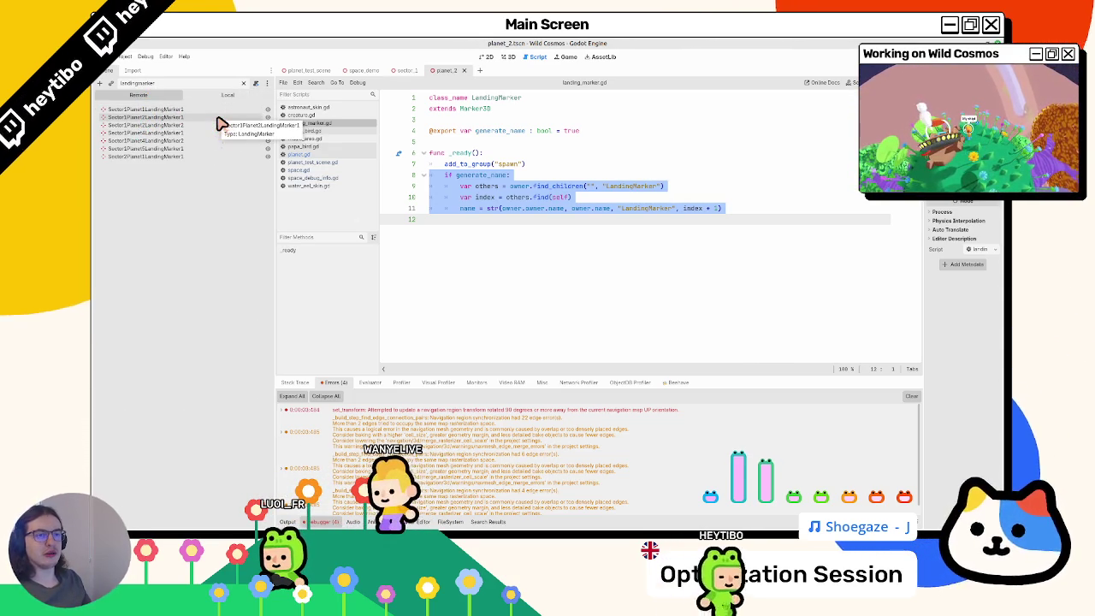
key(alt+Tab)
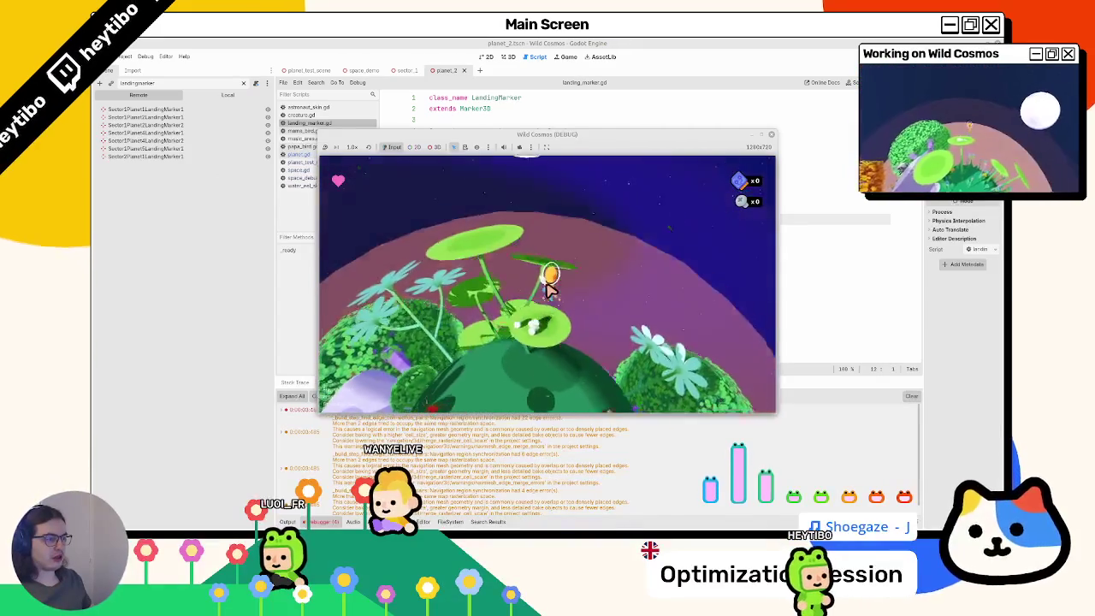
Toggle the in-game map, zoom the camera out, then bring up the tool wheel and map panel.
key(Tab)
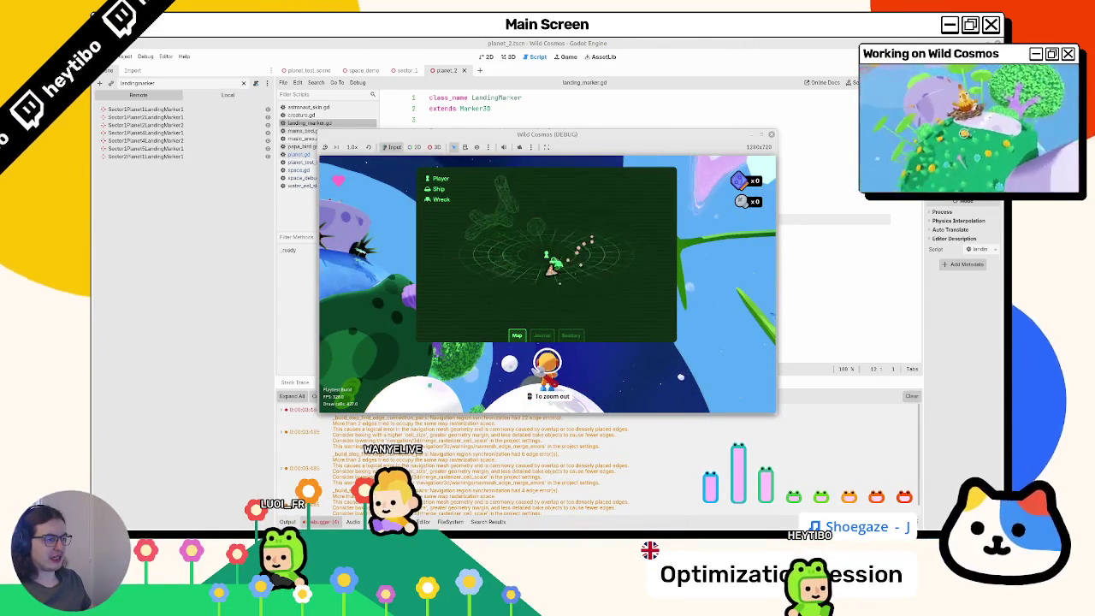
key(Tab)
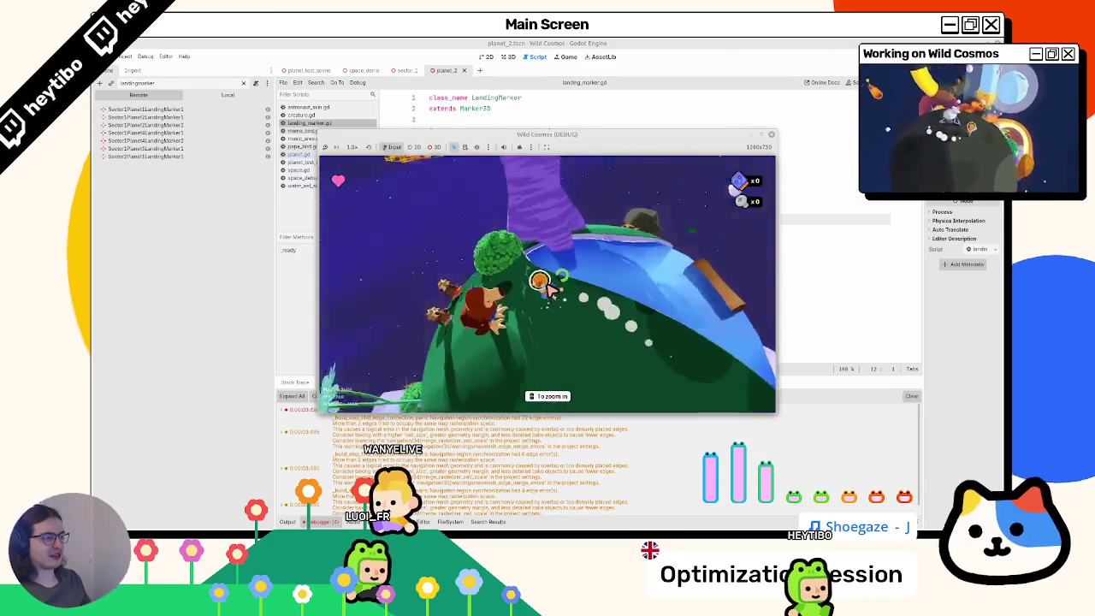
key(Tab)
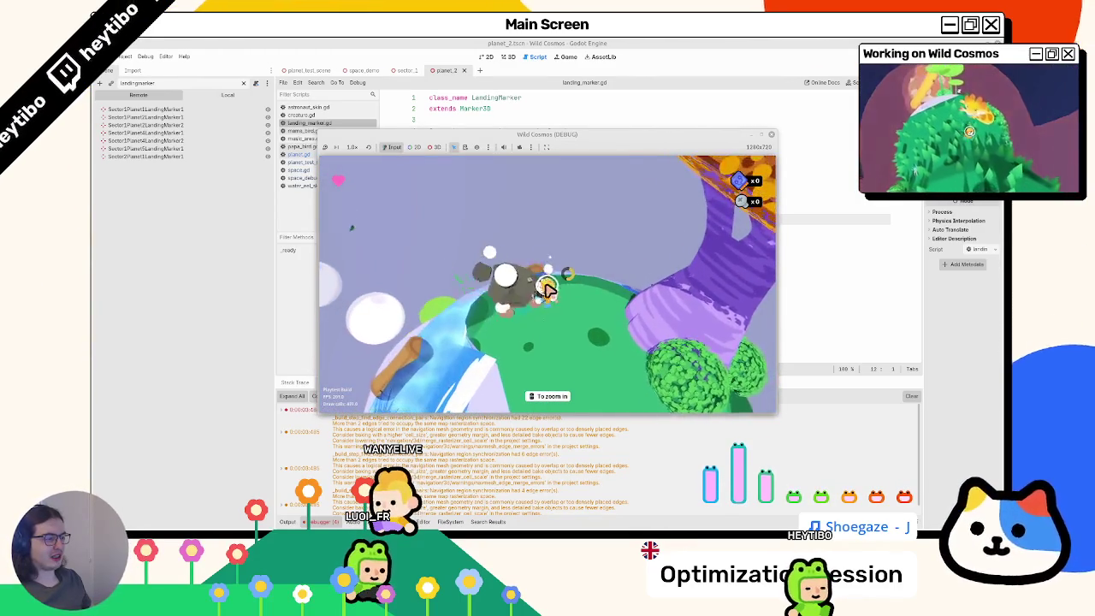
key(m)
key(m)
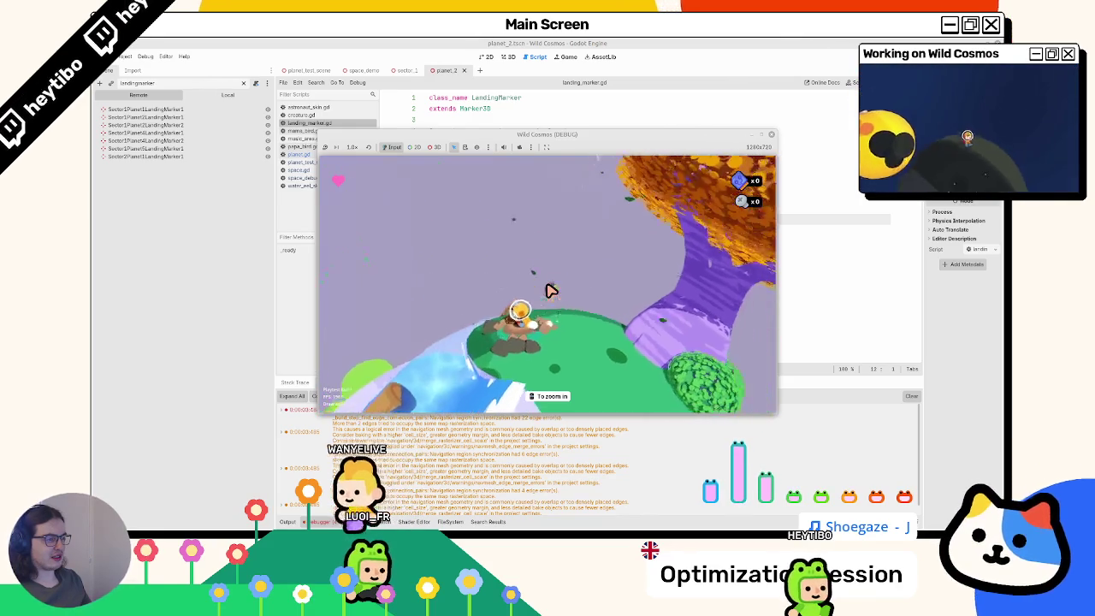
Walk the astronaut across the planet toward the green hill and enlarge the game window.
key(w)
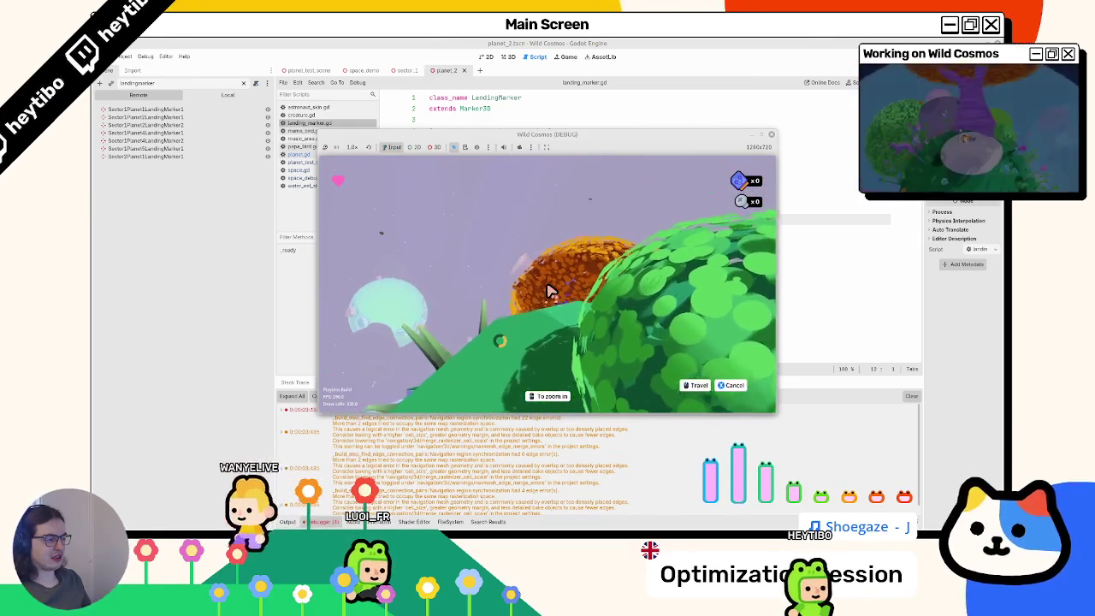
key(w)
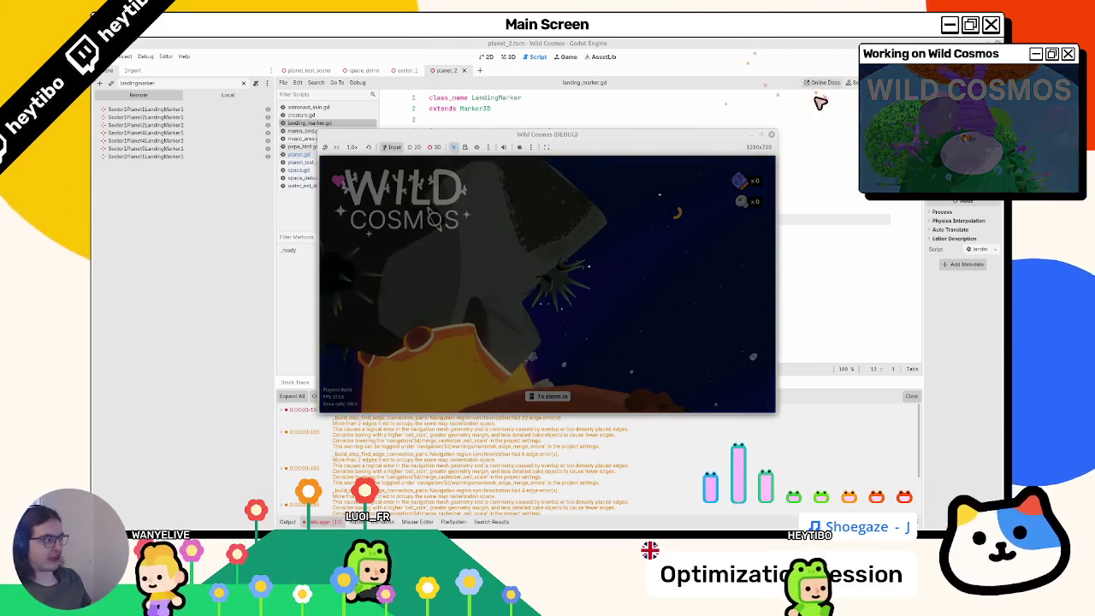
click(768, 138)
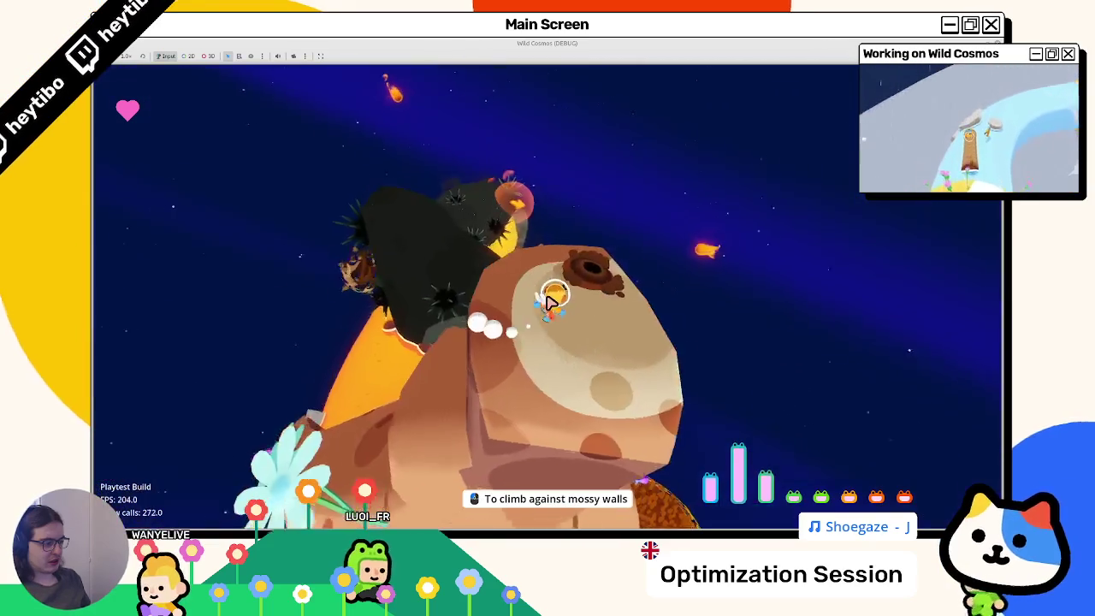
Use the geyser to travel to the cyan planet, exit via the pause menu, and clear the scene filter.
click(551, 301)
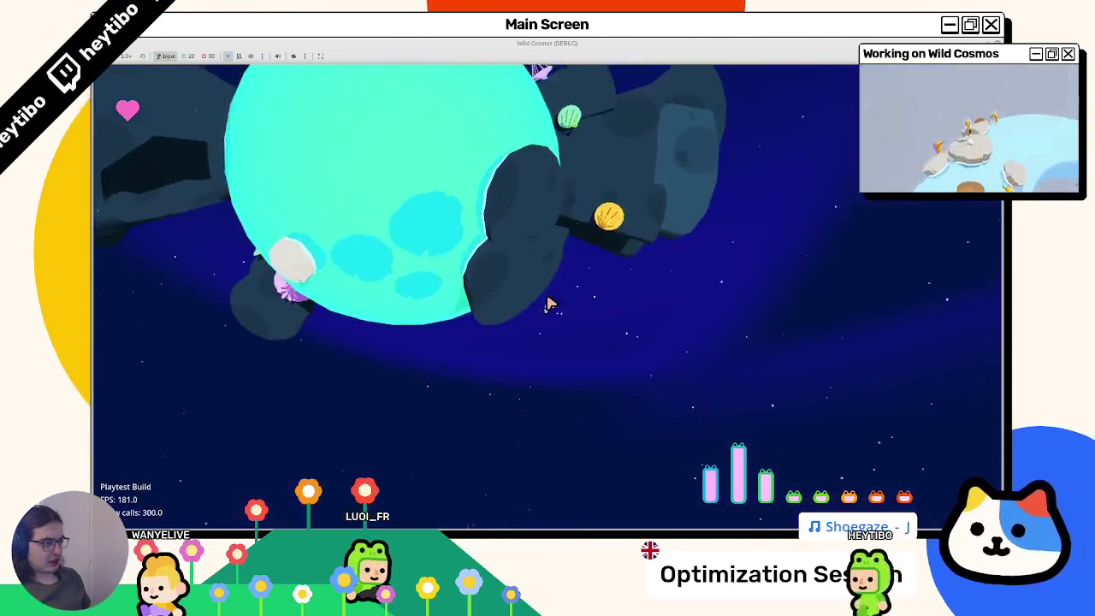
click(549, 300)
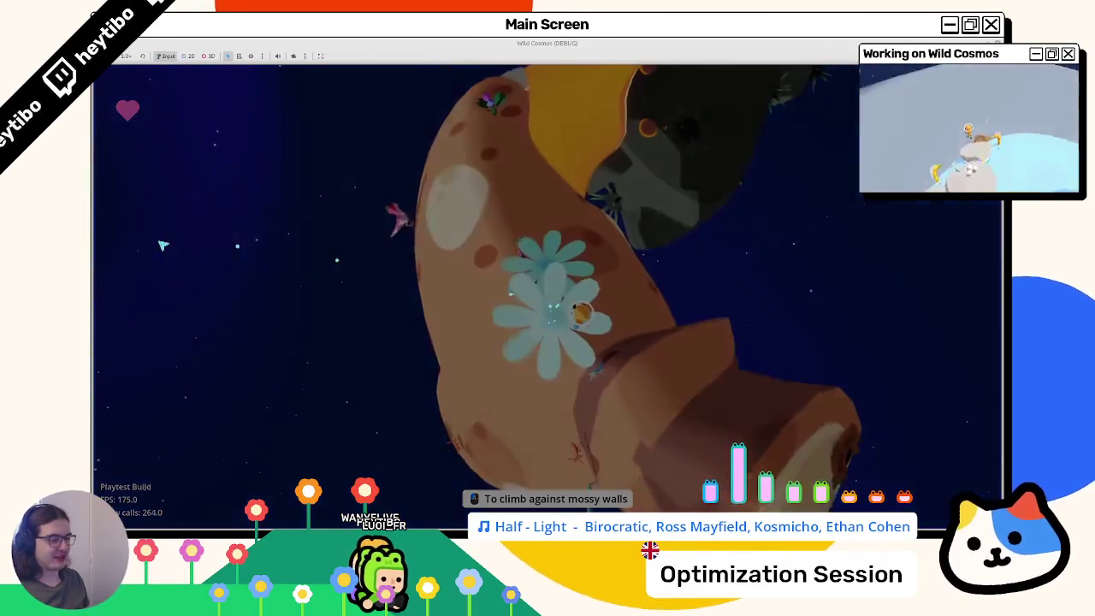
key(Escape)
click(188, 306)
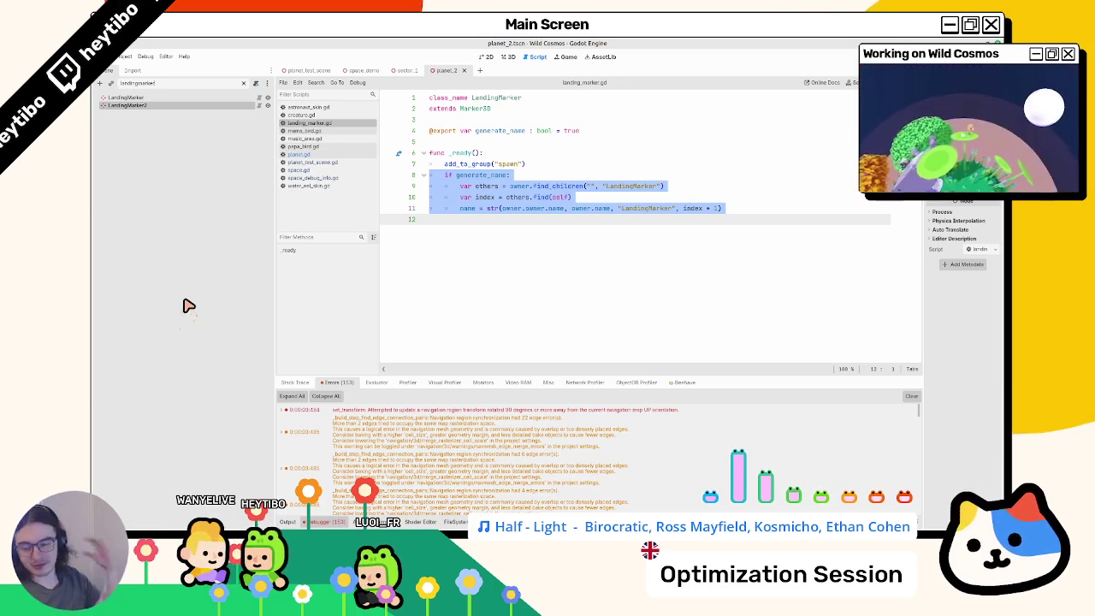
click(243, 83)
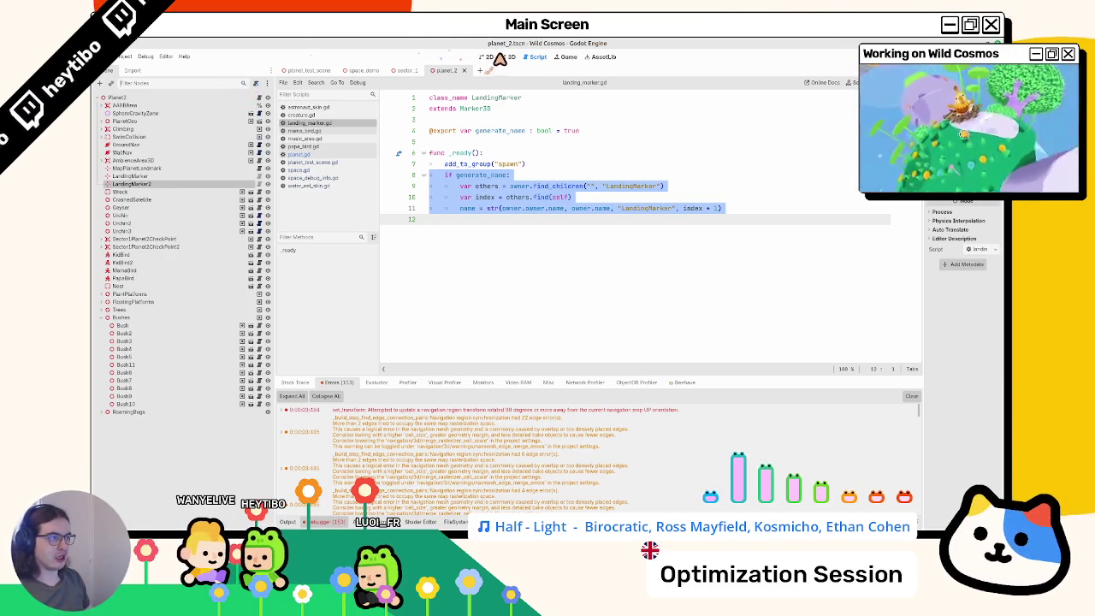
Clear the debugger's error list, collapse the debugger panel, and switch to the 3D view.
click(912, 396)
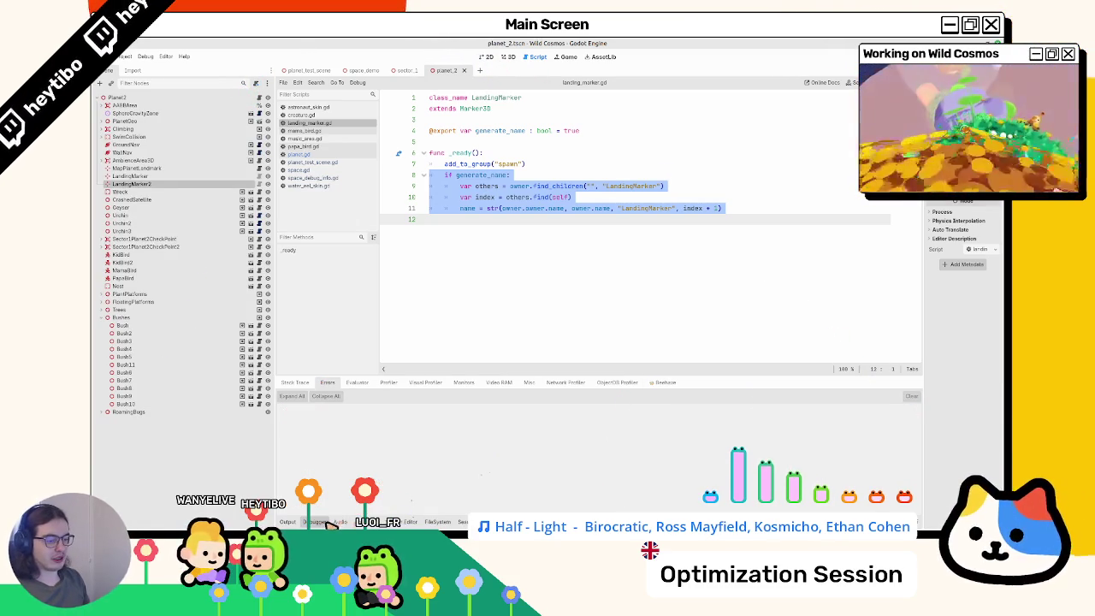
click(326, 521)
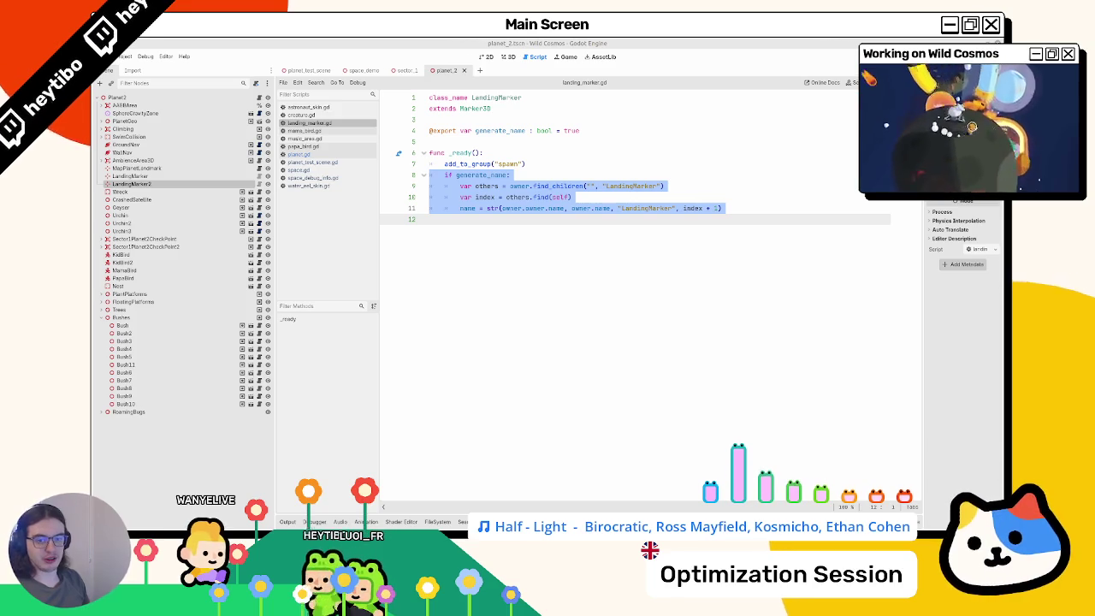
click(509, 57)
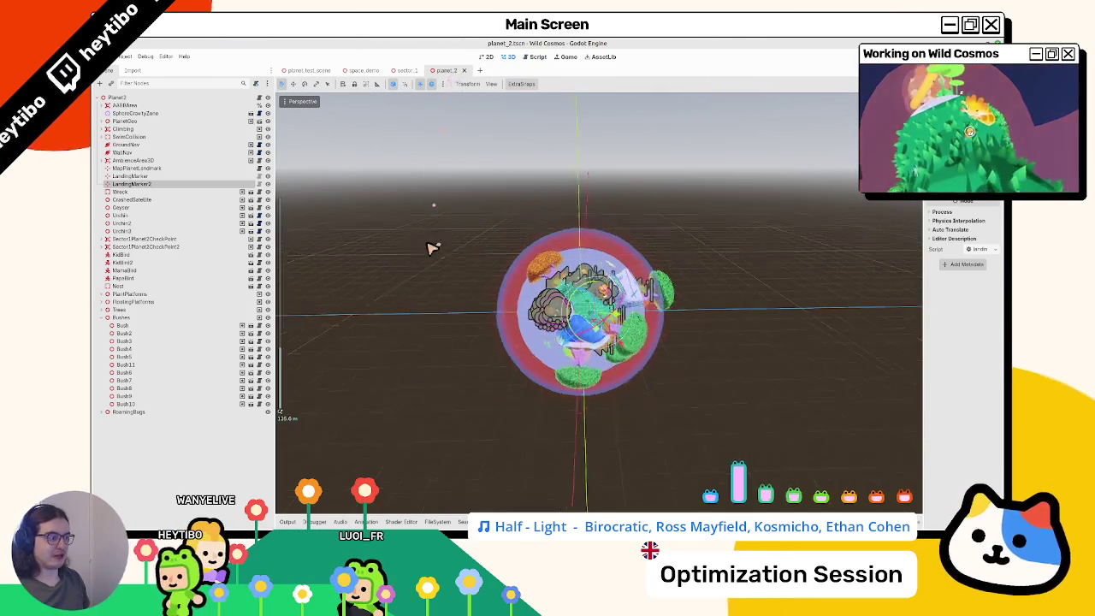
Zoom in on the planet, switch to the space_demo scene tab, and show the project files panel.
scroll(436, 271, up, 6)
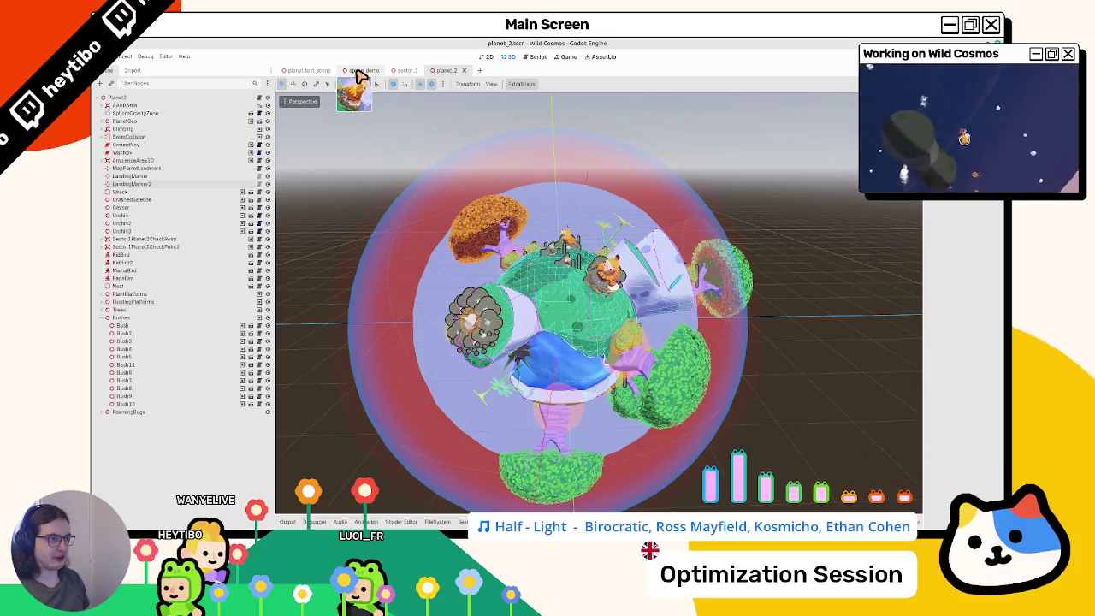
click(360, 72)
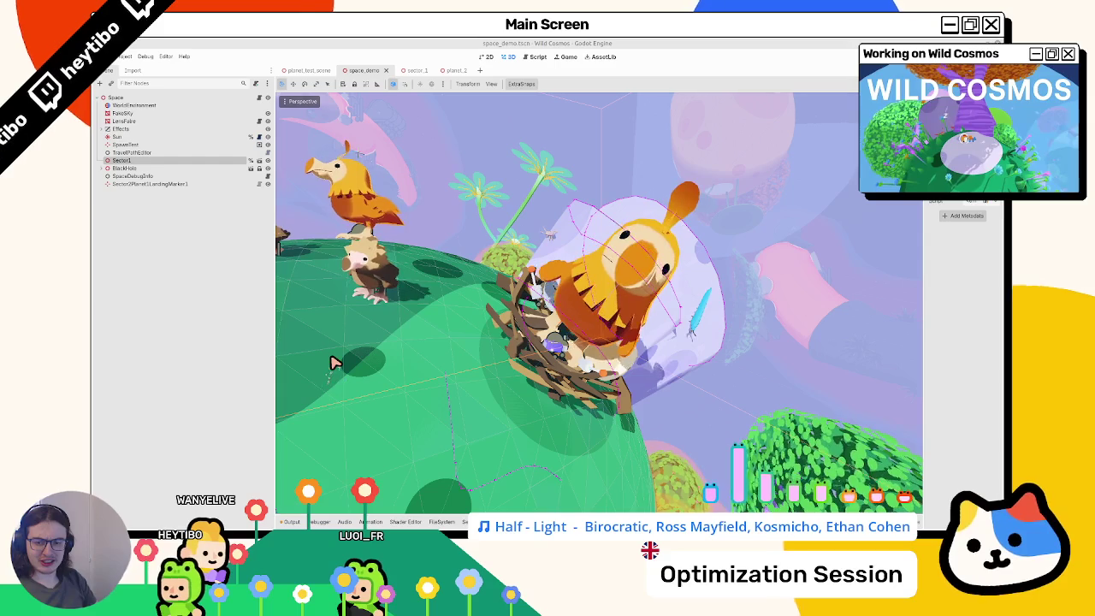
click(447, 522)
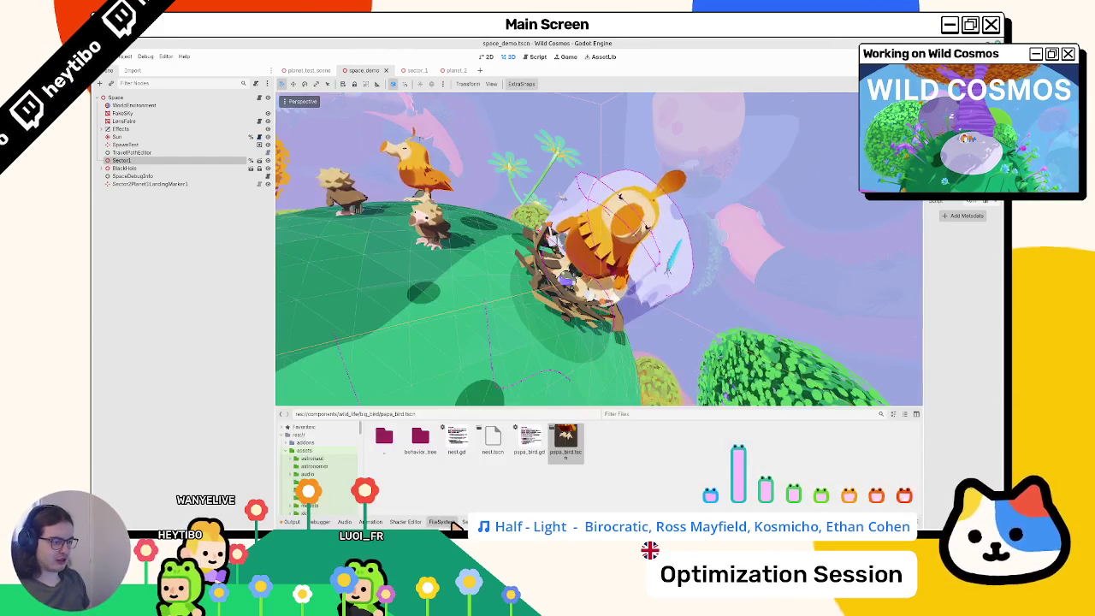
Browse to the project's root folder and inspect the debug_launch_options.tres resource.
click(447, 522)
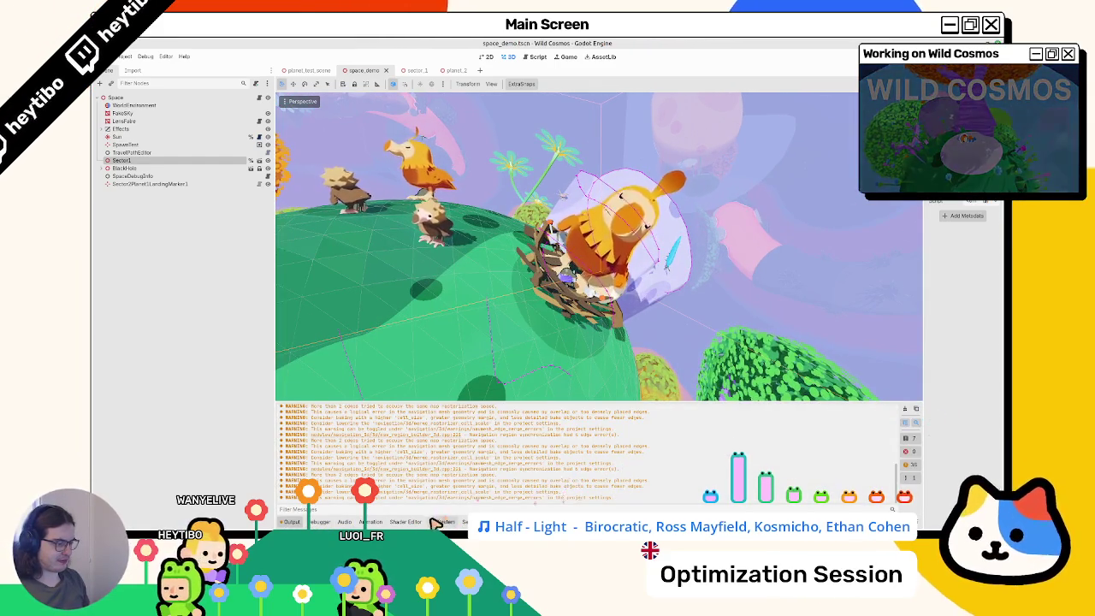
click(439, 522)
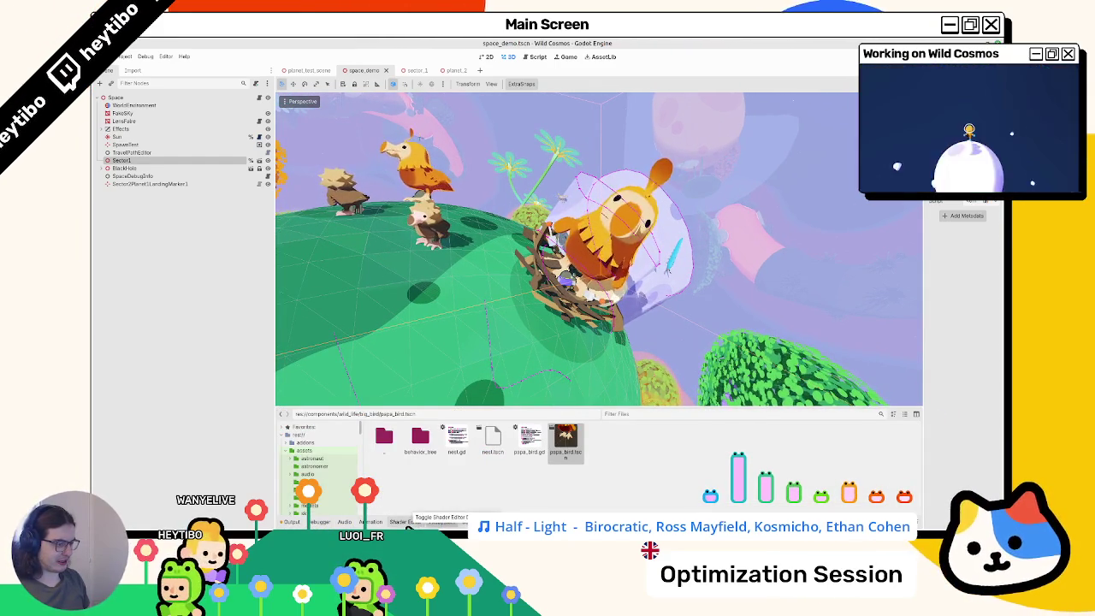
click(299, 435)
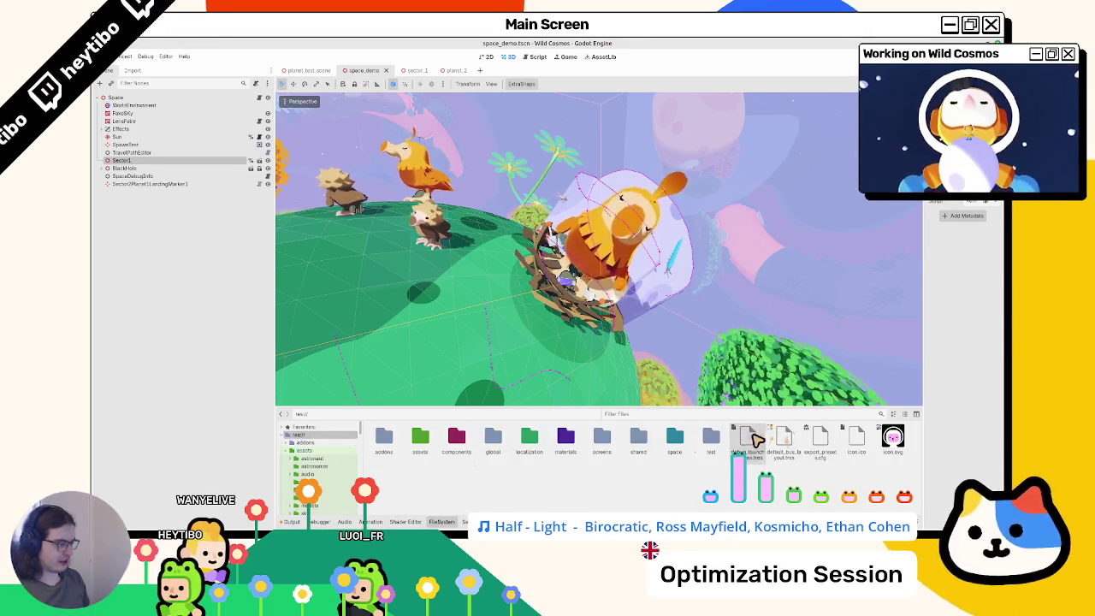
click(746, 438)
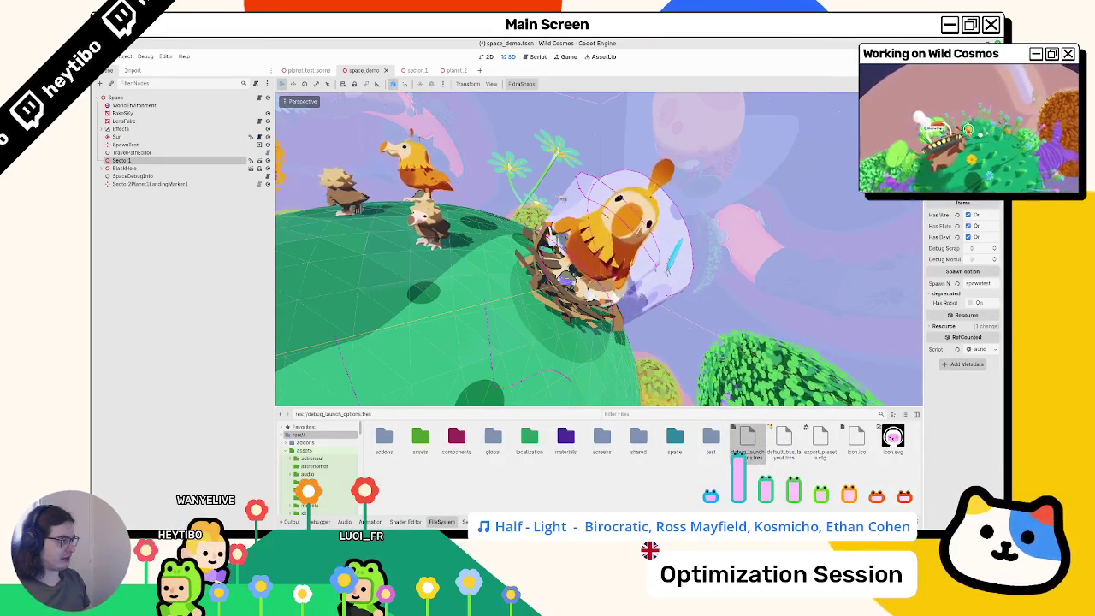
Run main.tscn through the Run Specific Scene picker.
key(ctrl+shift+o)
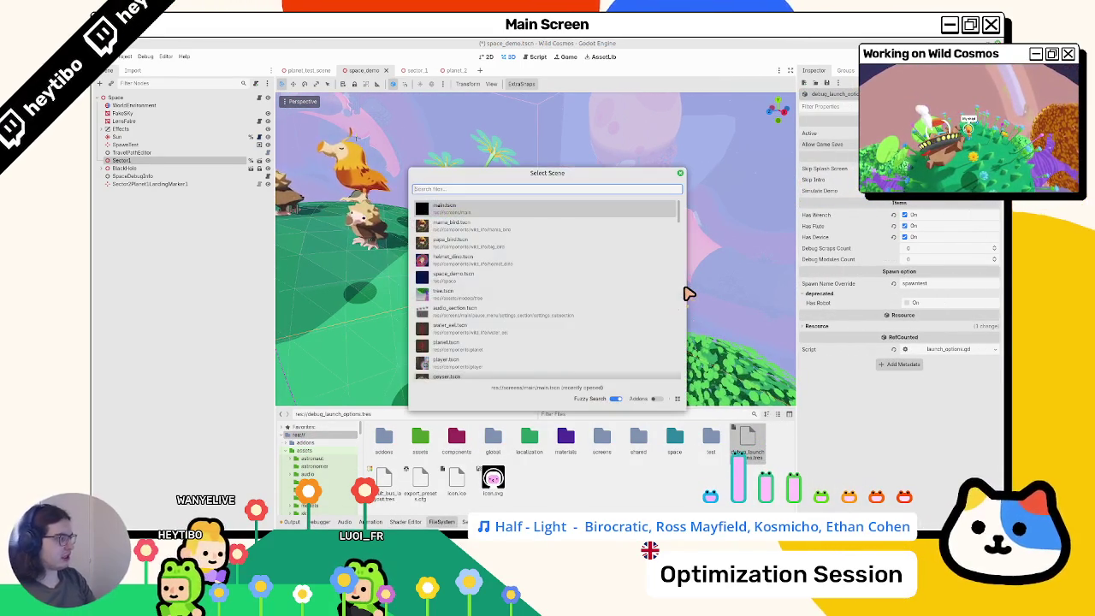
key(Escape)
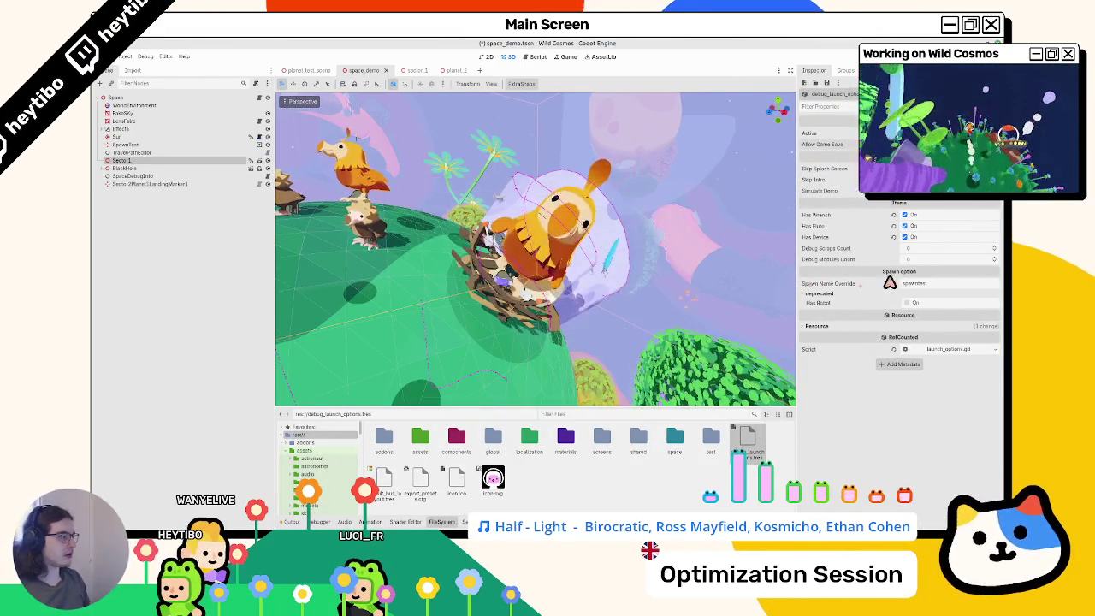
key(ctrl+shift+o)
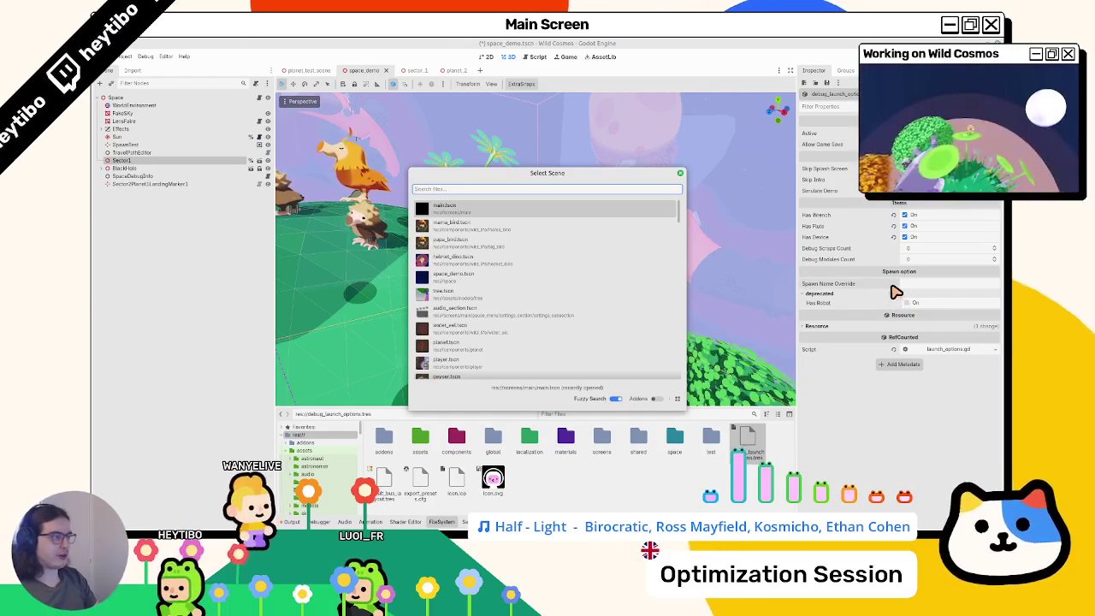
key(Return)
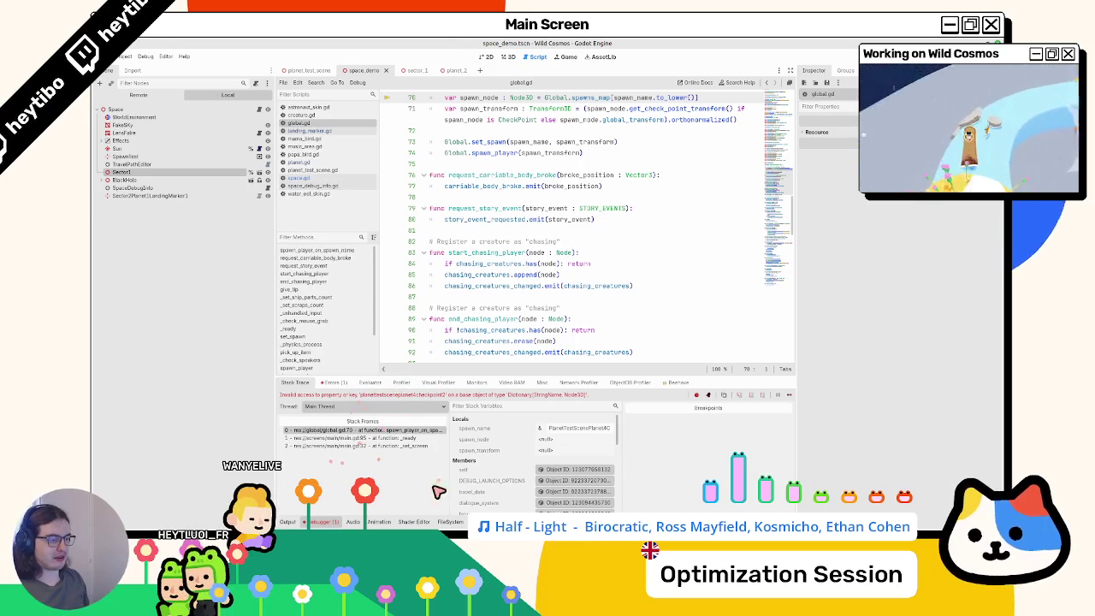
Open the Project Settings window and close it again.
click(147, 57)
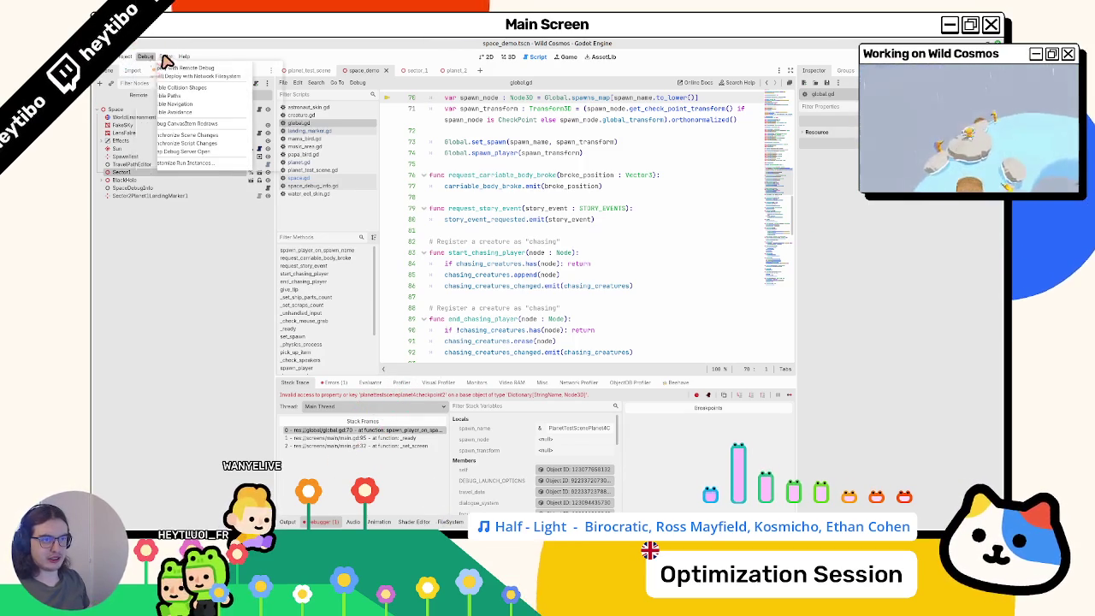
mouse_move(166, 60)
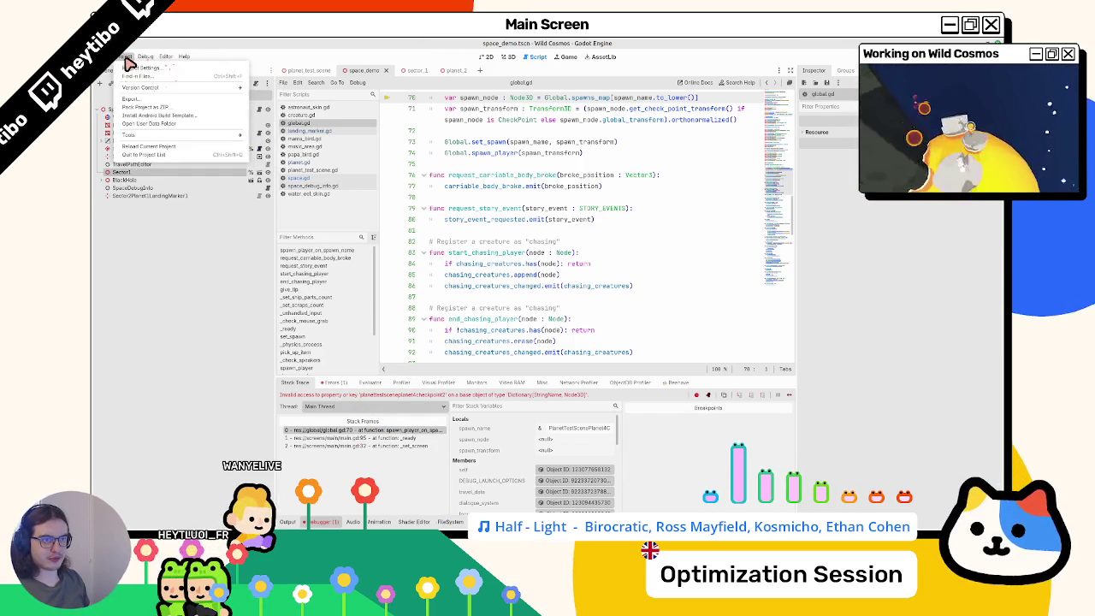
click(132, 70)
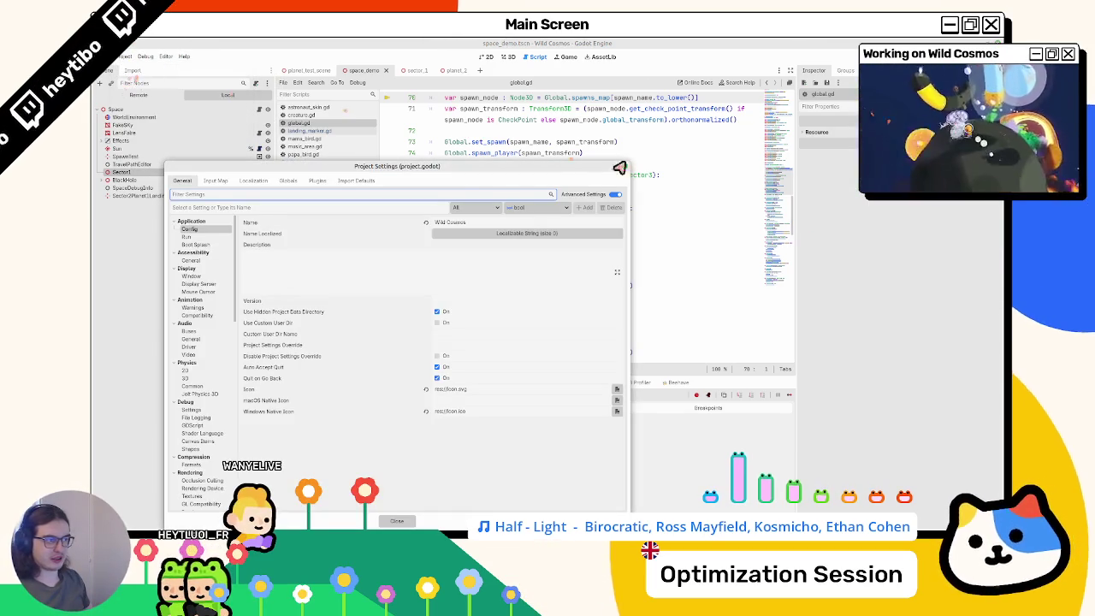
key(Escape)
Open the Customize Run Instances dialog from the Debug menu.
click(125, 58)
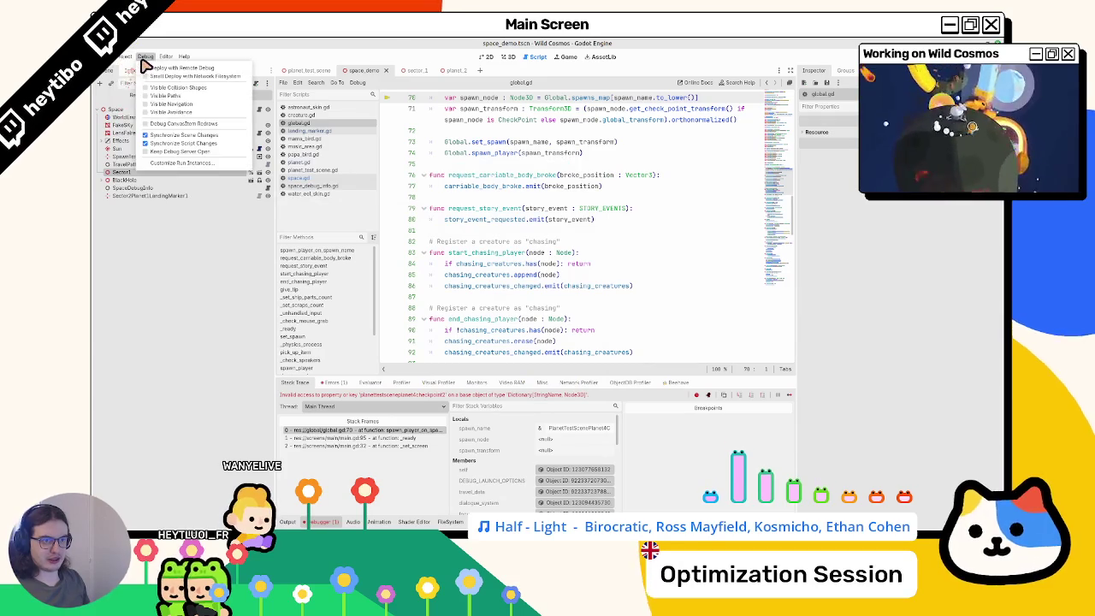
mouse_move(166, 57)
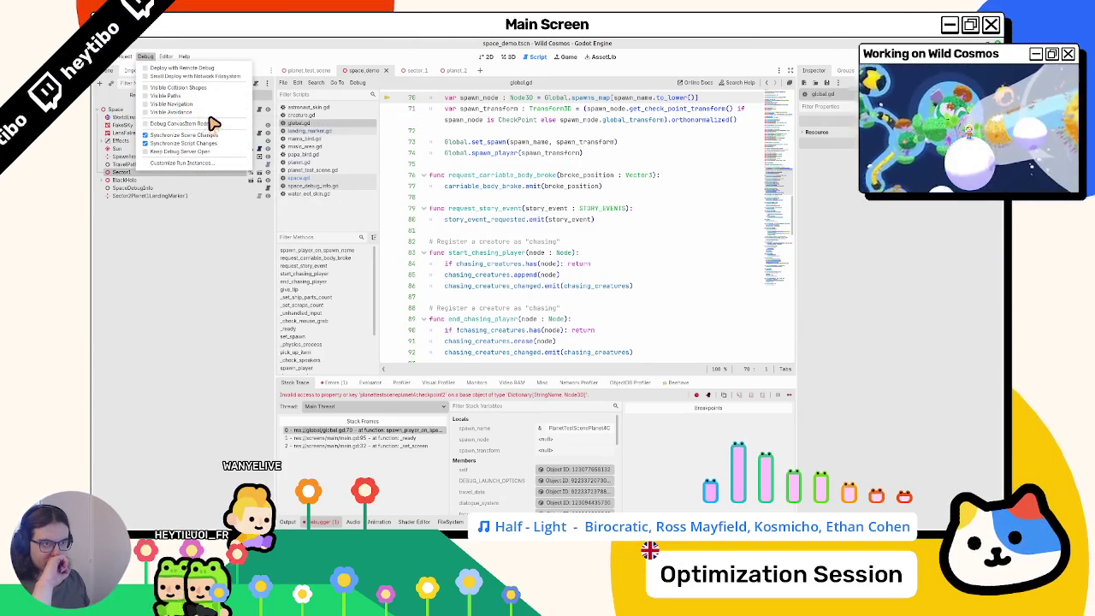
click(197, 163)
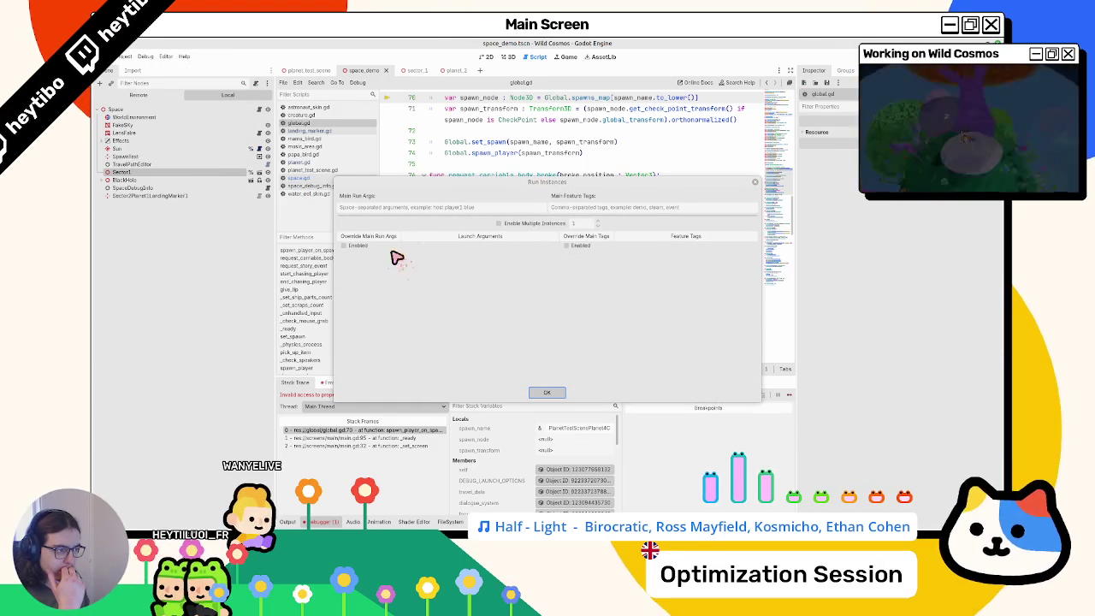
Inspect the Enabled run instance entry, then close Run Instances without changes.
click(349, 247)
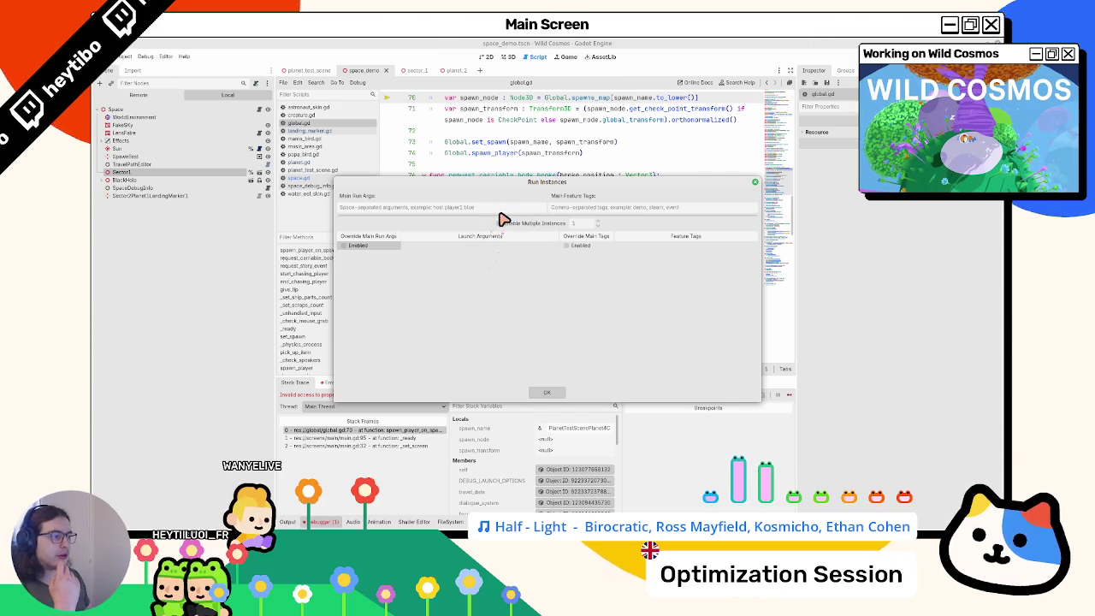
click(479, 210)
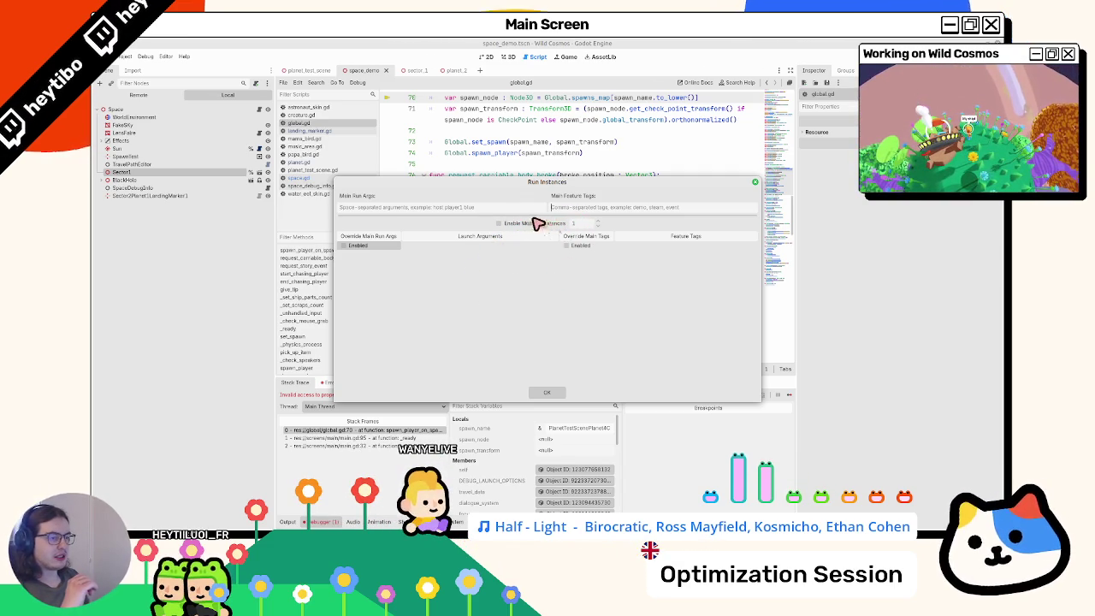
click(757, 186)
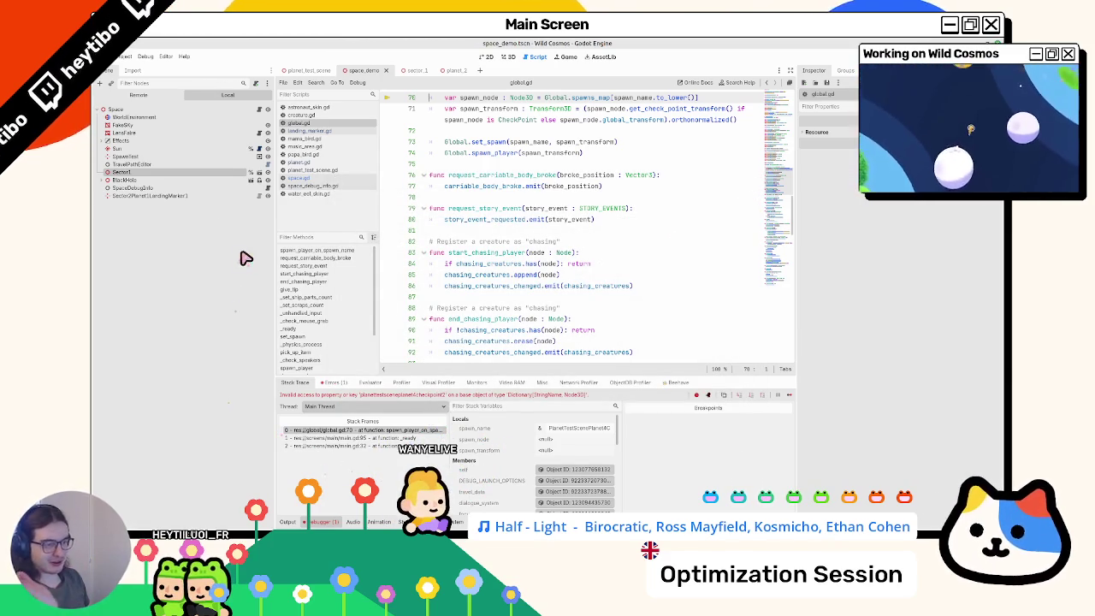
click(143, 57)
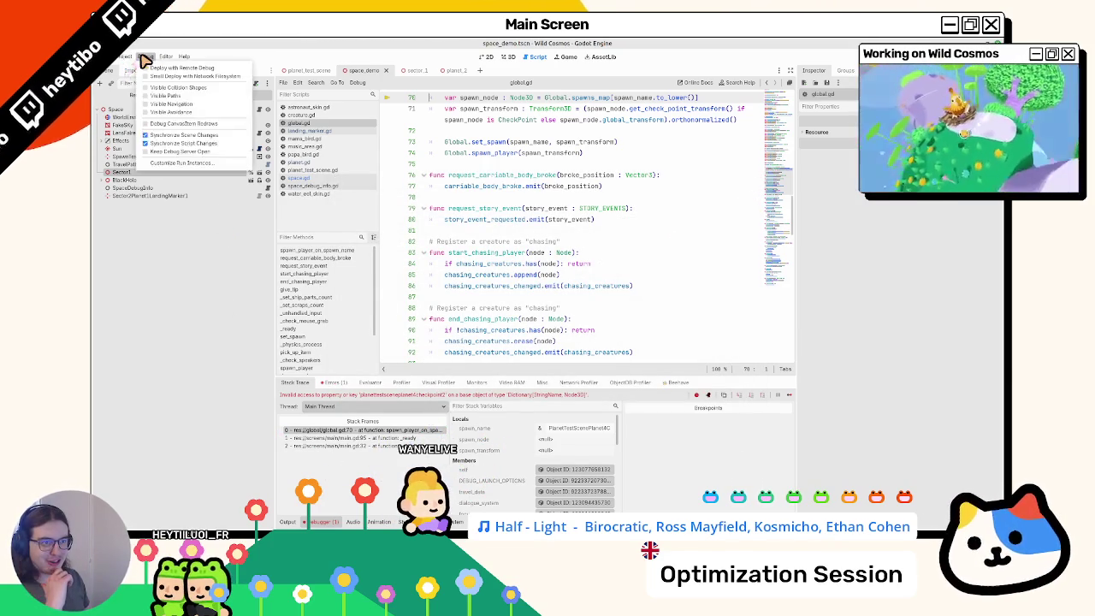
Open the editor settings folder in a file manager and close it.
mouse_move(182, 57)
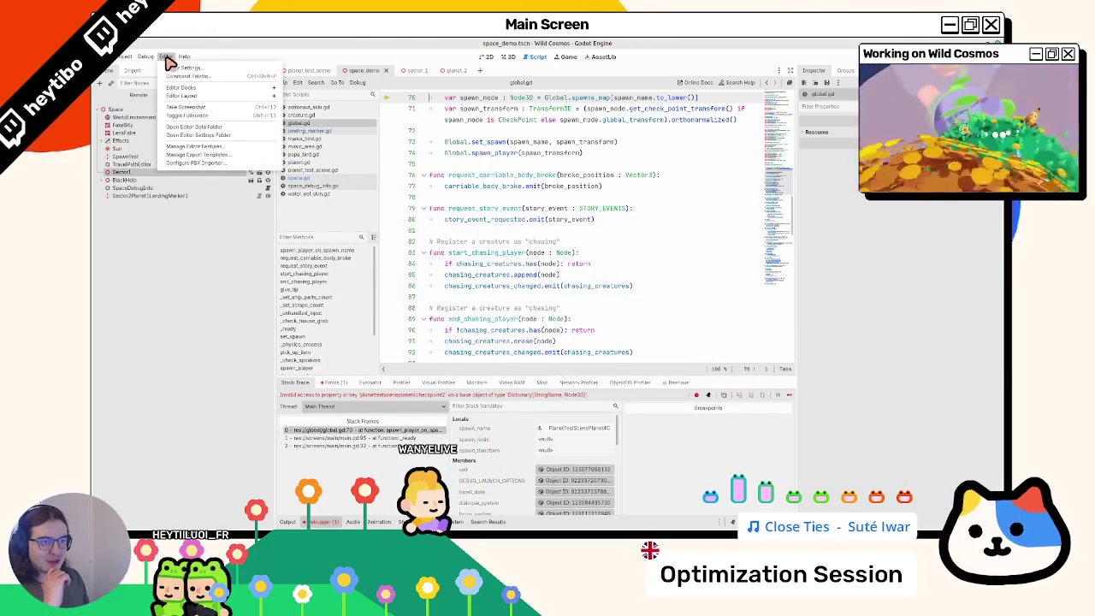
click(237, 135)
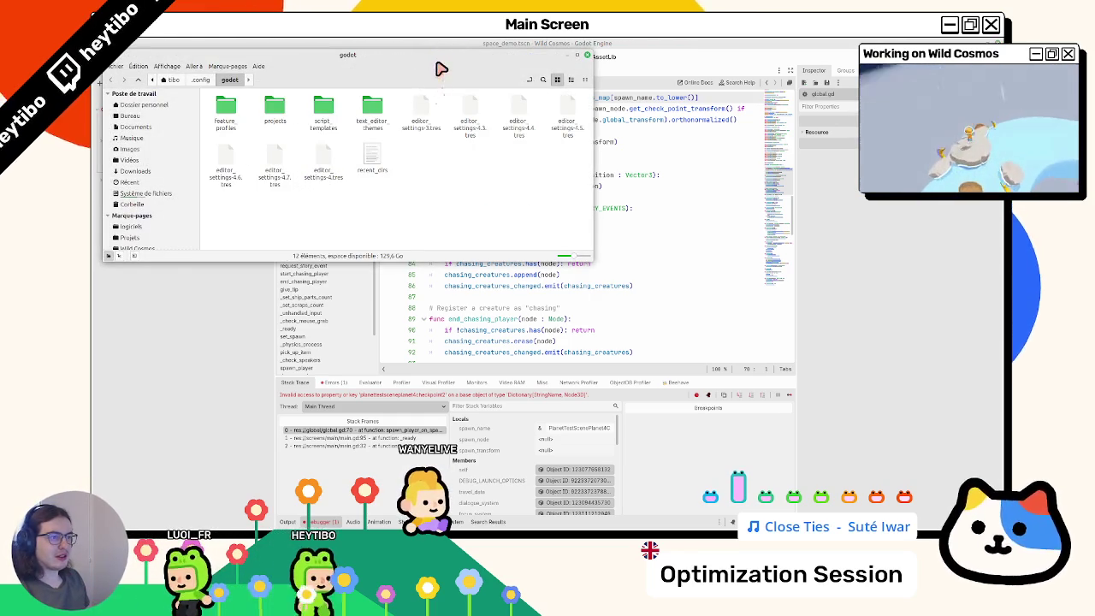
click(588, 55)
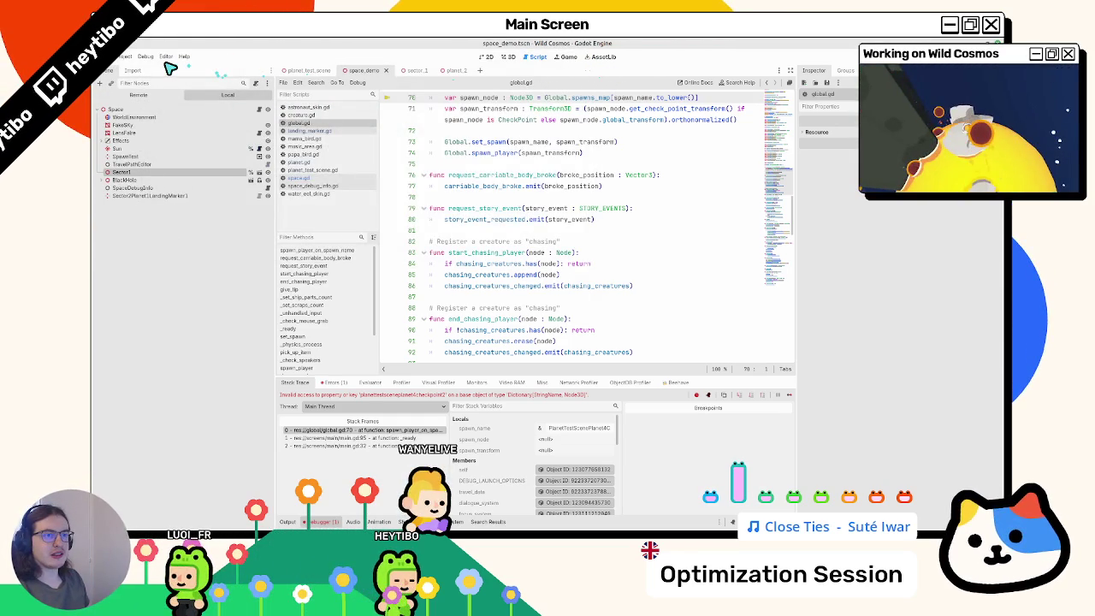
Open the editor data folder in a file manager, then close it.
click(167, 57)
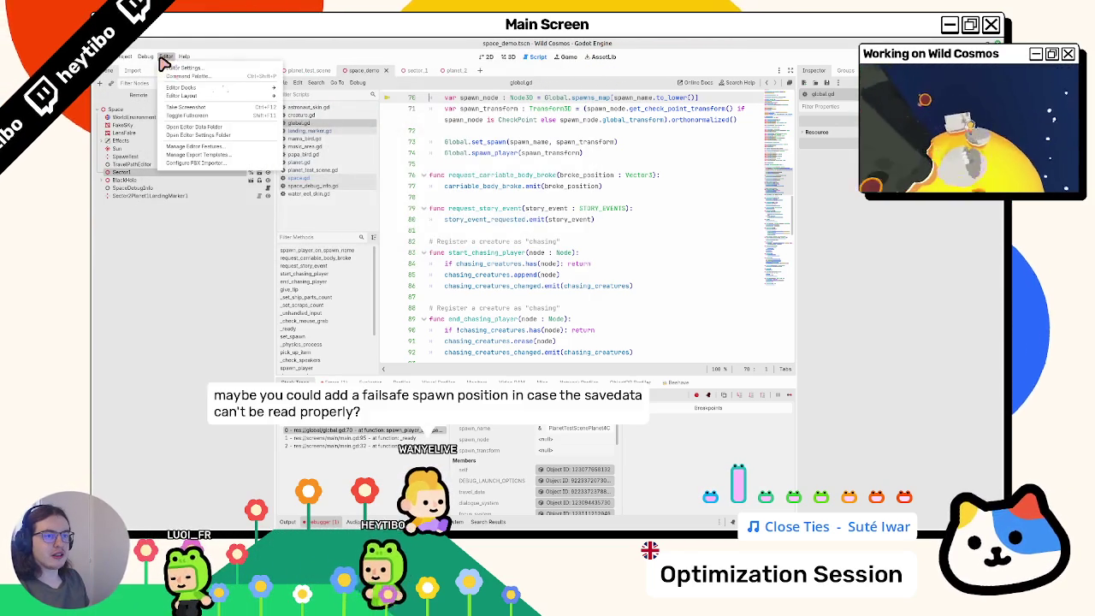
click(179, 127)
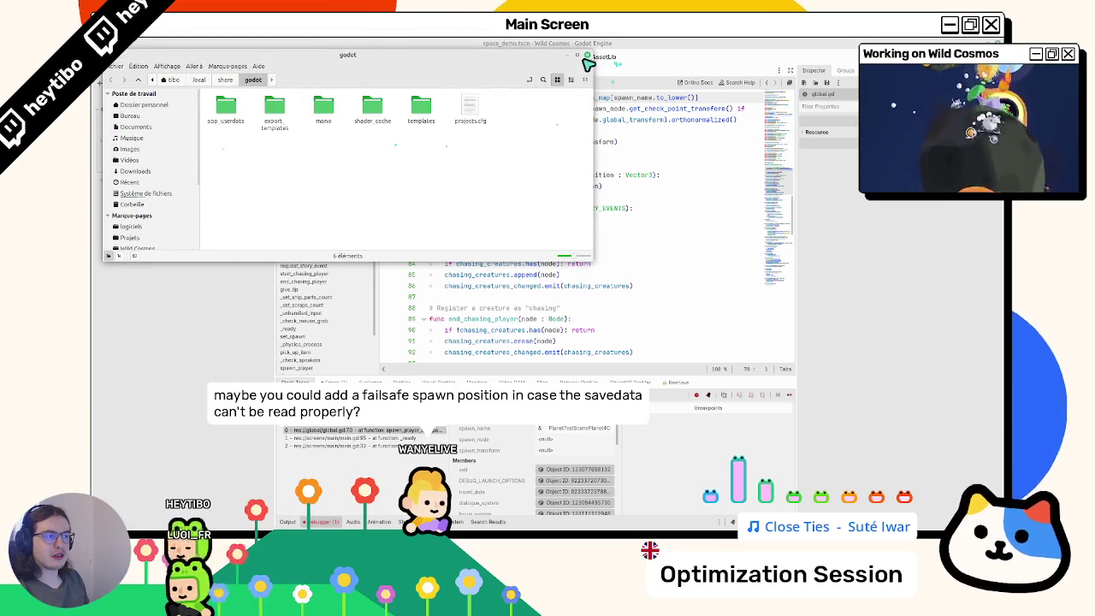
click(587, 56)
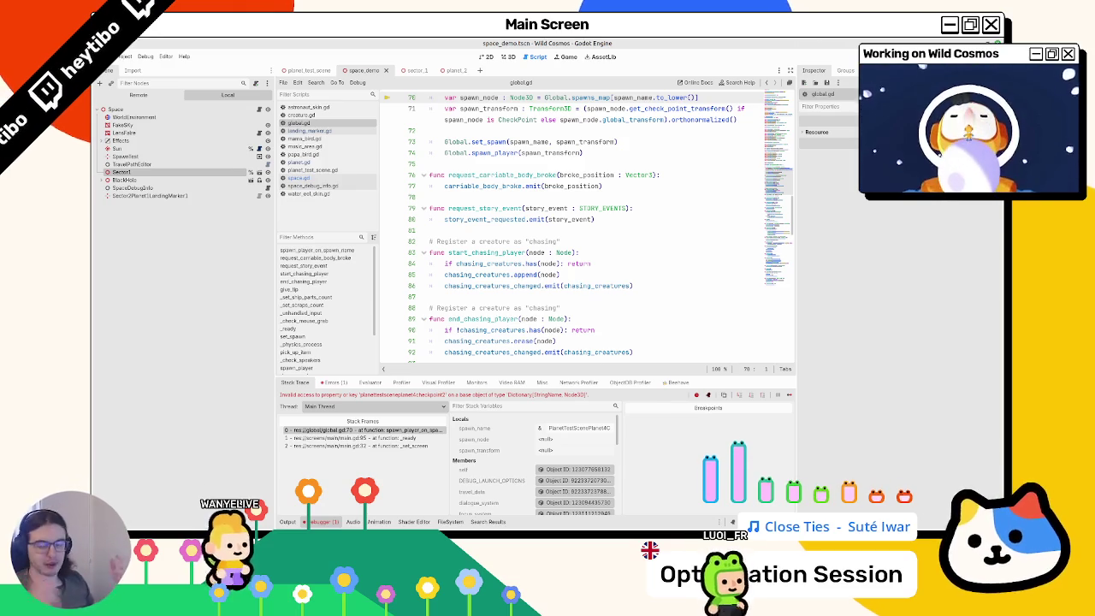
Scroll up in global.gd to the spawns_map invalid-key error at line 70.
scroll(578, 134, up, 1)
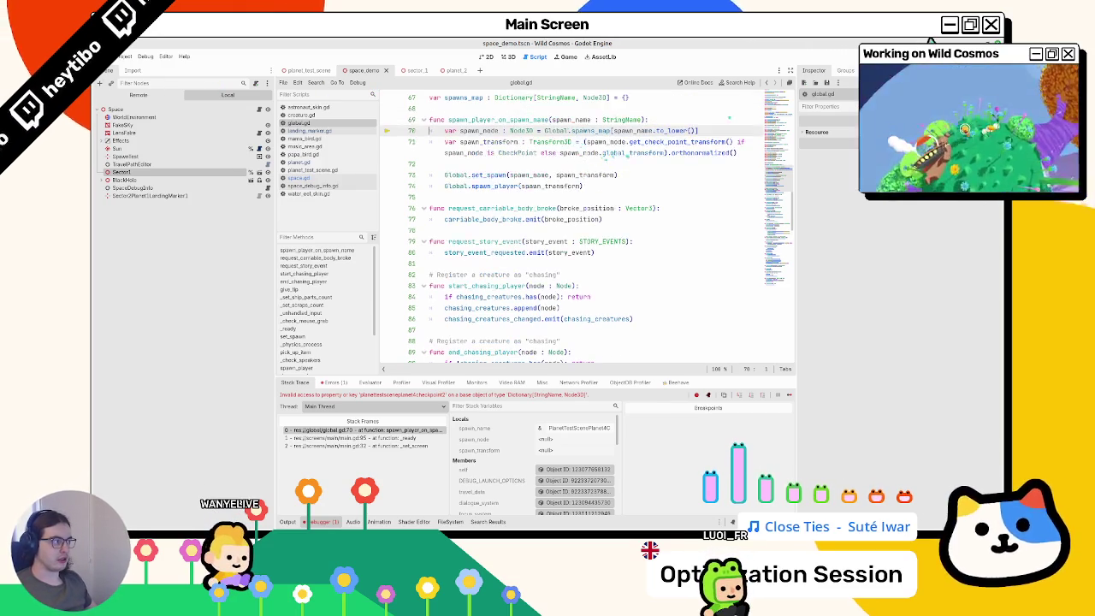
Switch to the 3D workspace to view space_demo, zooming out and back in.
click(506, 56)
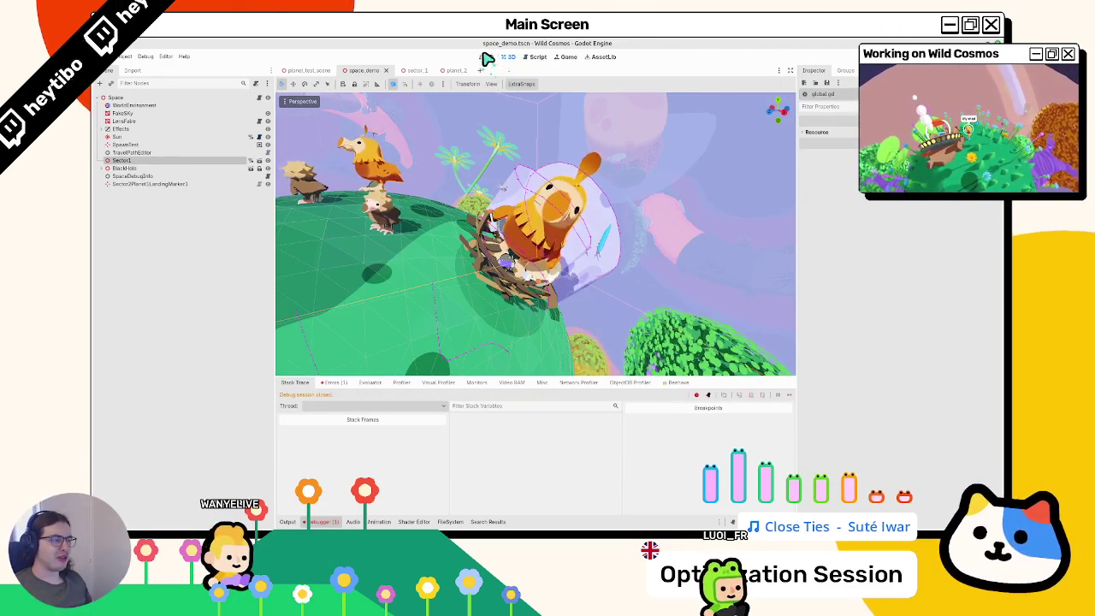
scroll(419, 235, down, 8)
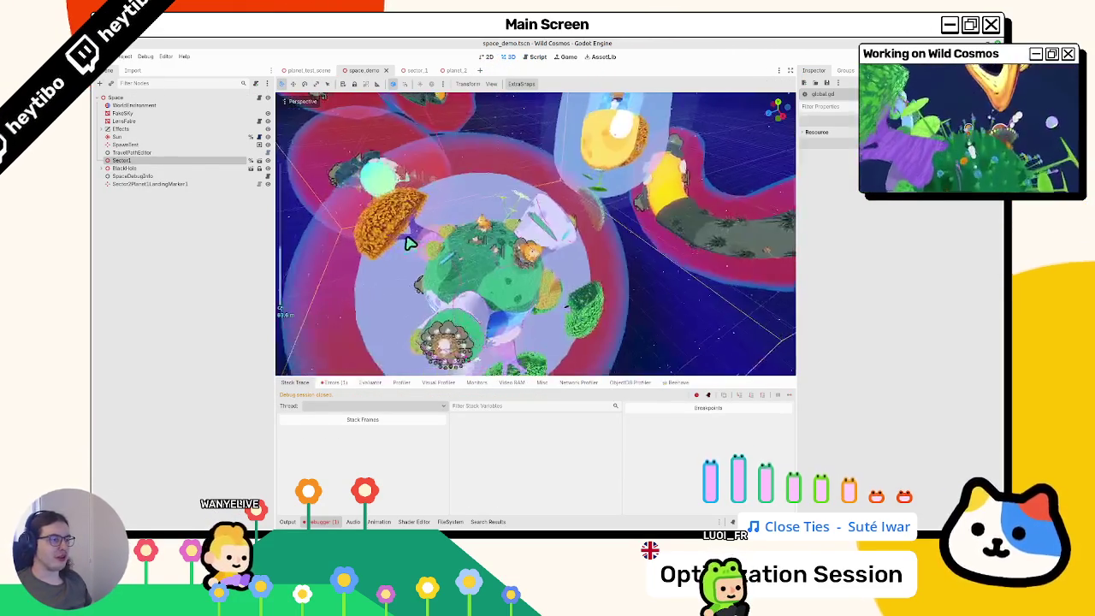
scroll(415, 237, up, 8)
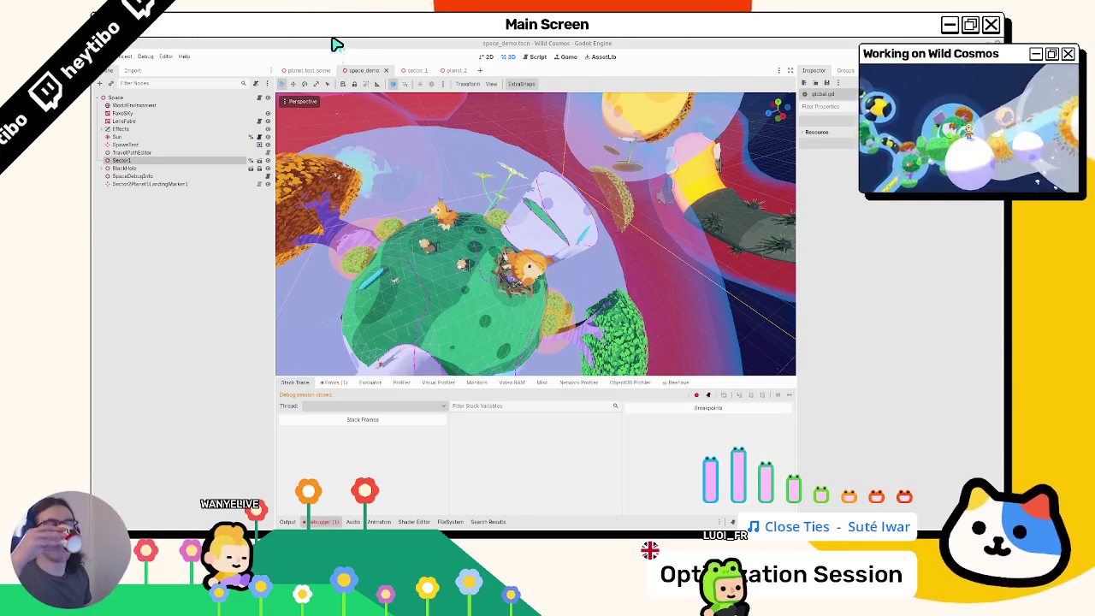
click(126, 57)
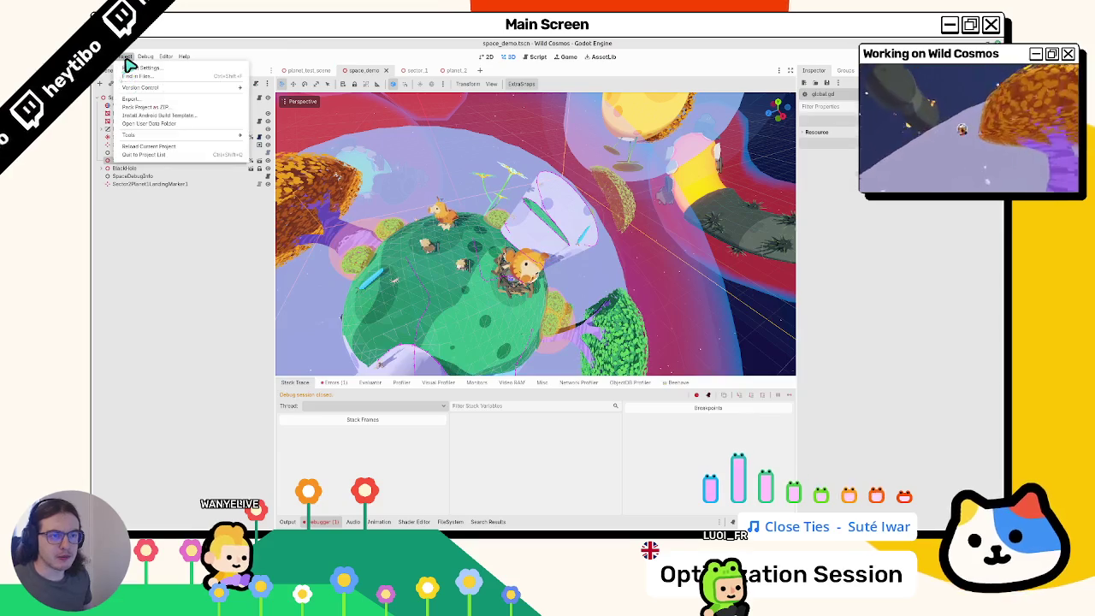
Open the user data folder, relaunch the game, and show the Debugger's navigation-region errors.
click(159, 125)
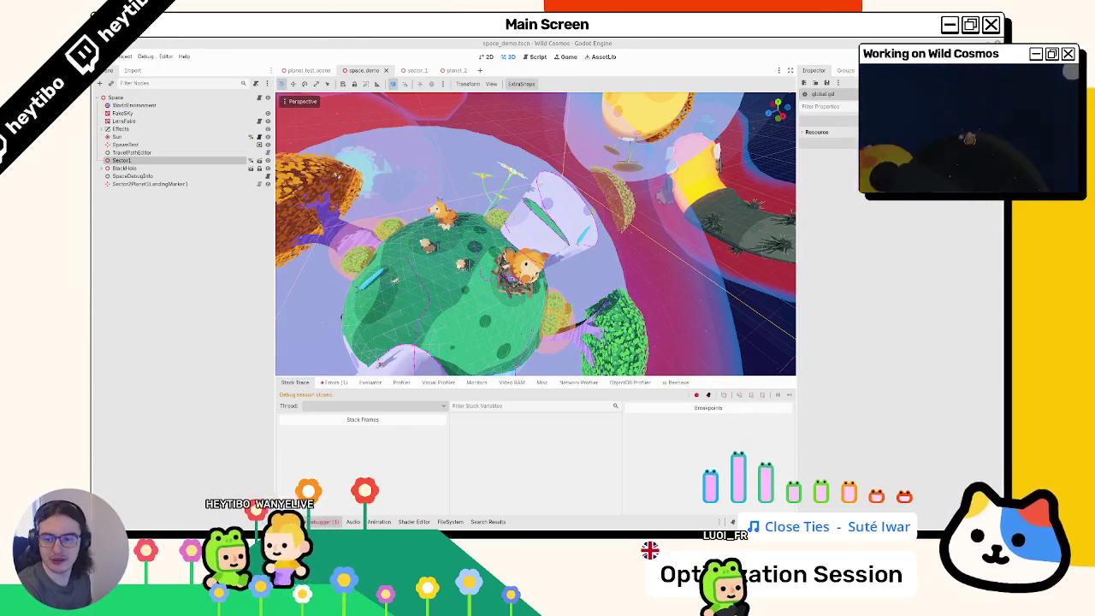
key(ctrl+shift+F5)
key(Return)
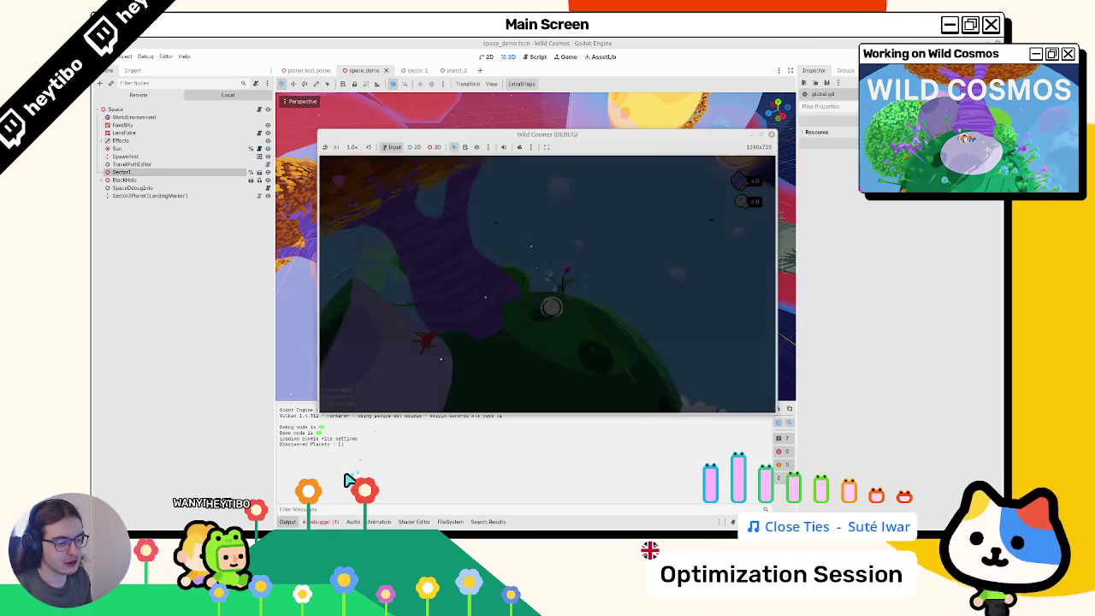
click(321, 521)
click(334, 382)
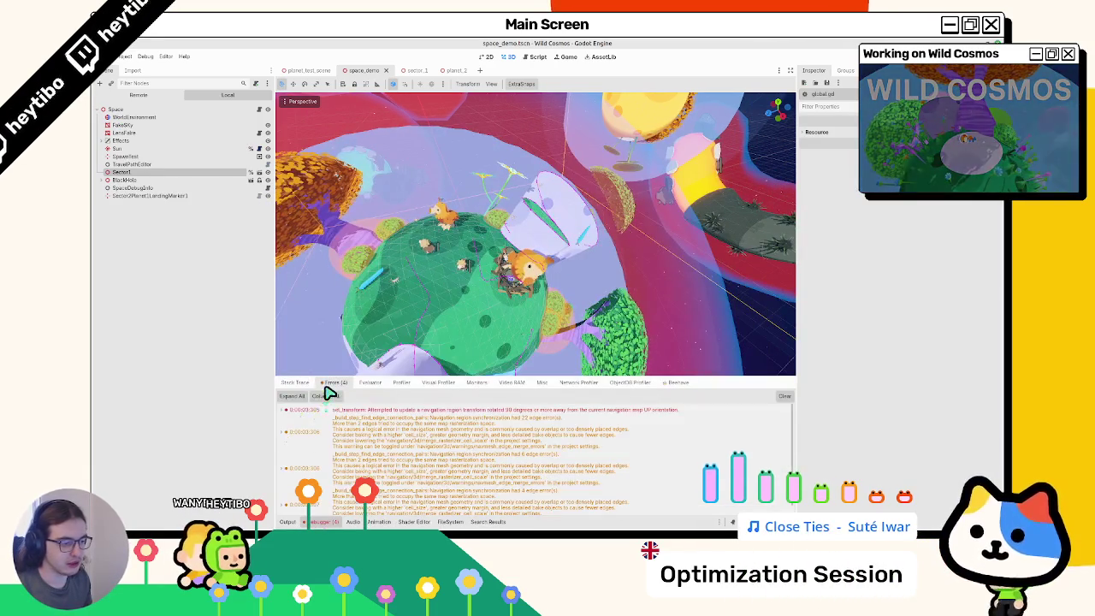
Show the output log, walk the astronaut forward in-game, then switch back to the editor.
click(287, 521)
click(609, 534)
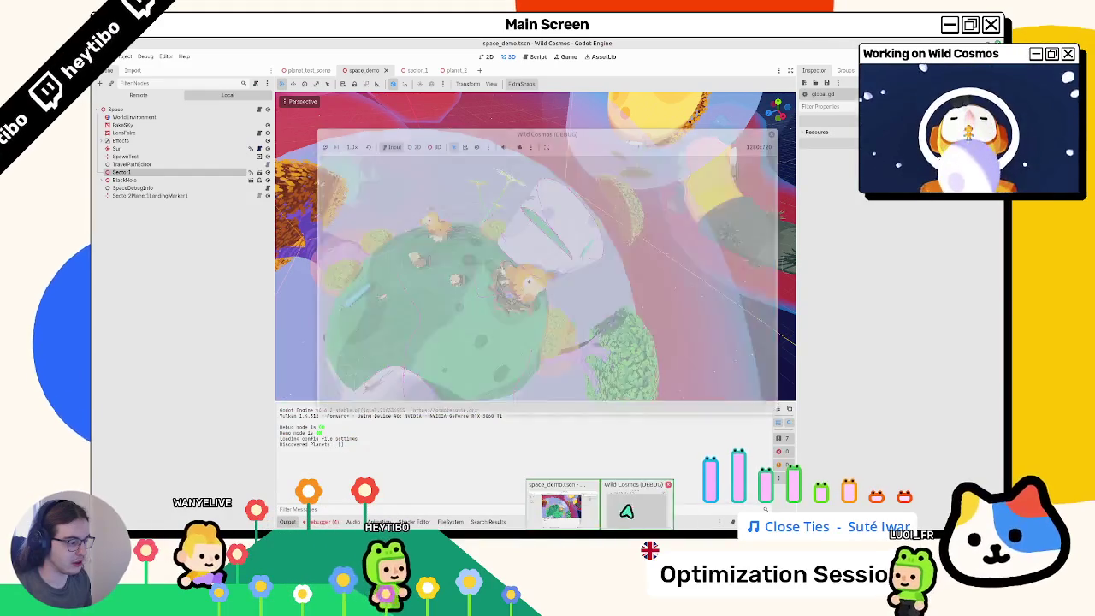
key(w)
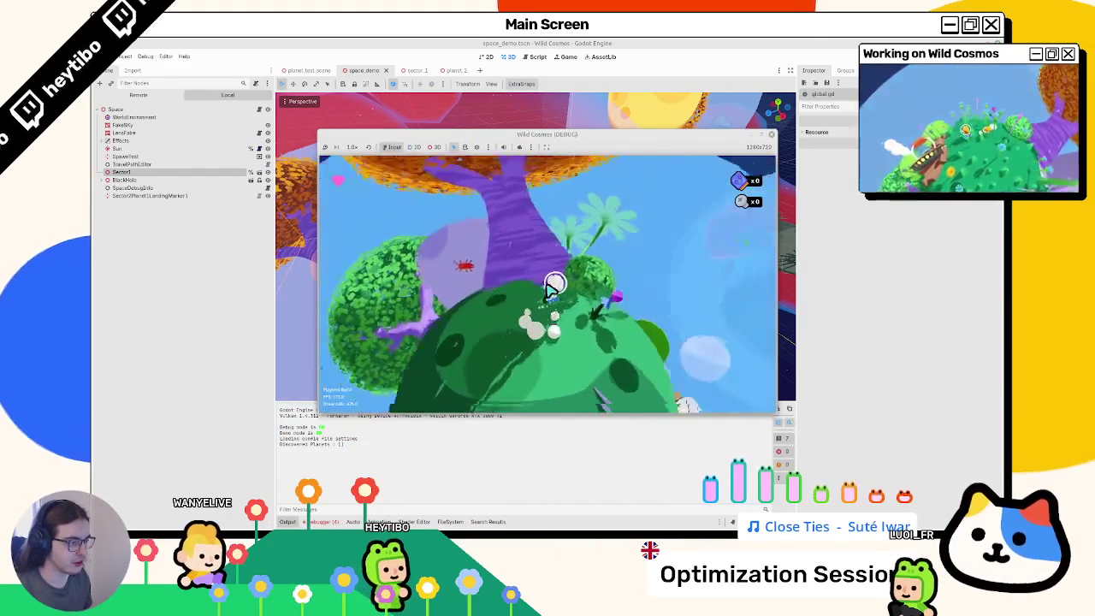
key(w)
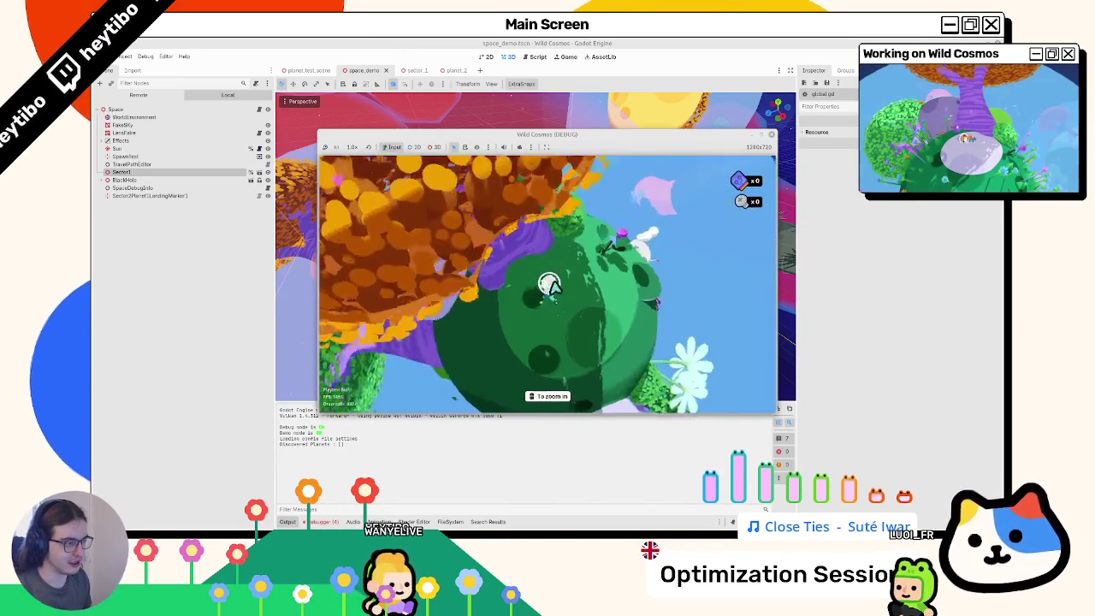
key(alt+Tab)
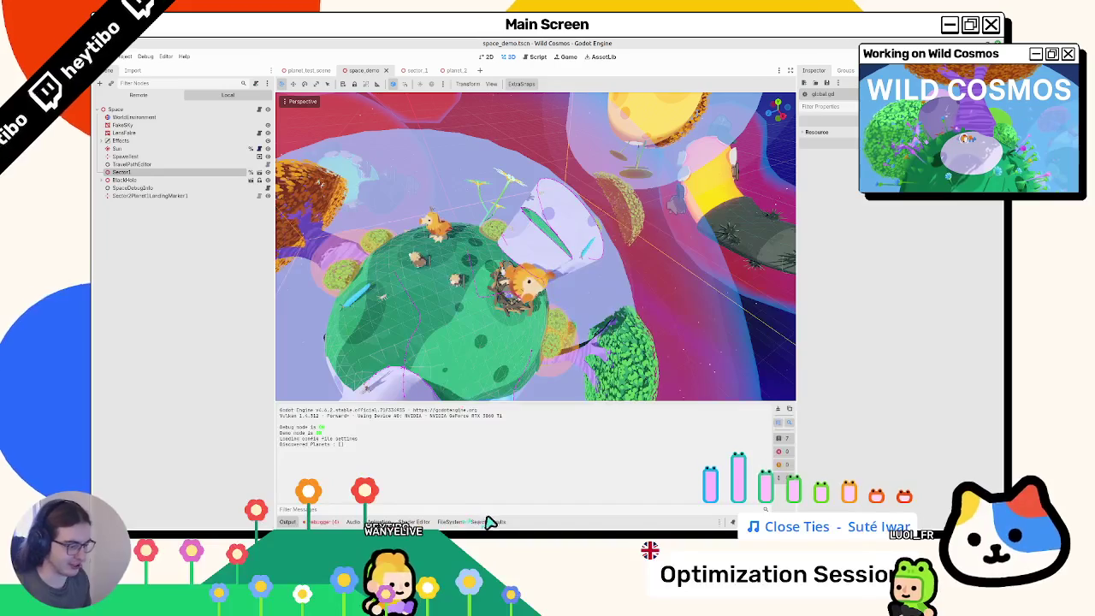
Select debug_launch_options.tres in the FileSystem dock and restart the game with F5.
click(451, 522)
click(757, 435)
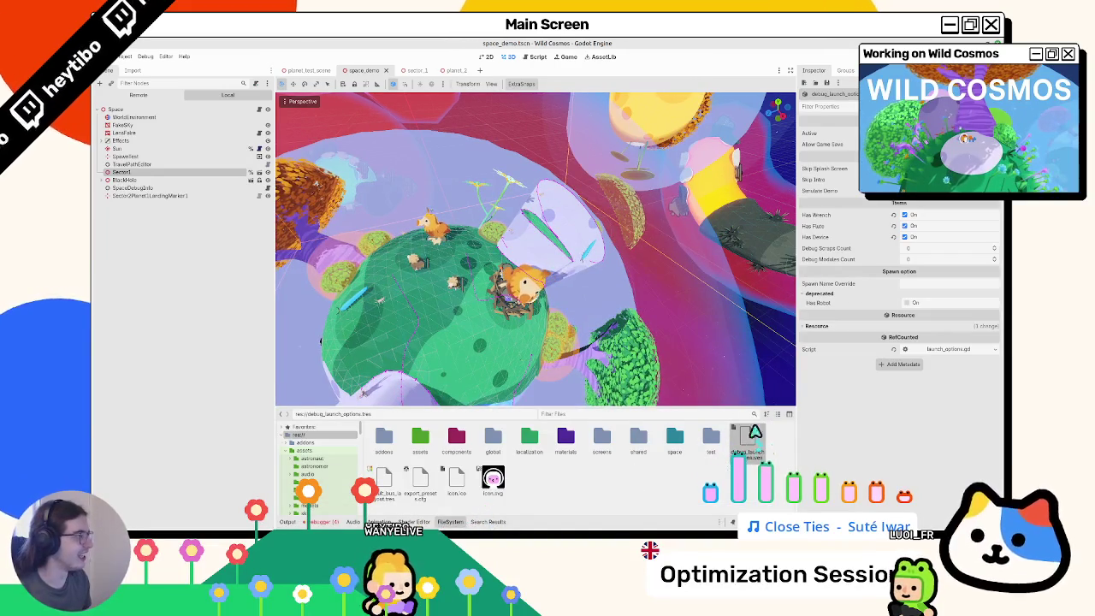
key(alt+Tab)
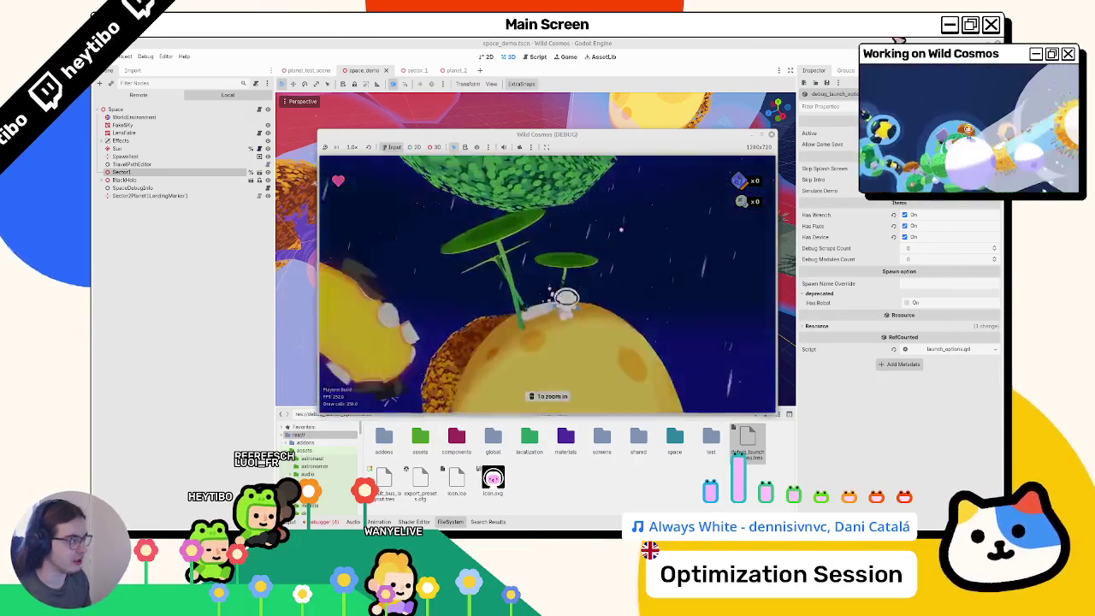
key(F5)
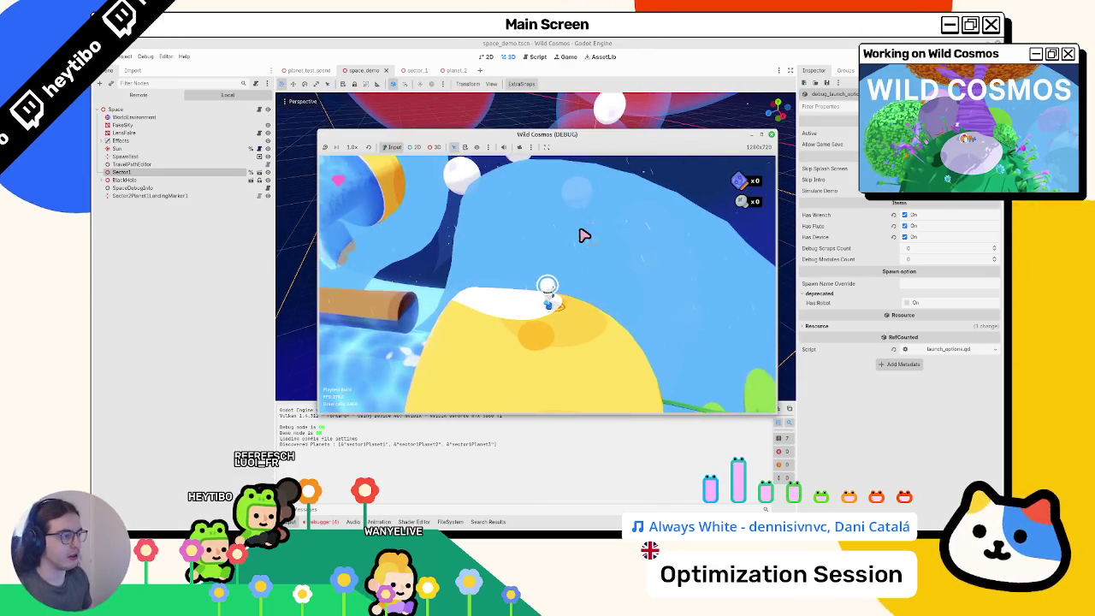
Open the in-game map, maximize the game window, rotate the map, then close it and run.
key(m)
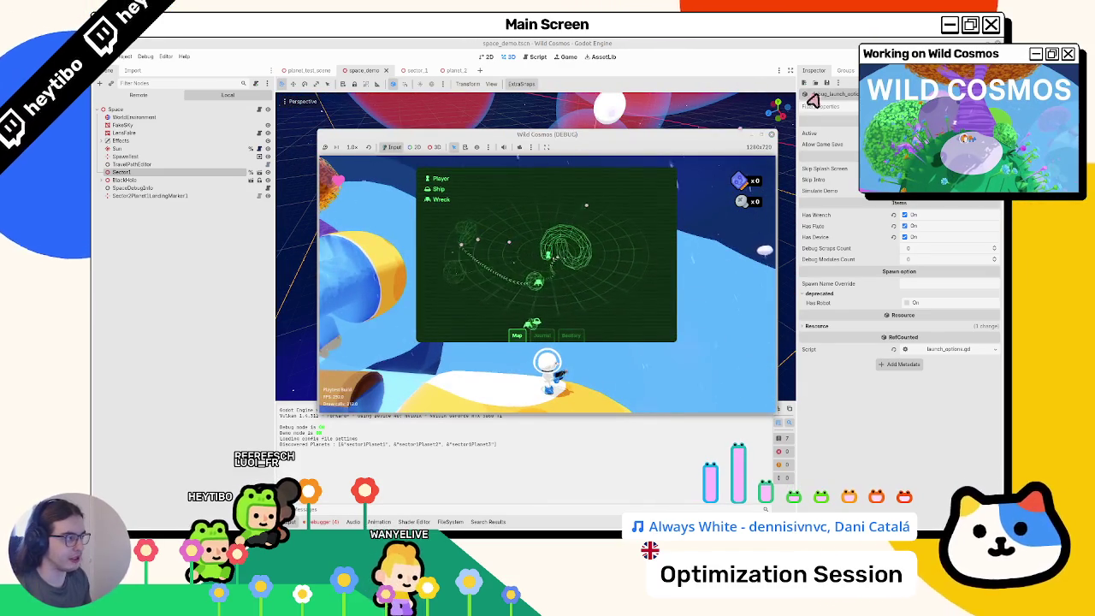
click(761, 135)
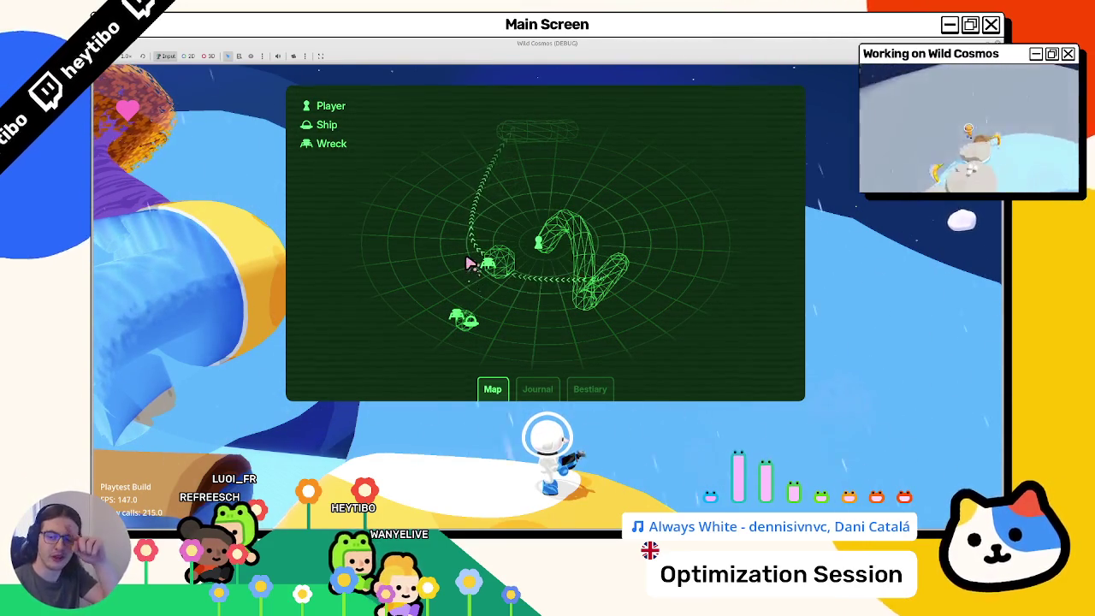
mouse_move(455, 260)
mouse_down()
mouse_move(308, 179)
mouse_move(311, 192)
mouse_up()
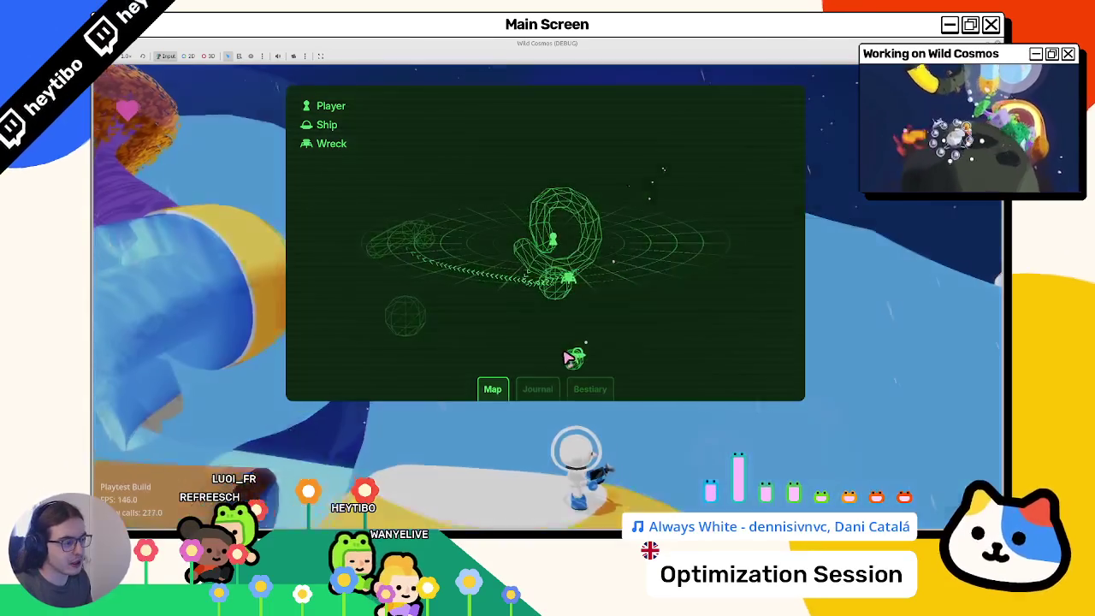
key(Escape)
key(w)
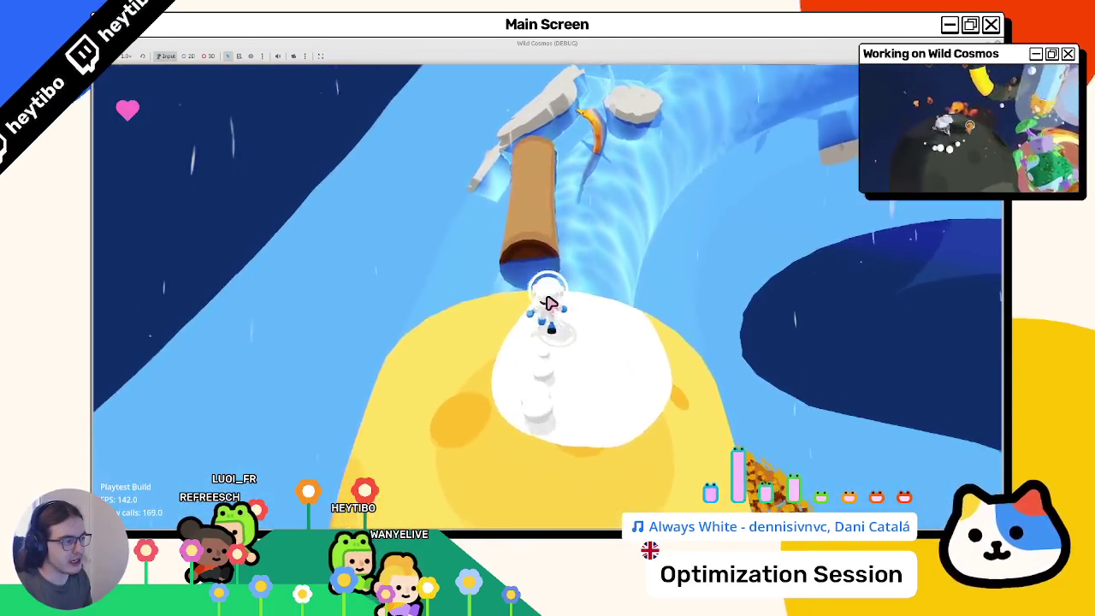
Jump the astronaut to the next planet, then stop the game with F8.
key(space)
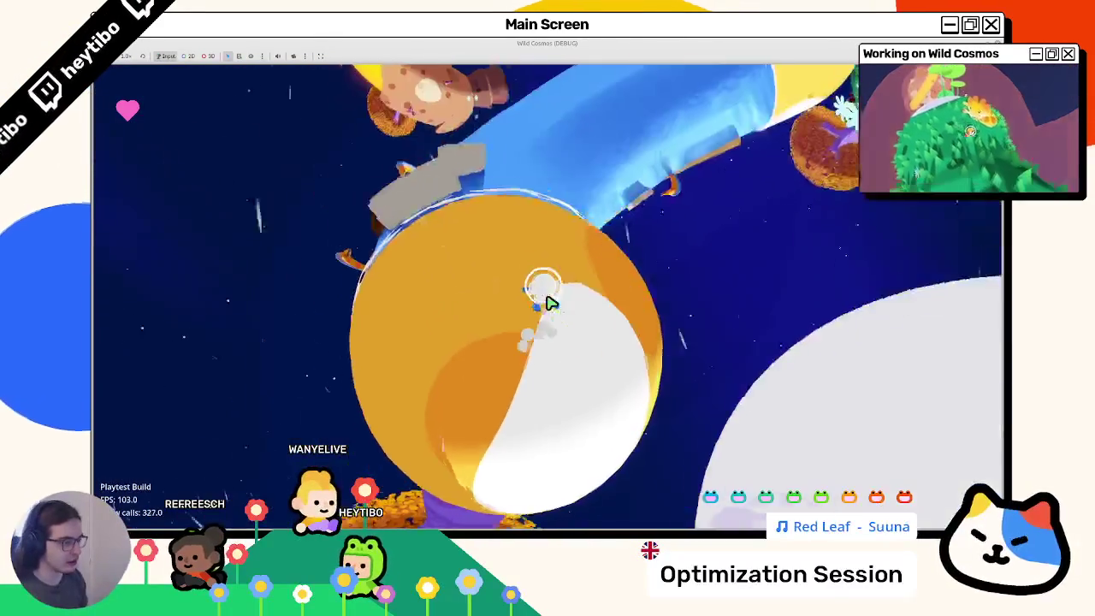
key(F8)
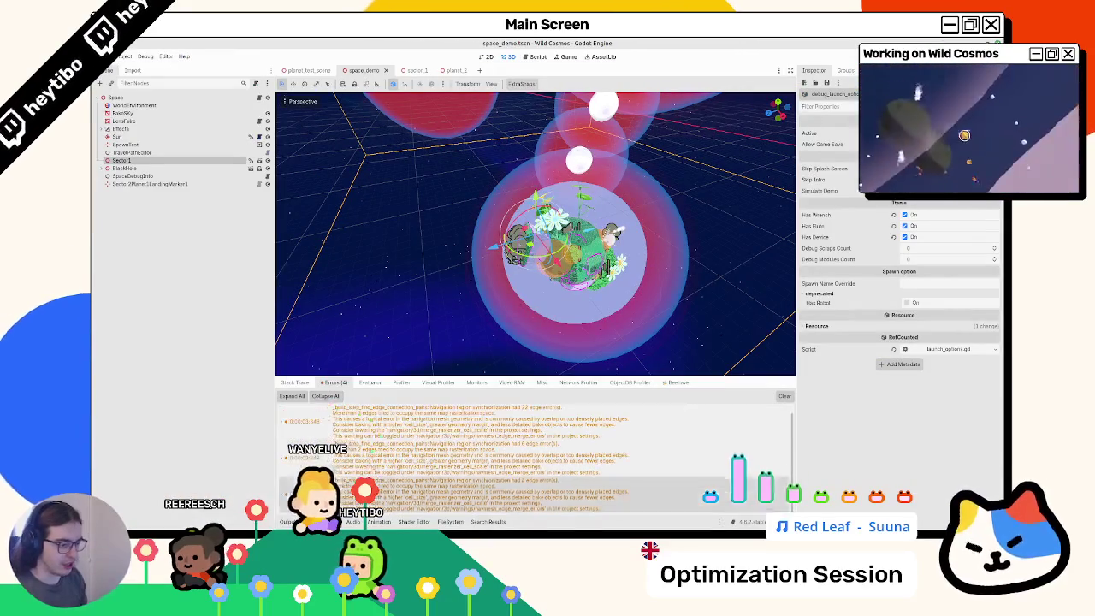
Collapse the bottom Debugger panel to give the 3D planet view more room.
click(312, 522)
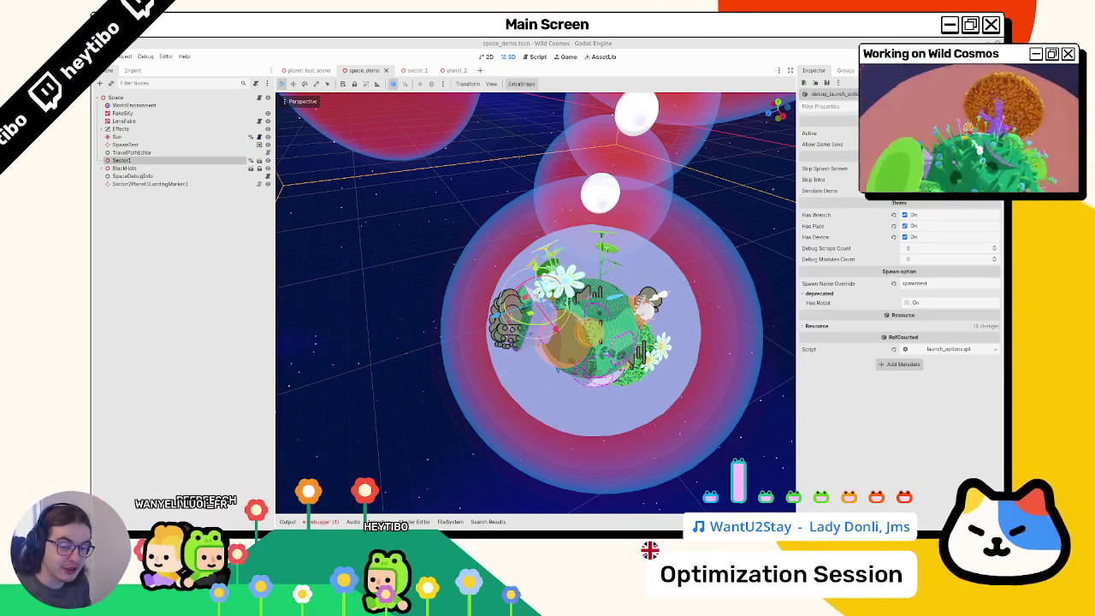
text(spawntest)
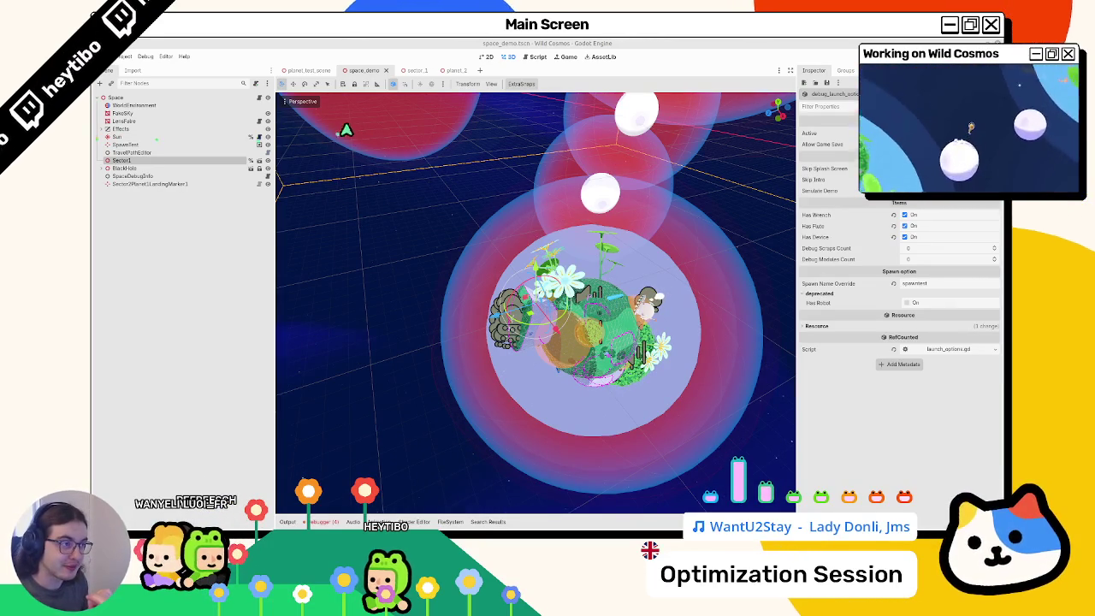
Orbit and zoom the 3D view in on the planet, then choose a scene to launch.
mouse_move(373, 181)
mouse_down()
mouse_move(410, 203)
mouse_move(359, 179)
mouse_move(290, 248)
mouse_move(541, 266)
mouse_up()
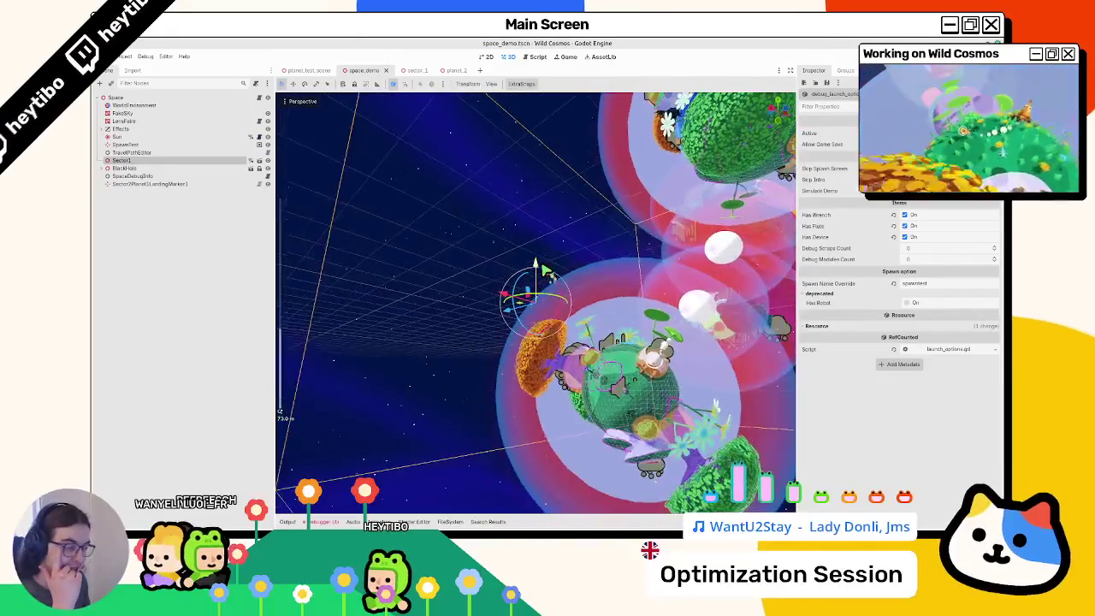
scroll(541, 269, up, 2)
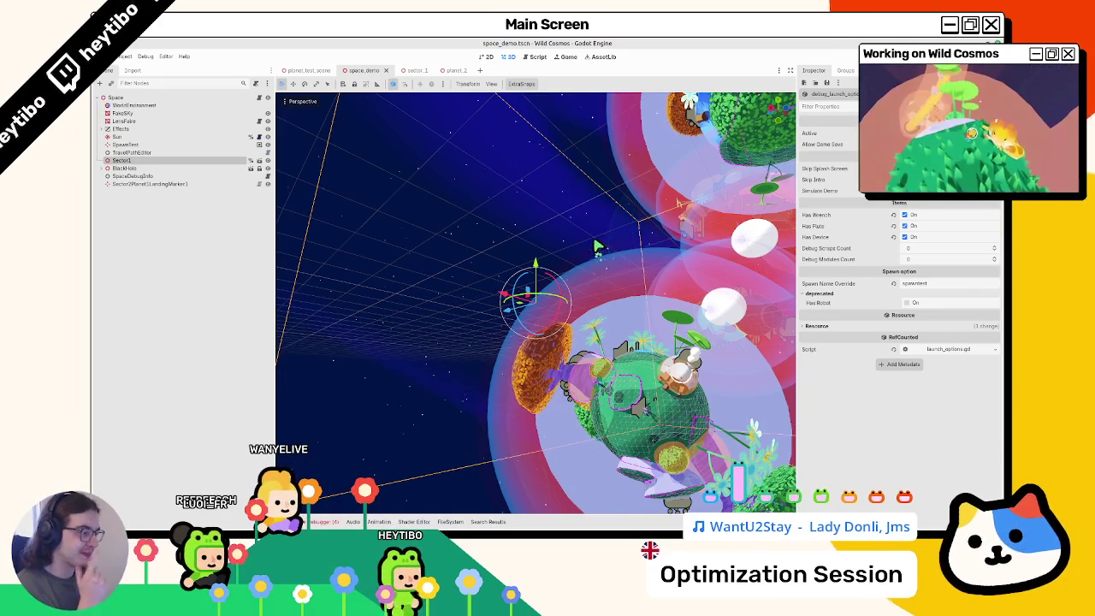
scroll(608, 275, up, 2)
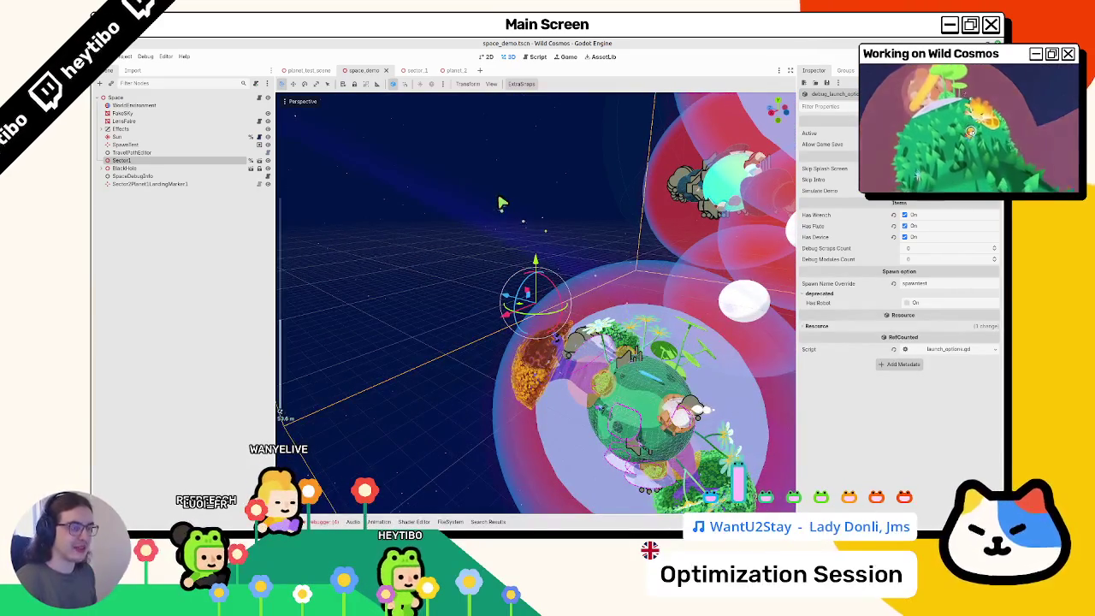
key(ctrl+shift+o)
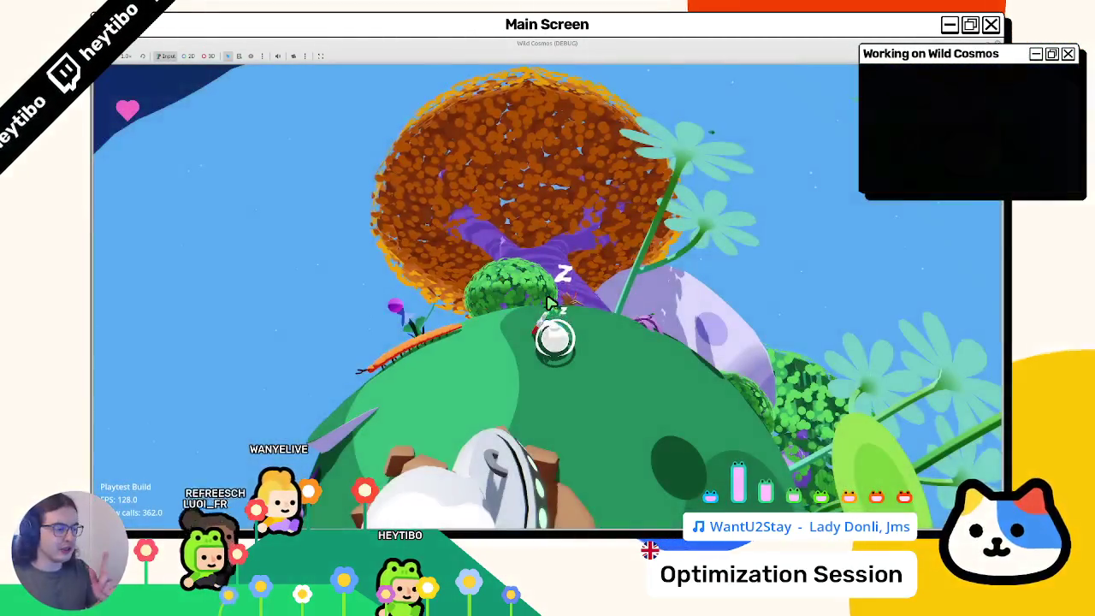
Toggle the in-game pause menu twice, then launch the astronaut off the green planet.
key(Escape)
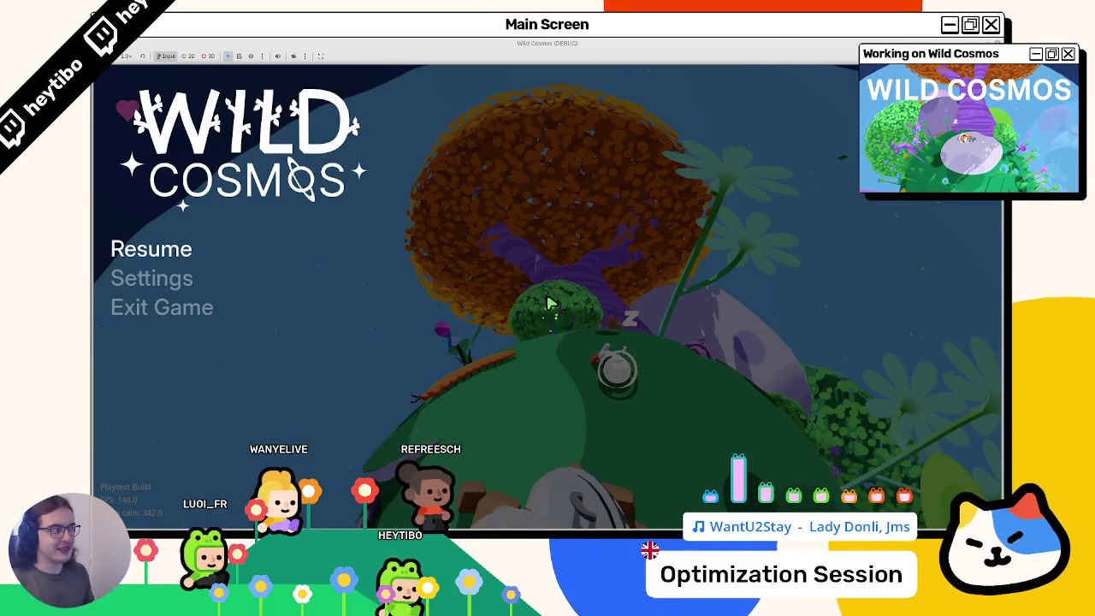
key(Escape)
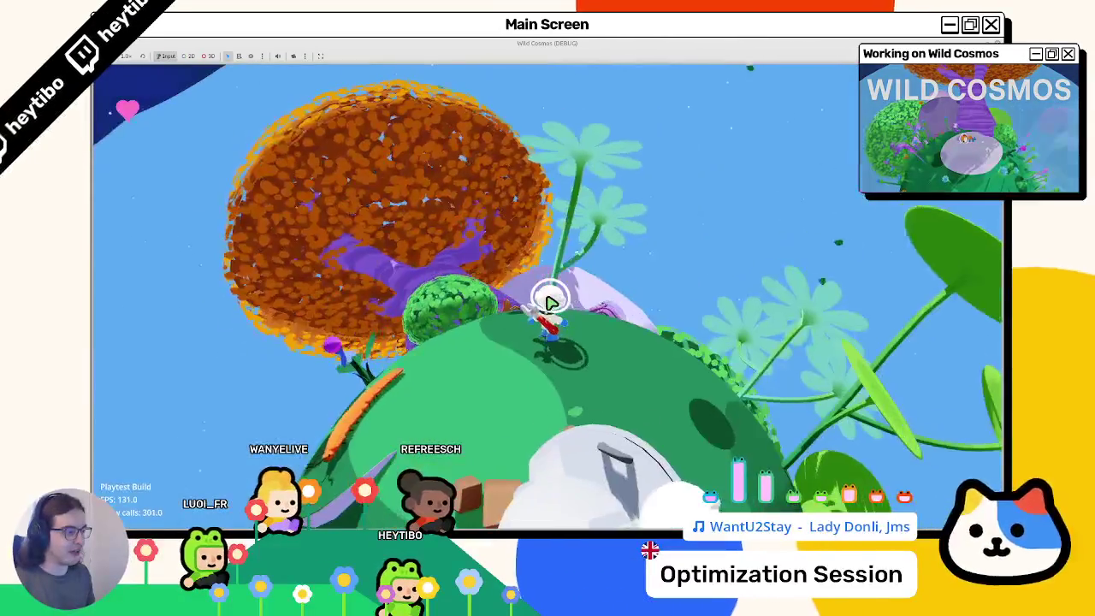
key(Escape)
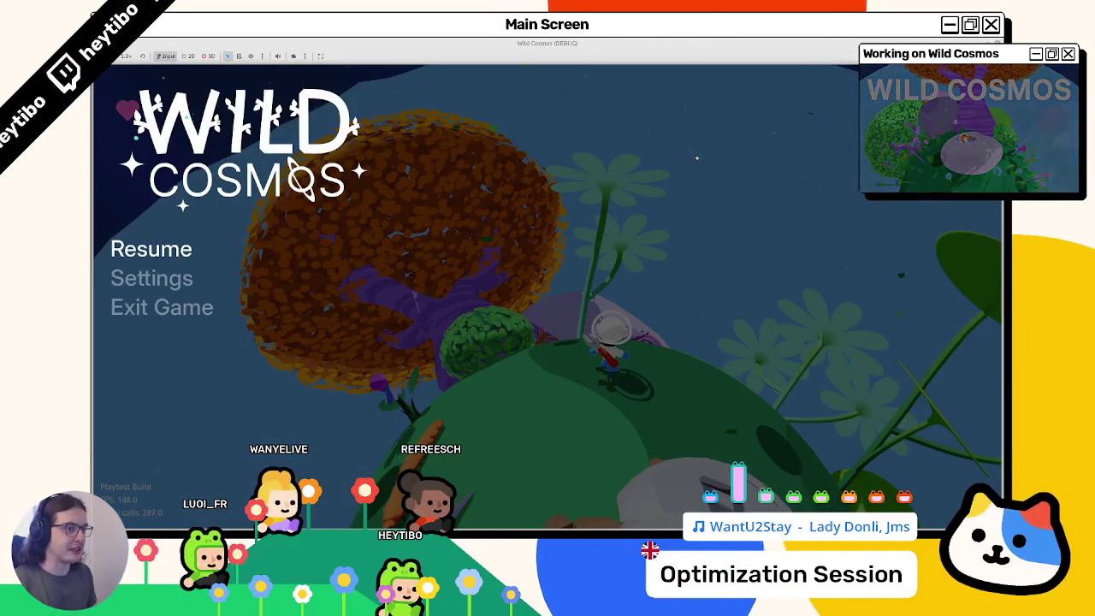
key(Escape)
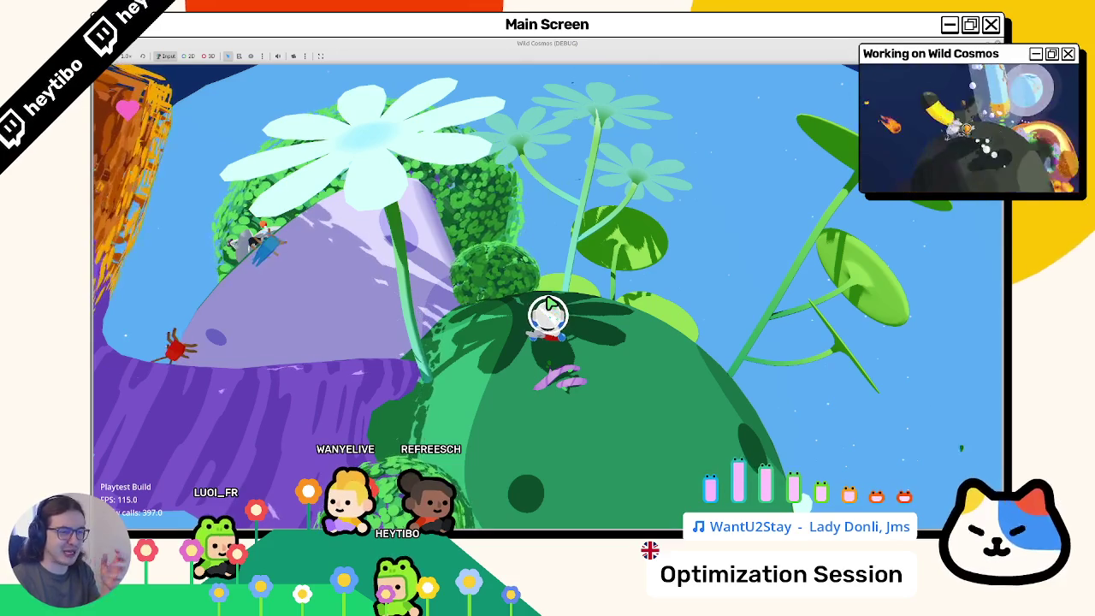
key(space)
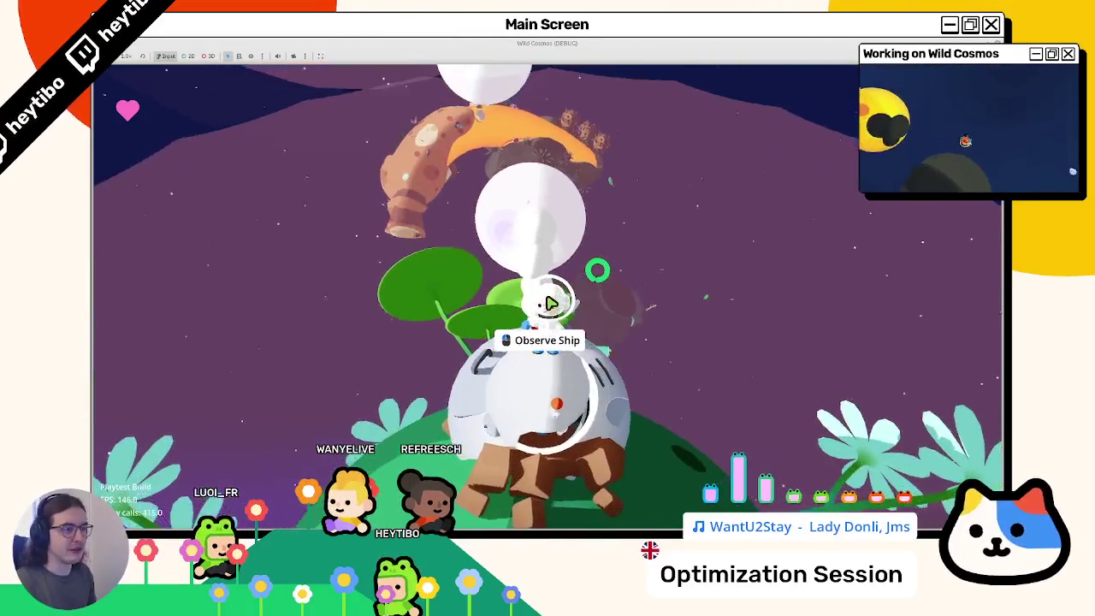
Pause the running game, then stop it with F8.
key(Escape)
key(Escape)
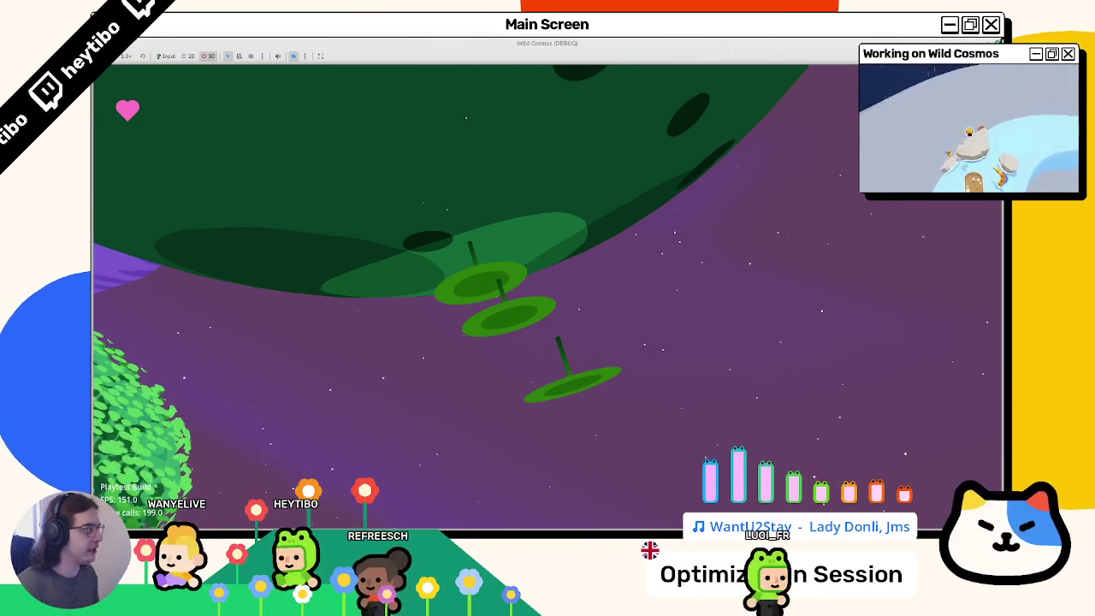
key(F8)
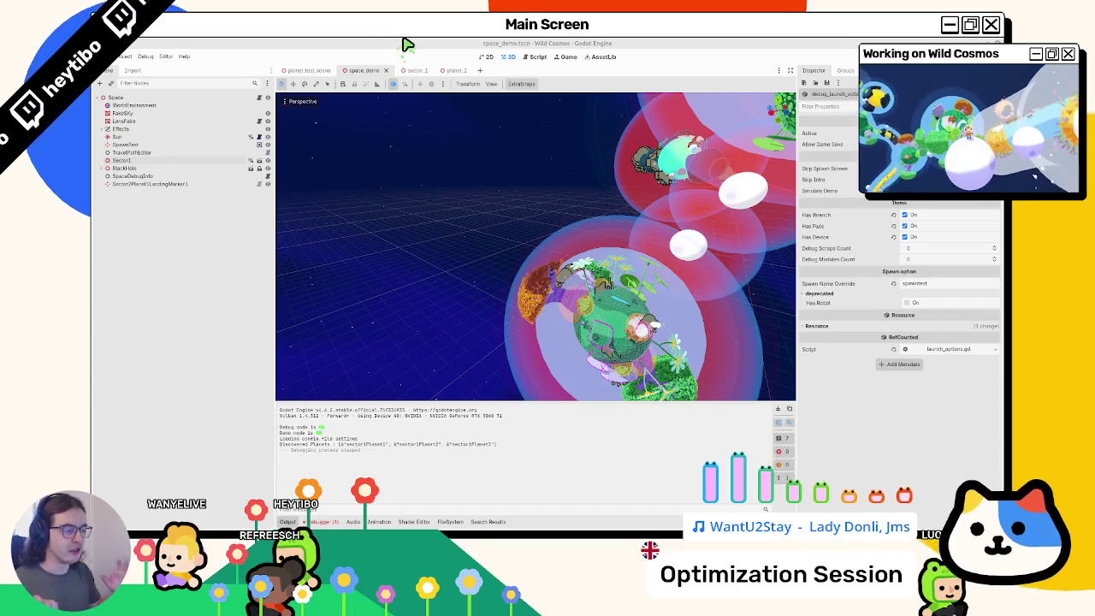
scroll(508, 247, up, 10)
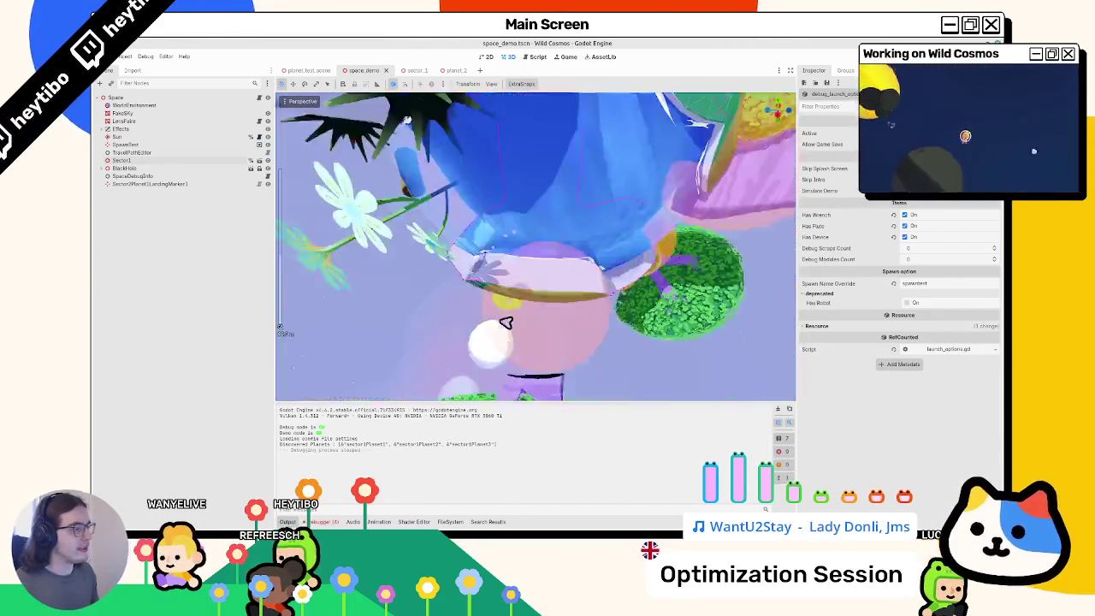
scroll(505, 323, up, 10)
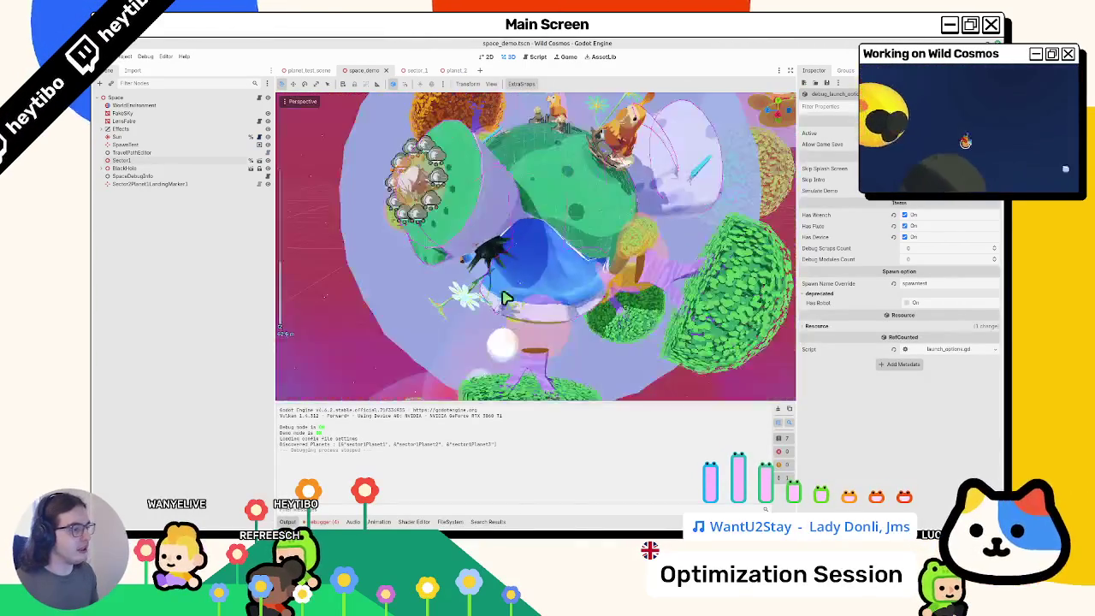
scroll(555, 308, up, 3)
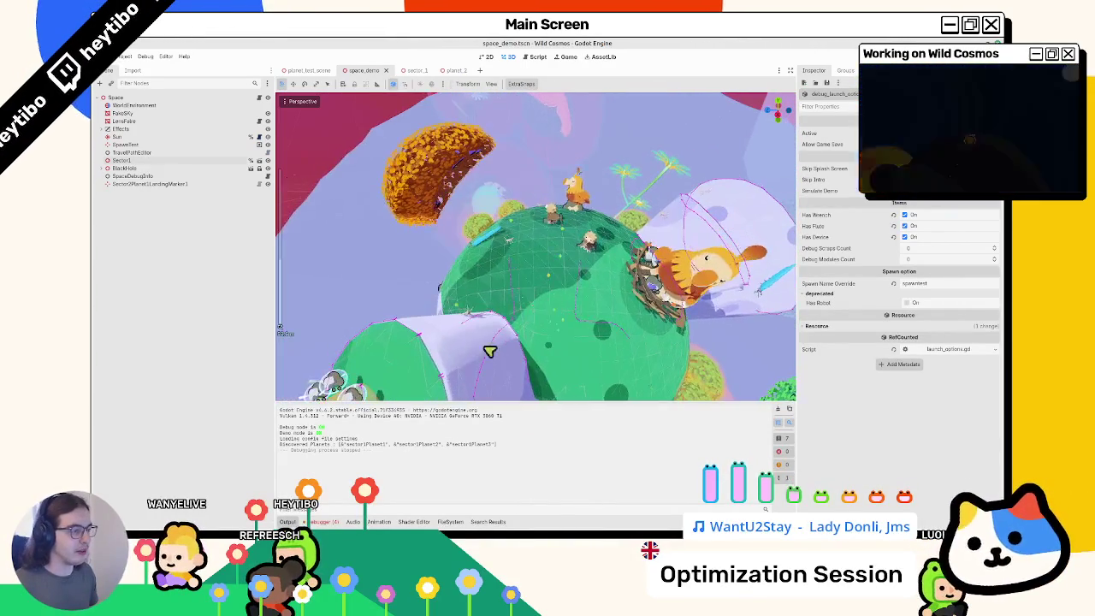
scroll(535, 257, down, 6)
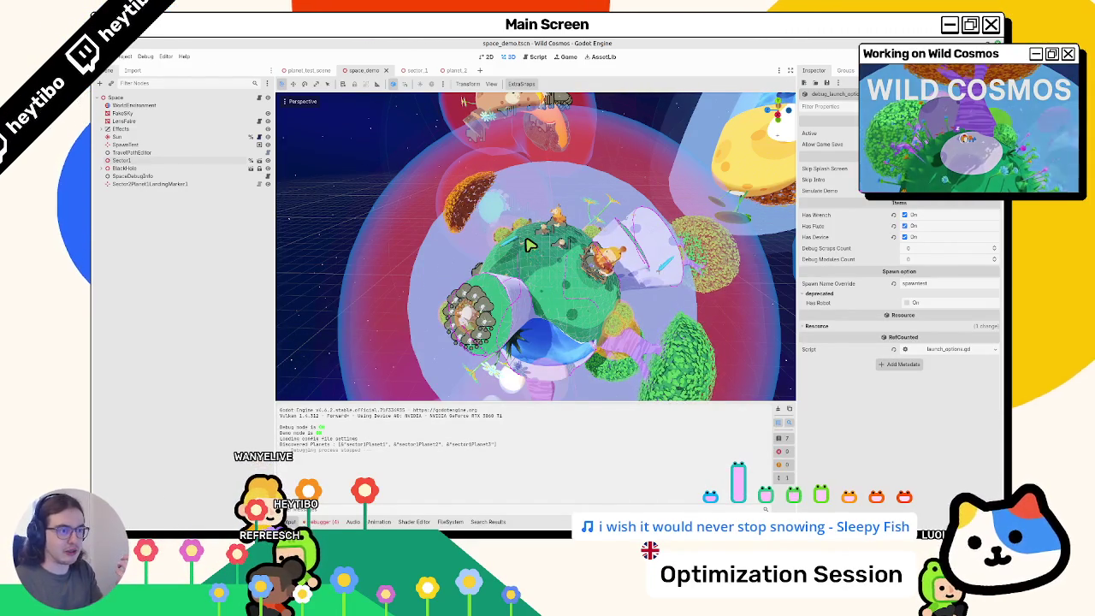
scroll(530, 243, up, 5)
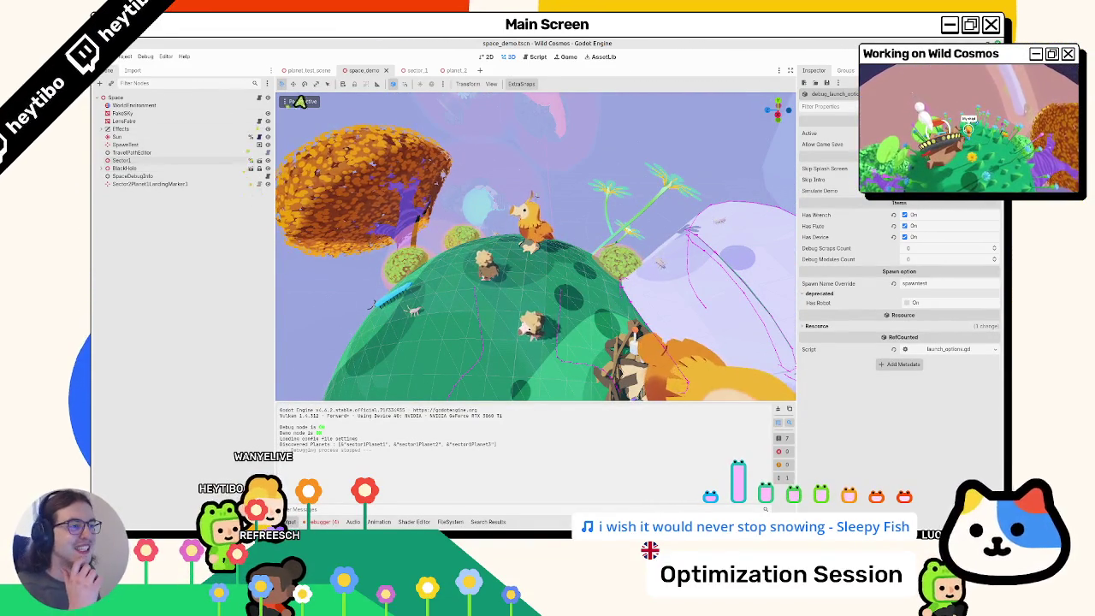
Close the planet_2 and planet_test scene tabs, leaving sector_1 and space_demo open.
click(414, 71)
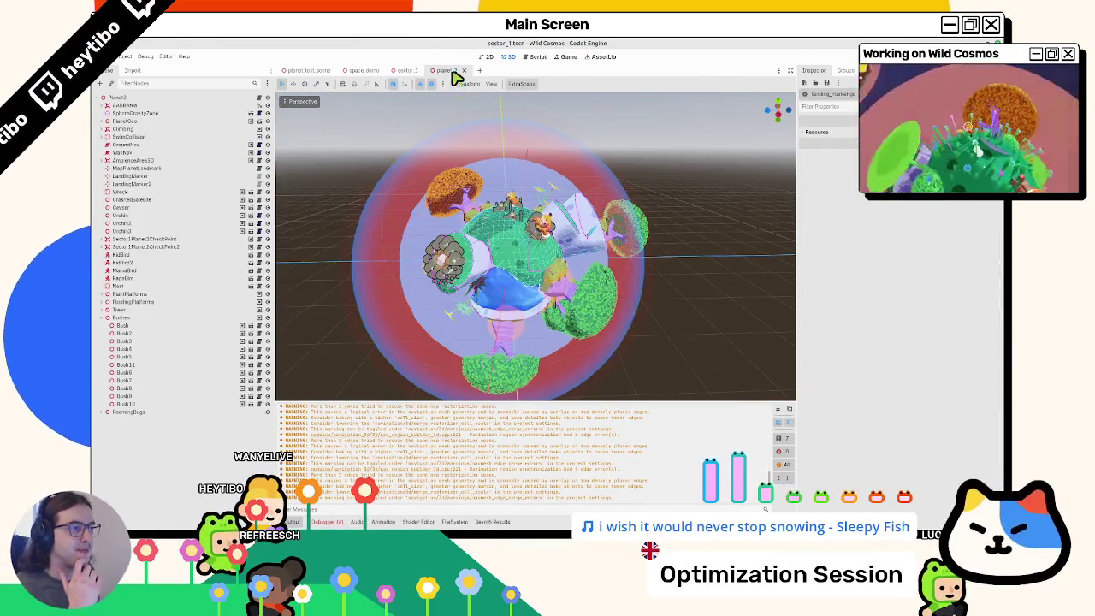
middle_click(454, 75)
click(363, 71)
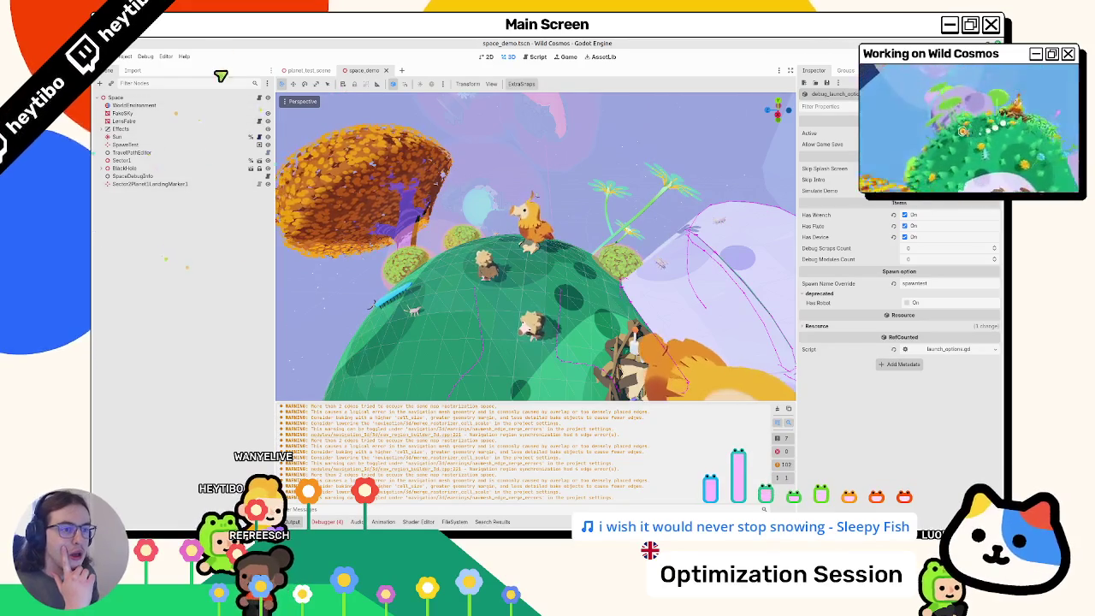
click(306, 71)
middle_click(310, 71)
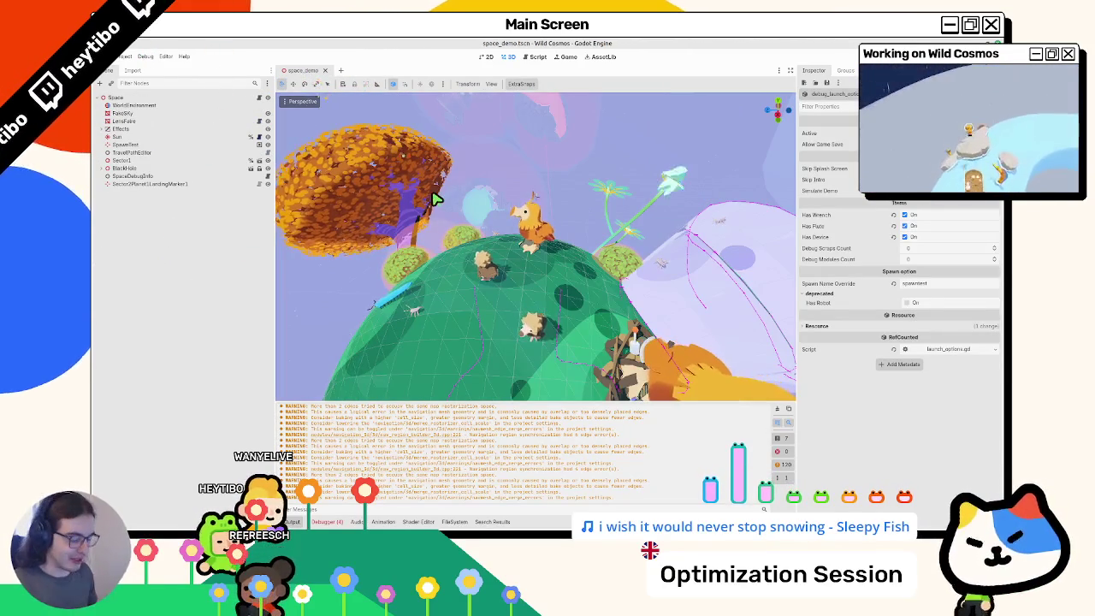
Quick-open planet_1.tscn by searching for 'planet_1'.
key(ctrl+shift+o)
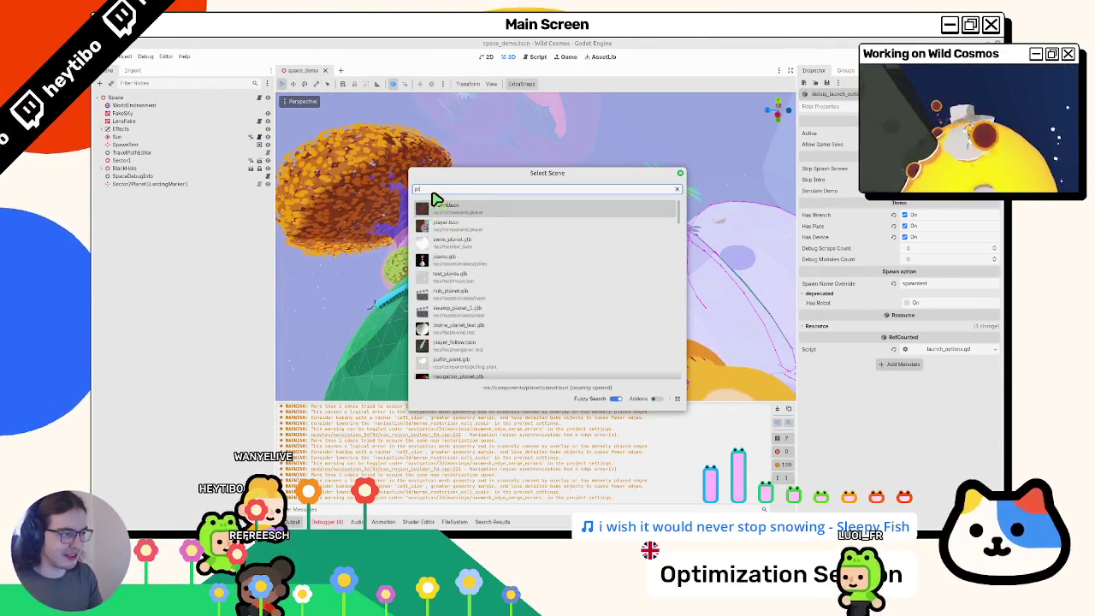
text(planet)
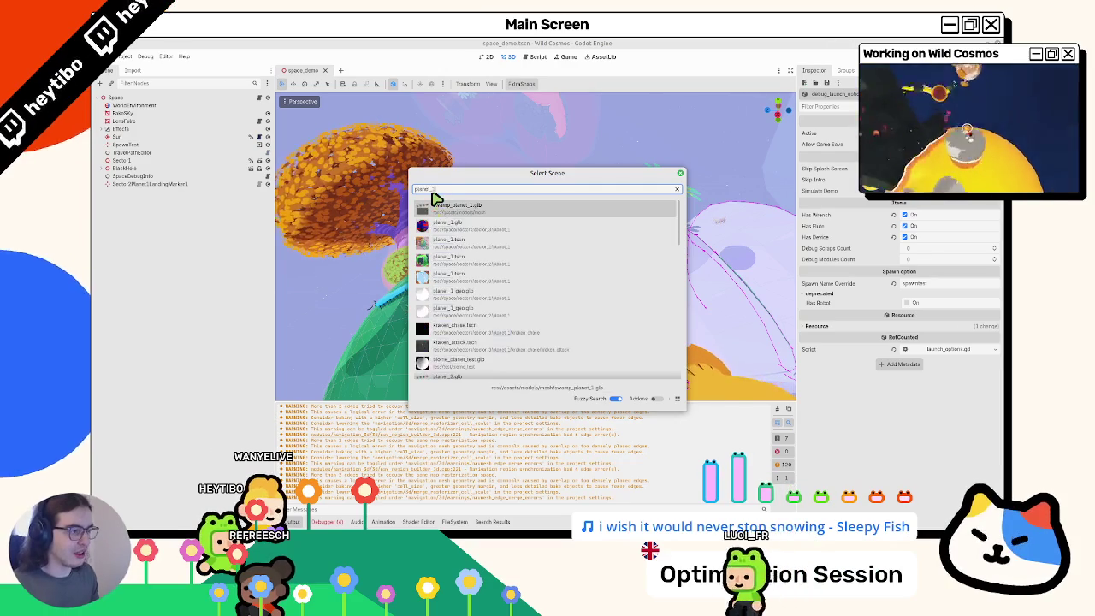
text(_1)
click(449, 240)
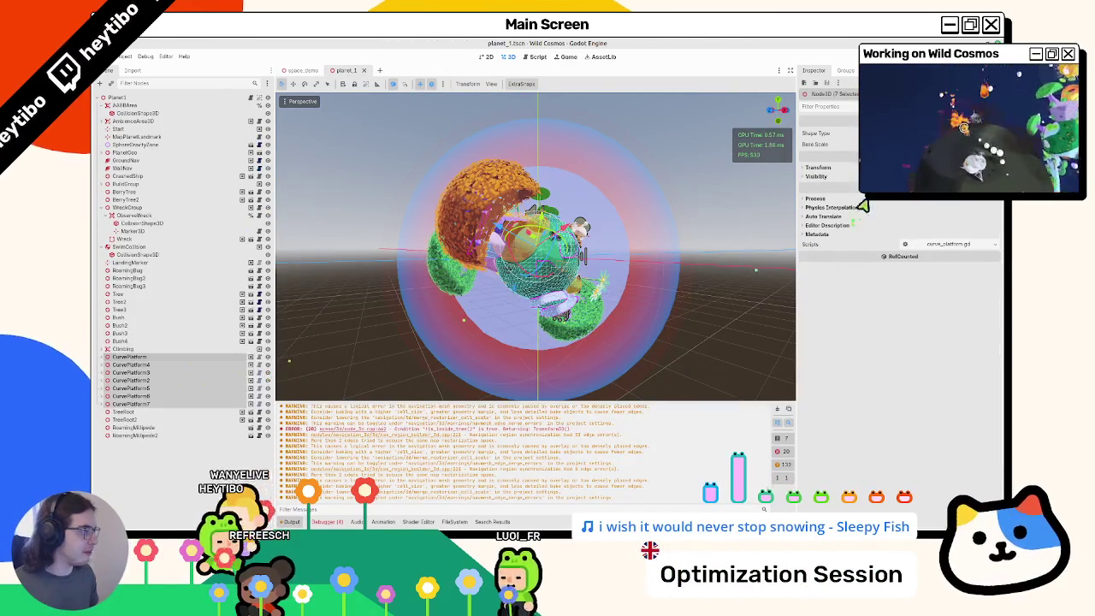
Uncheck safe_disable for planet_1's CurvePlatforms, save the scene, and open curve_platform.gd.
click(855, 75)
click(847, 71)
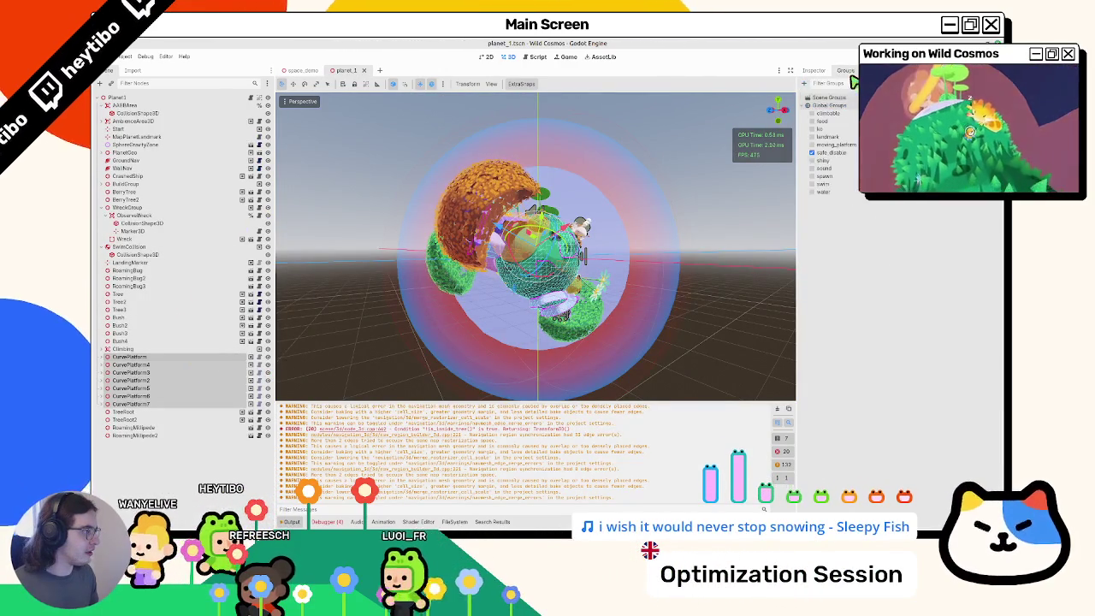
click(827, 154)
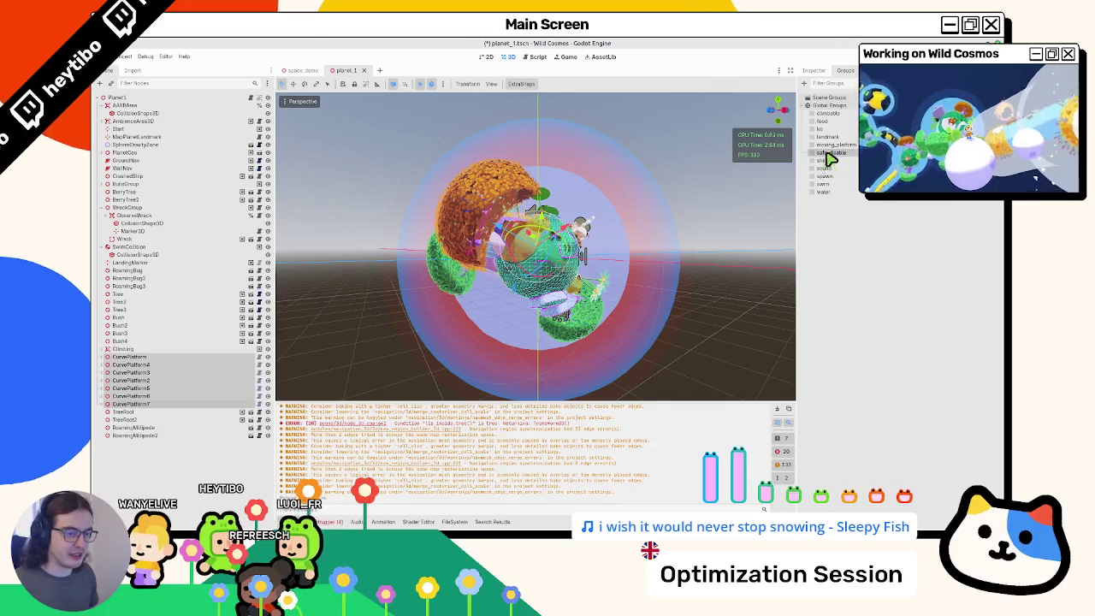
key(ctrl+s)
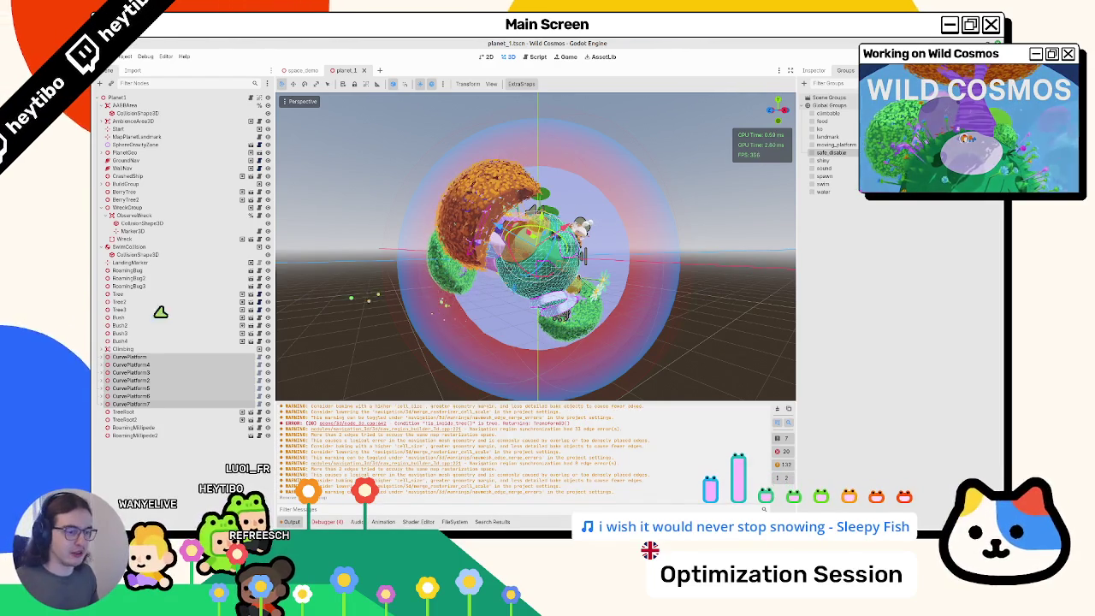
mouse_move(143, 367)
mouse_down()
mouse_move(157, 350)
mouse_move(200, 381)
mouse_move(261, 363)
mouse_up()
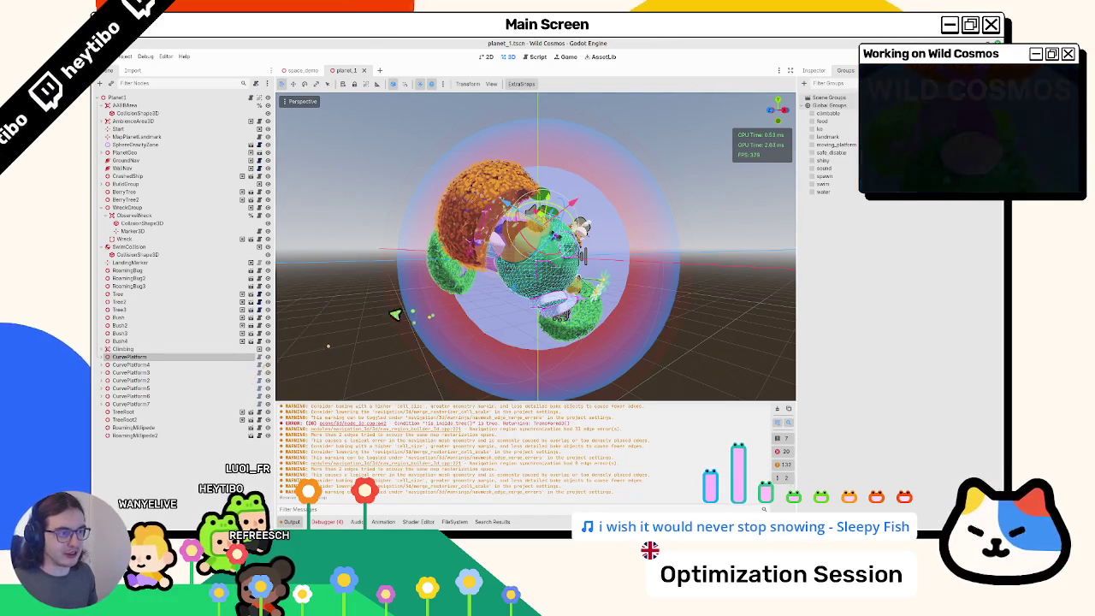
click(244, 357)
Cut the add_to_group("safe_disable") line out of curve_platform.gd's _ready.
scroll(496, 291, down, 4)
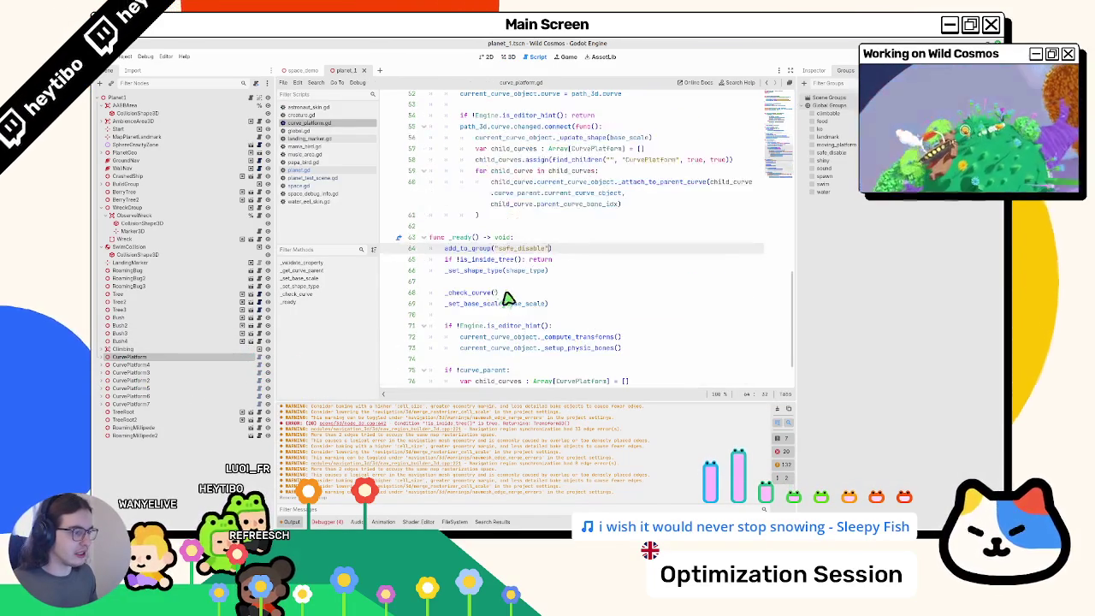
triple_click(528, 252)
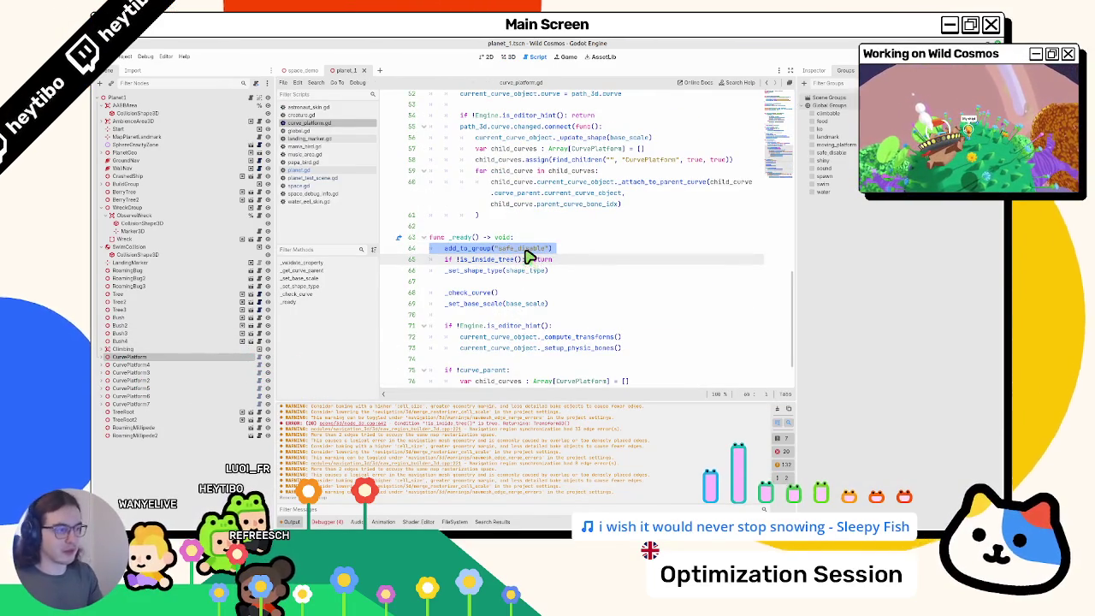
key(ctrl+x)
Quick-open the planet_2.tscn scene.
key(ctrl+shift+o)
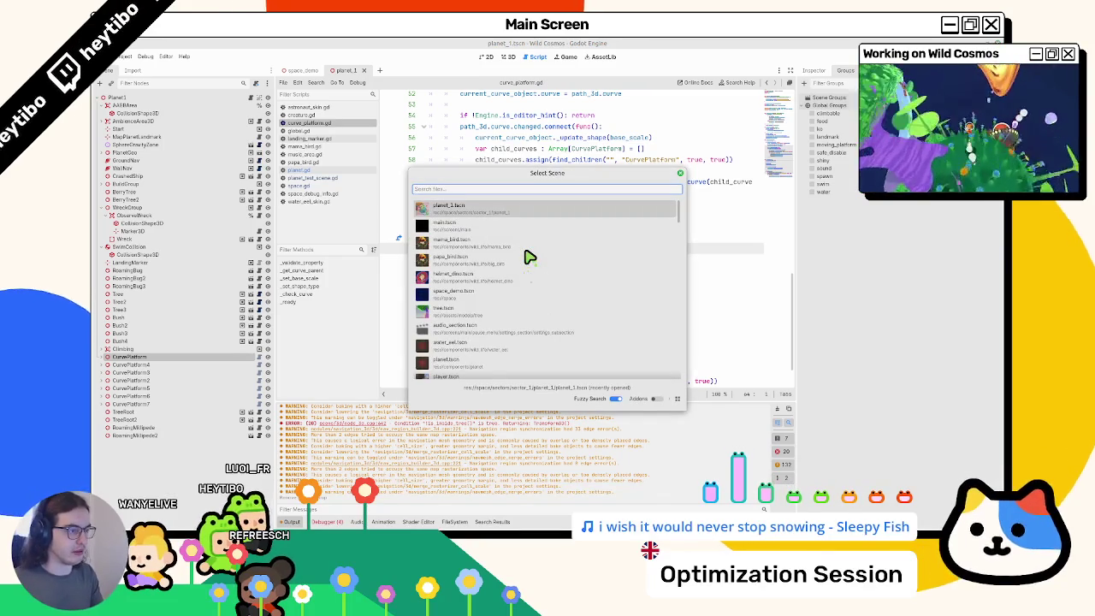
text(planet_2)
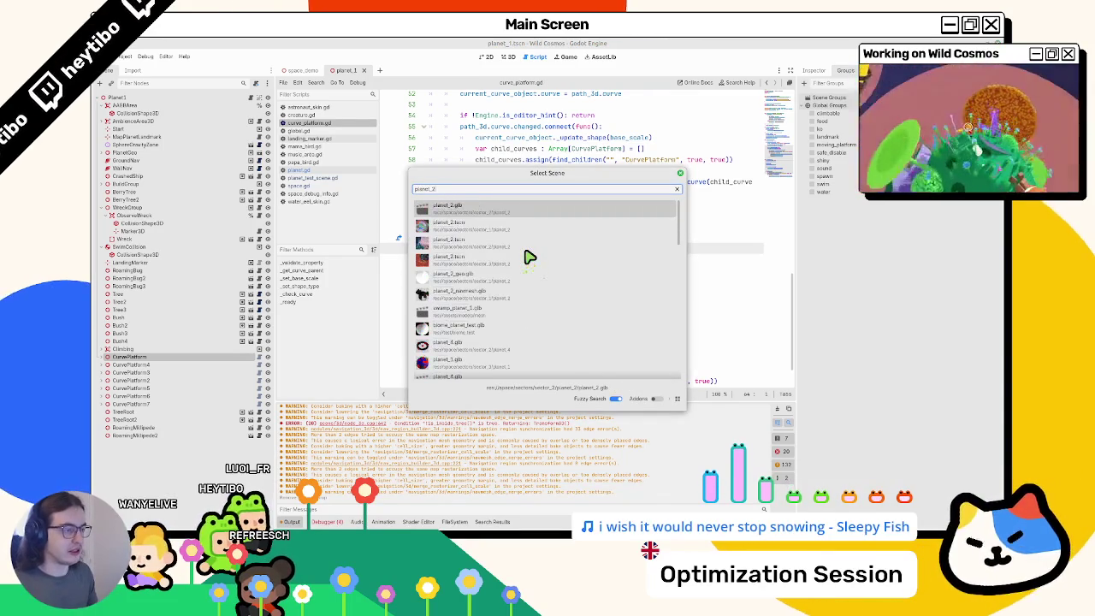
key(Down)
key(Return)
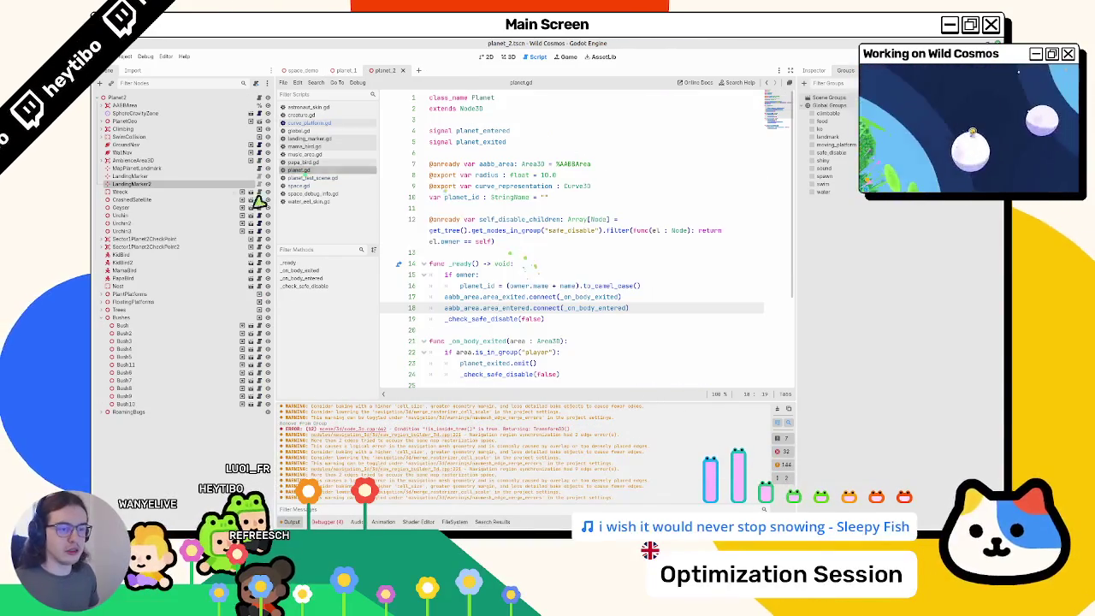
Toggle safe_disable on all of planet_2's CurvePlatform nodes under PlantPlatforms and save the scene.
click(102, 318)
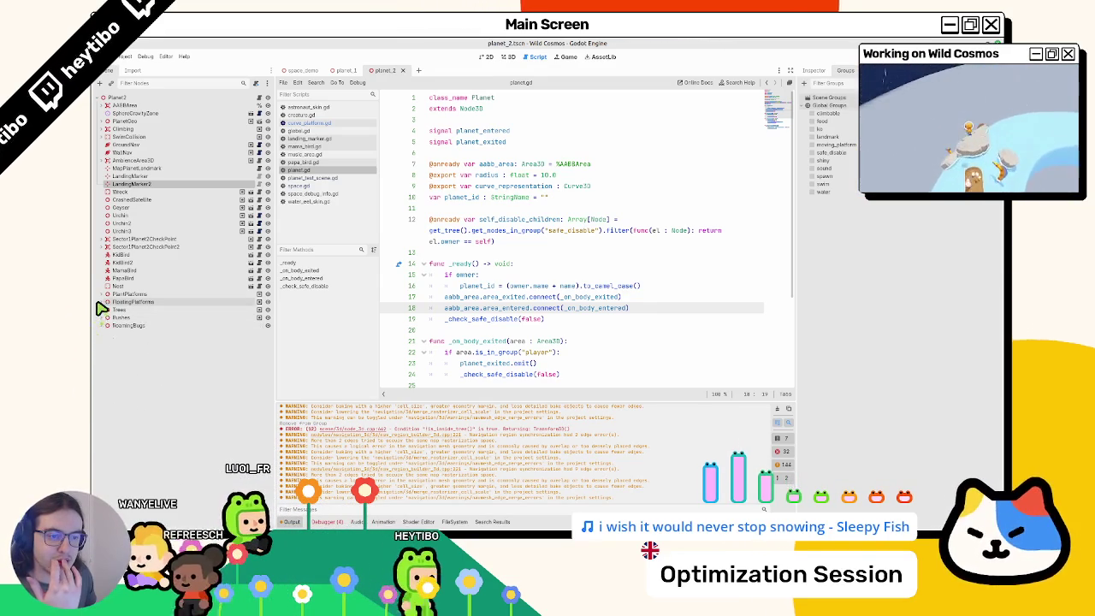
click(104, 294)
click(113, 295)
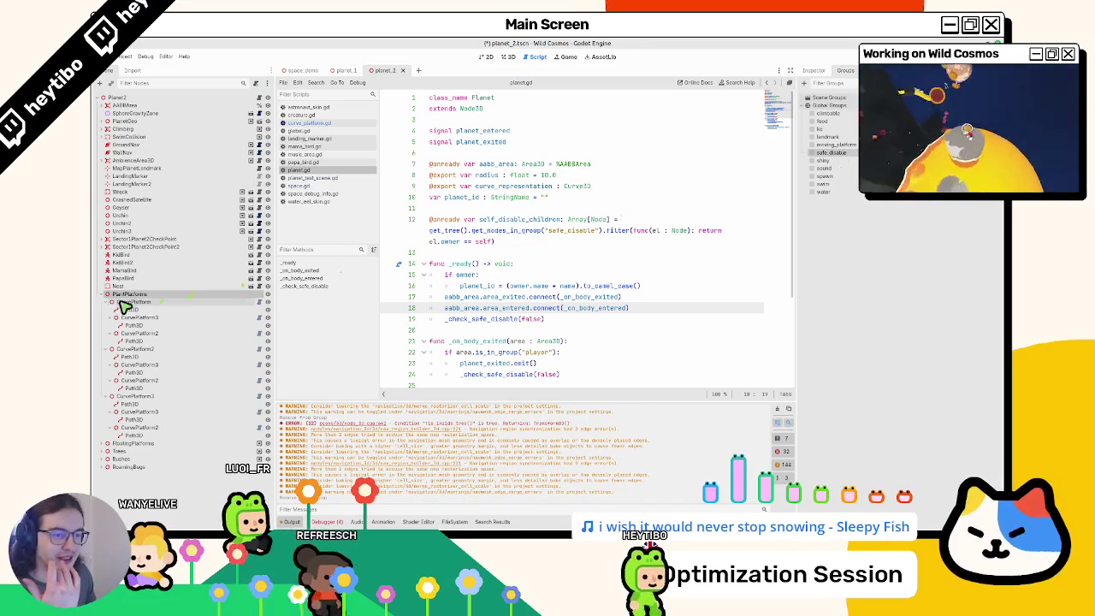
click(133, 318)
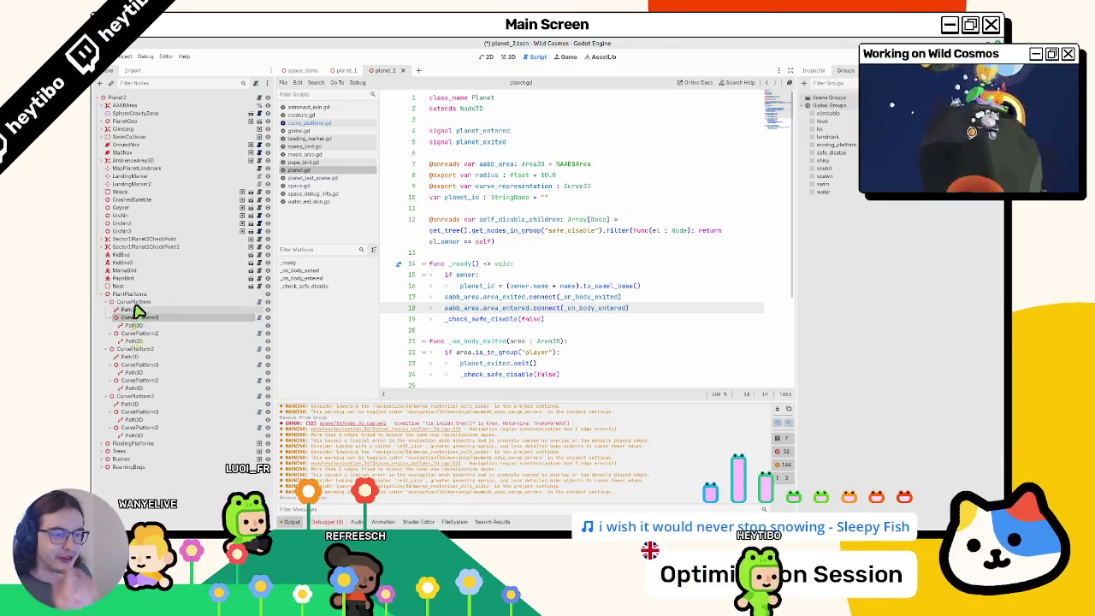
click(133, 302)
shift+click(130, 435)
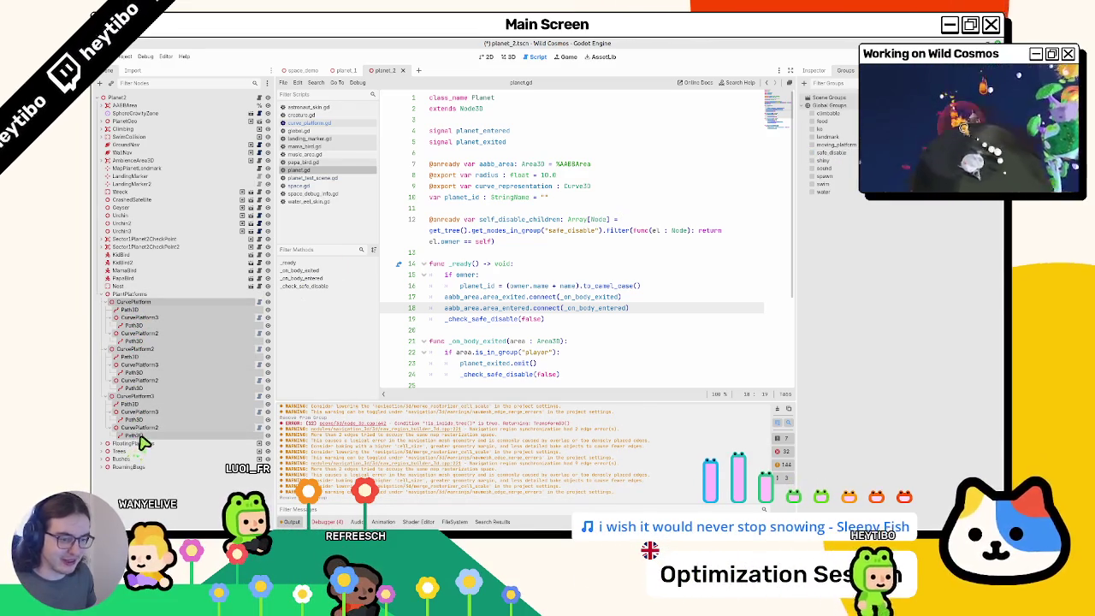
click(841, 154)
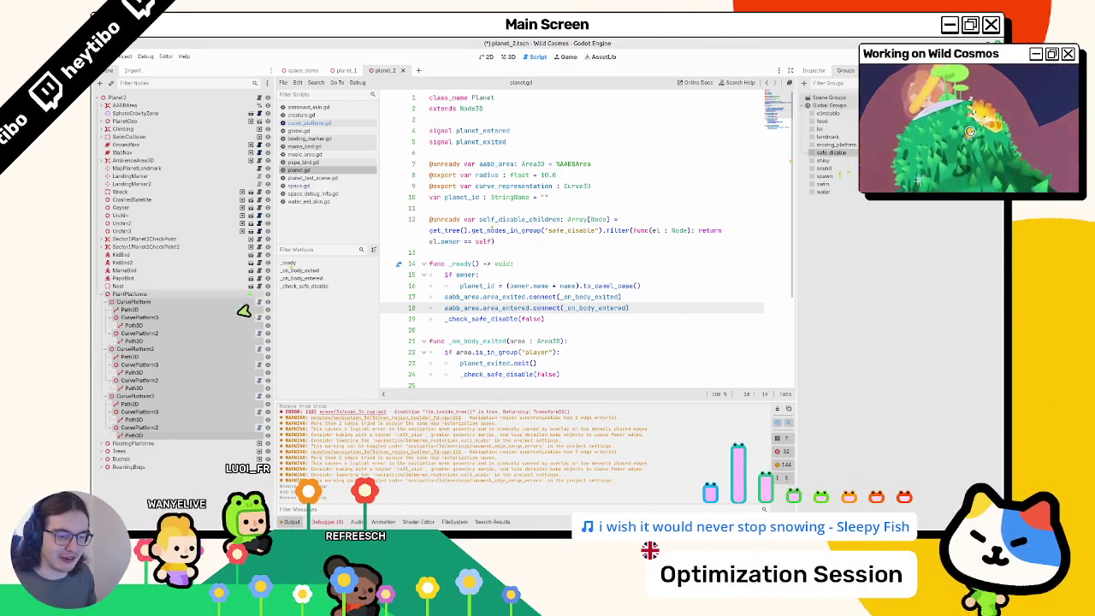
click(206, 365)
key(ctrl+s)
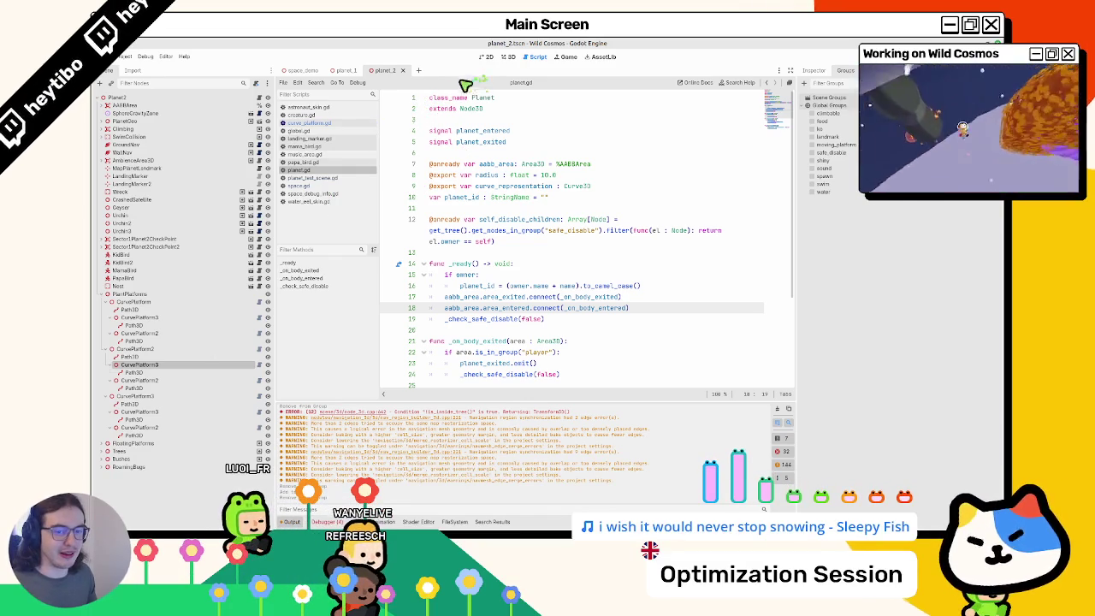
Look over planet.gd's owner code, then open curve_platform.gd at its child_curves loop.
drag(506, 286, 507, 299)
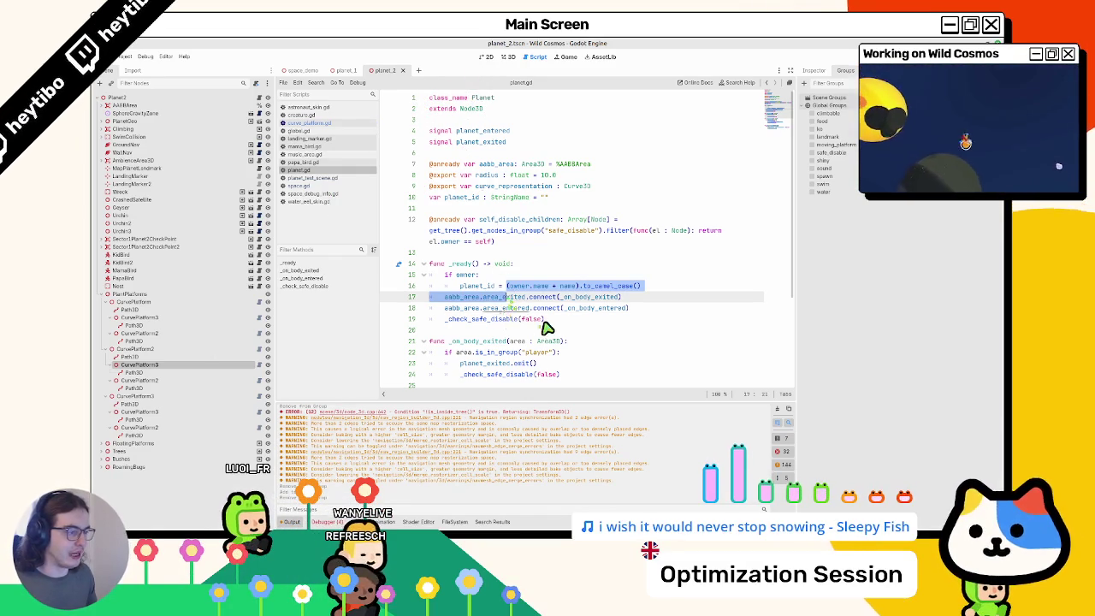
click(528, 277)
scroll(522, 315, down, 1)
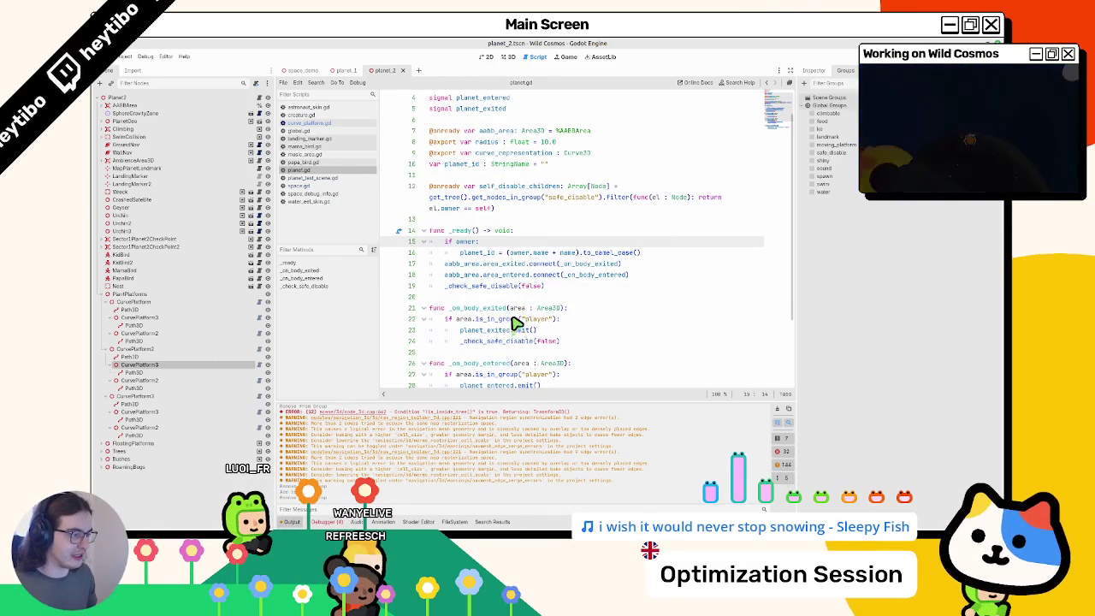
click(516, 322)
click(349, 124)
drag(537, 175, 534, 187)
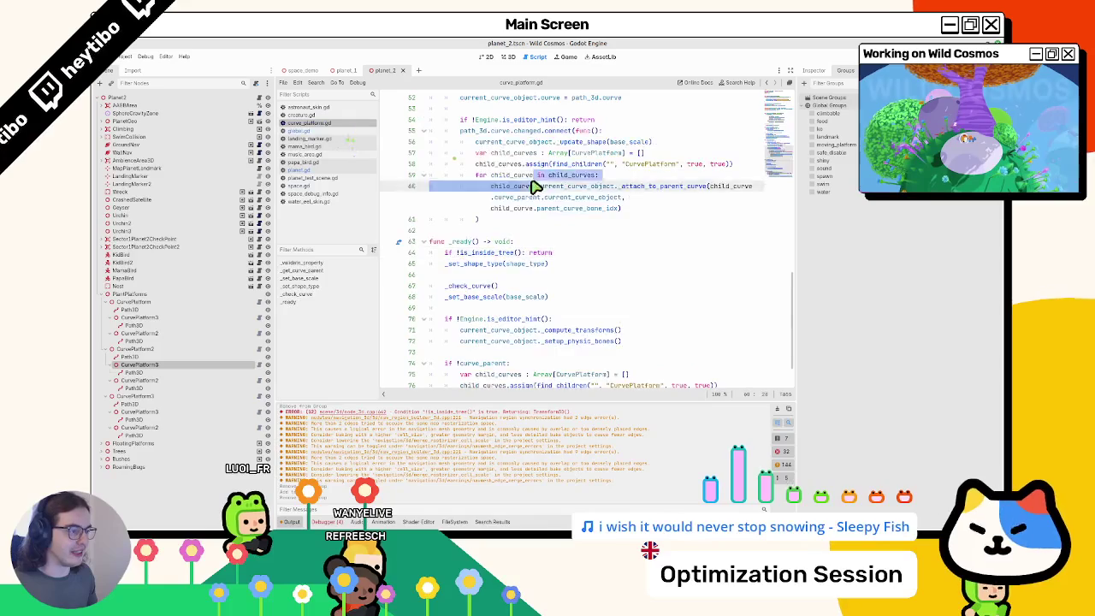
Restore line 64 as remove_from_group("safe_disable") and return to the space_demo scene in 3D.
click(526, 255)
key(ctrl+v)
click(471, 255)
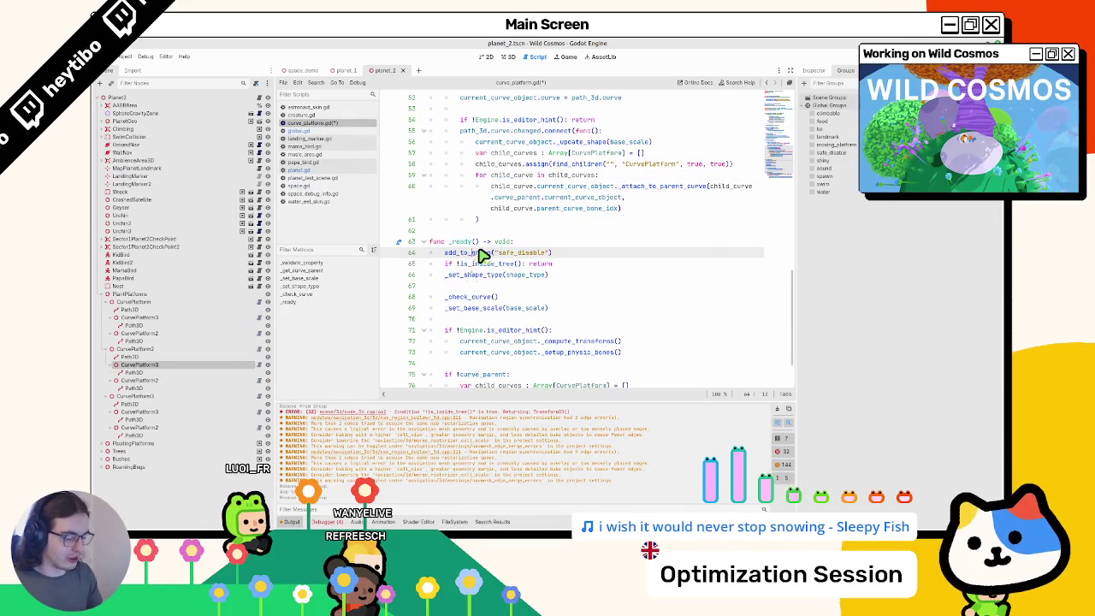
double_click(483, 255)
text(emove_from_group)
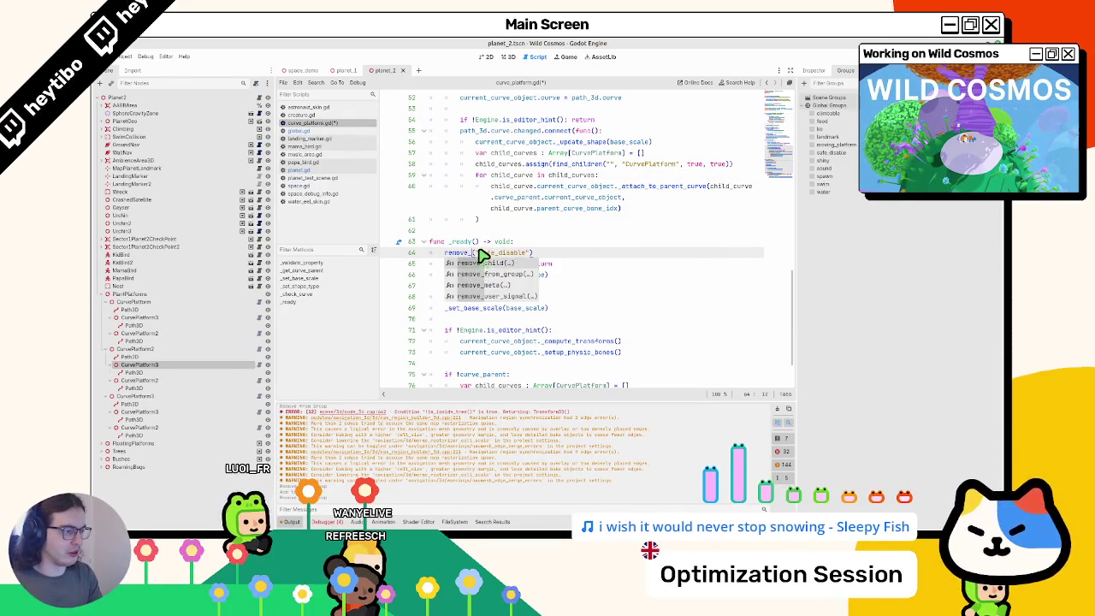
click(508, 56)
click(310, 71)
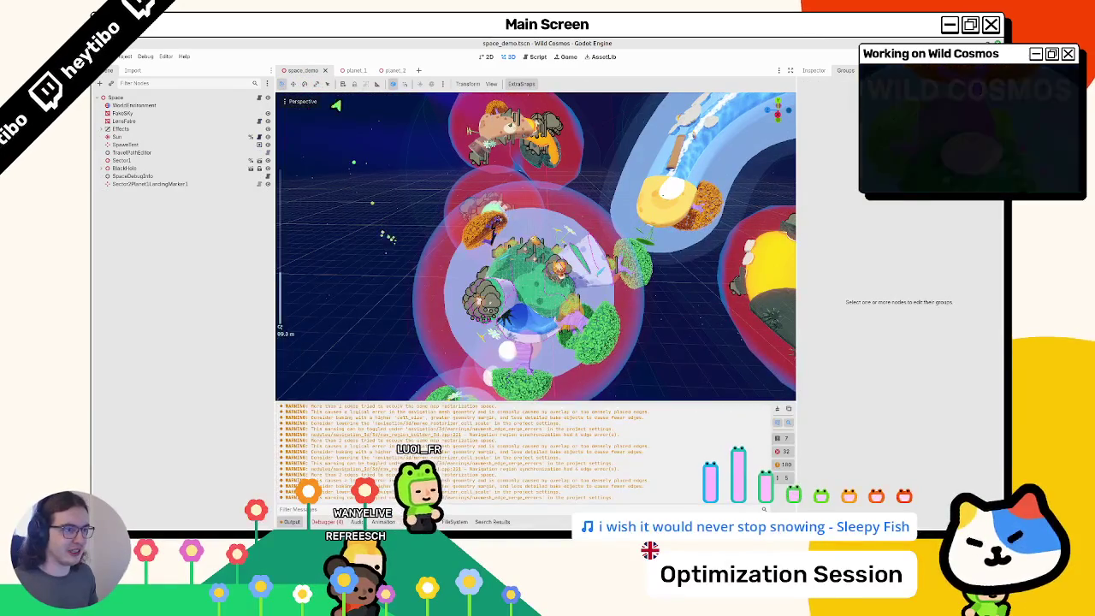
Clear the output log, close the space_demo tab, and quick-open the planet_3 scene.
middle_click(312, 72)
key(ctrl+shift+t)
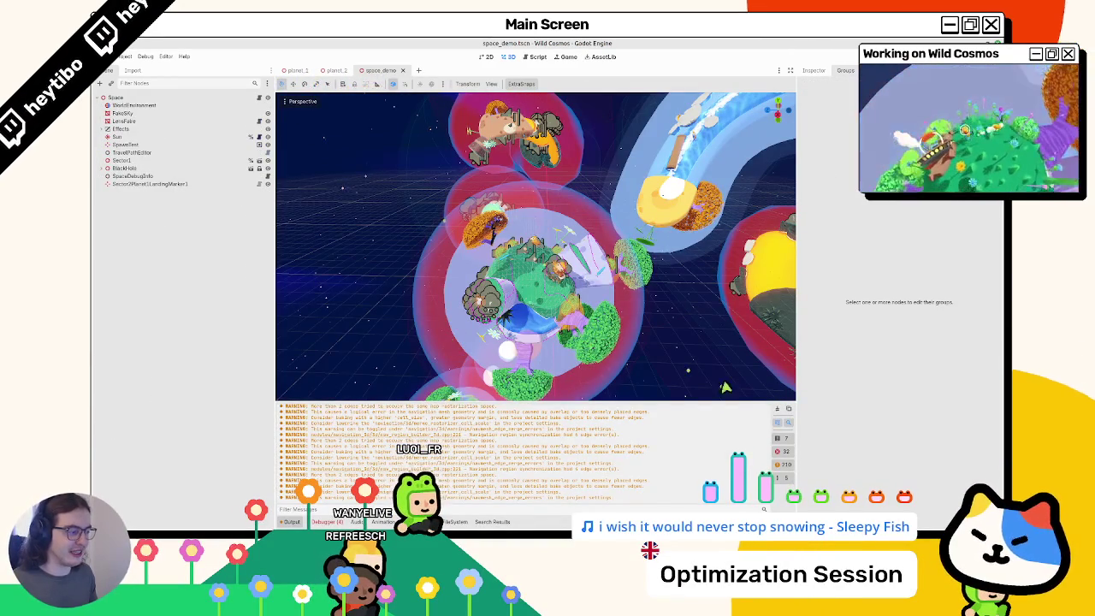
click(784, 414)
click(402, 71)
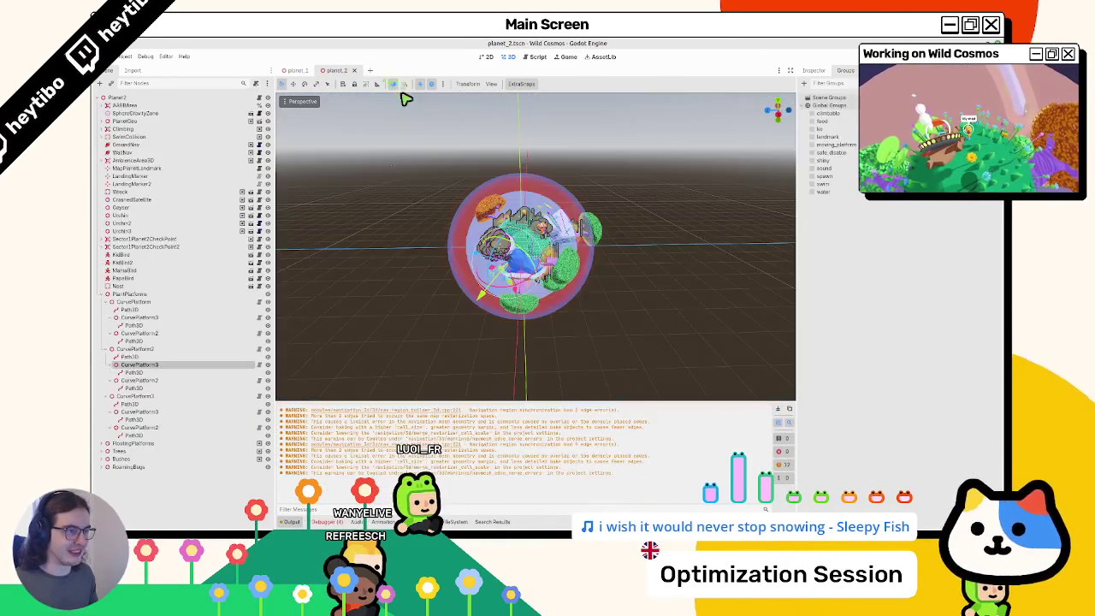
key(ctrl+shift+o)
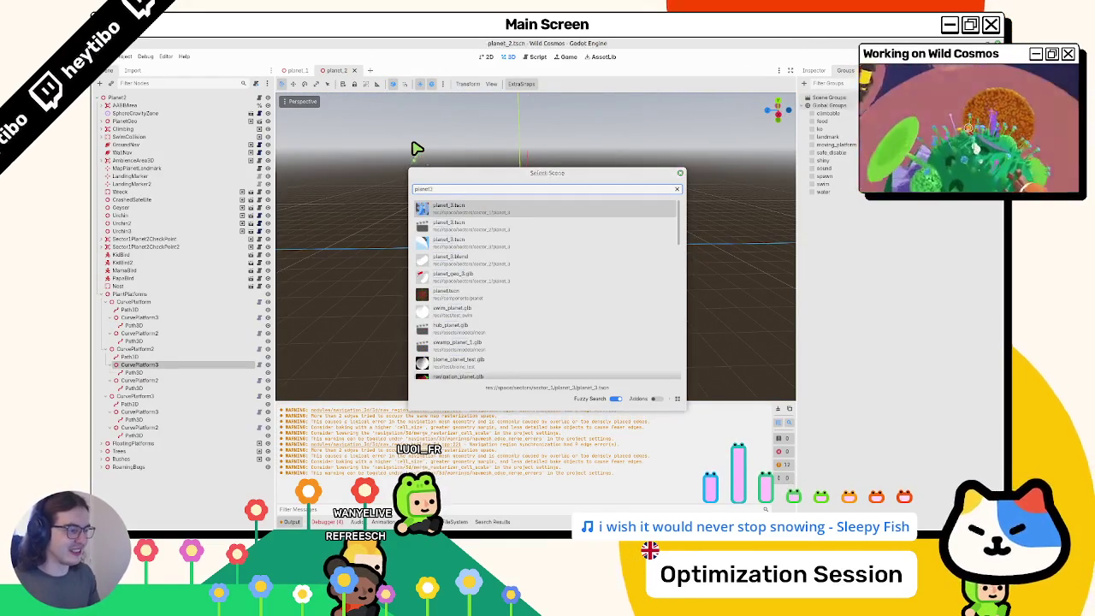
key(Return)
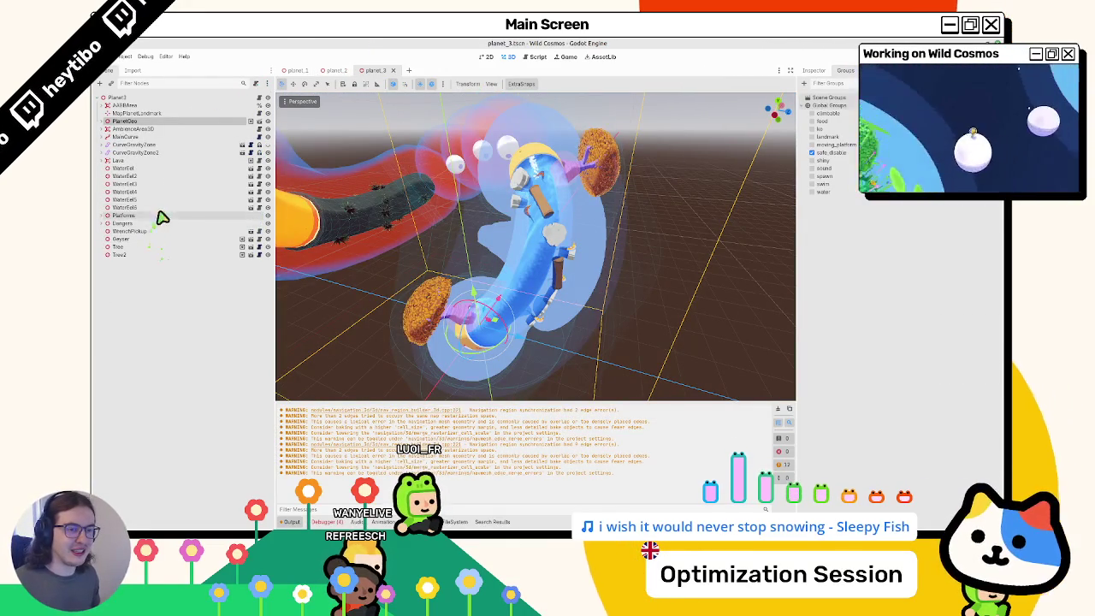
Expand planet_3's Platforms and its three CurvePlatforms, then close planet_3 and open planet.gd.
click(107, 216)
click(104, 217)
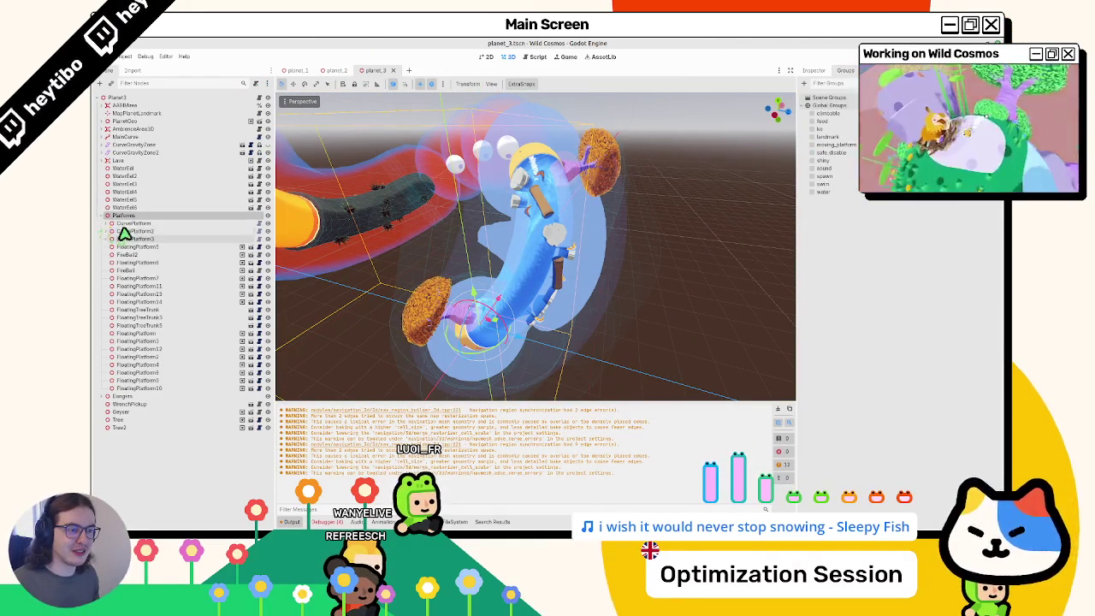
click(100, 224)
click(104, 224)
click(125, 240)
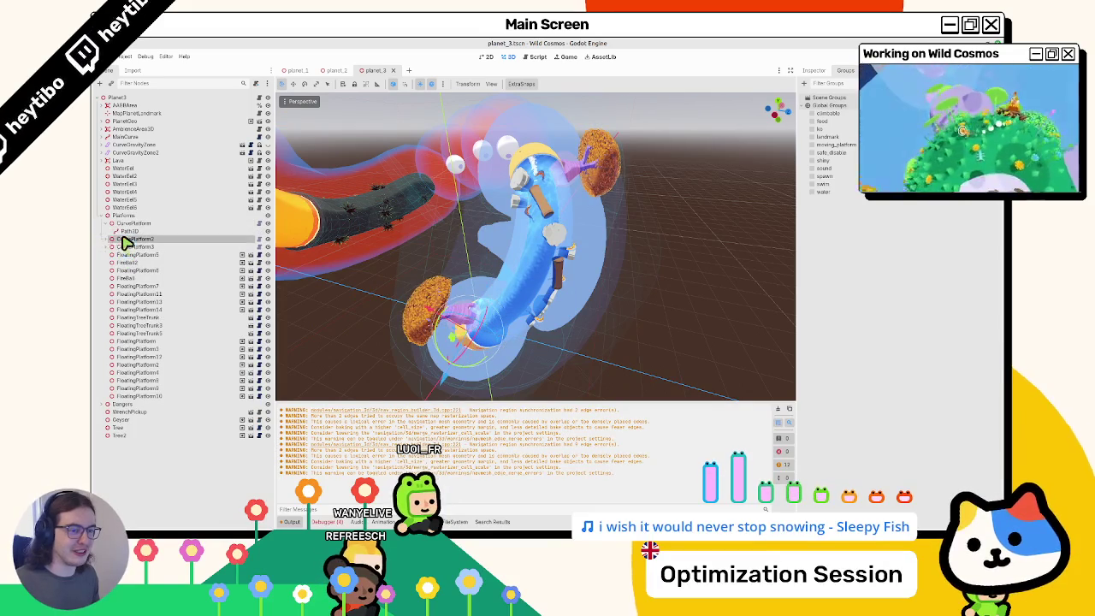
click(104, 247)
click(105, 240)
click(140, 223)
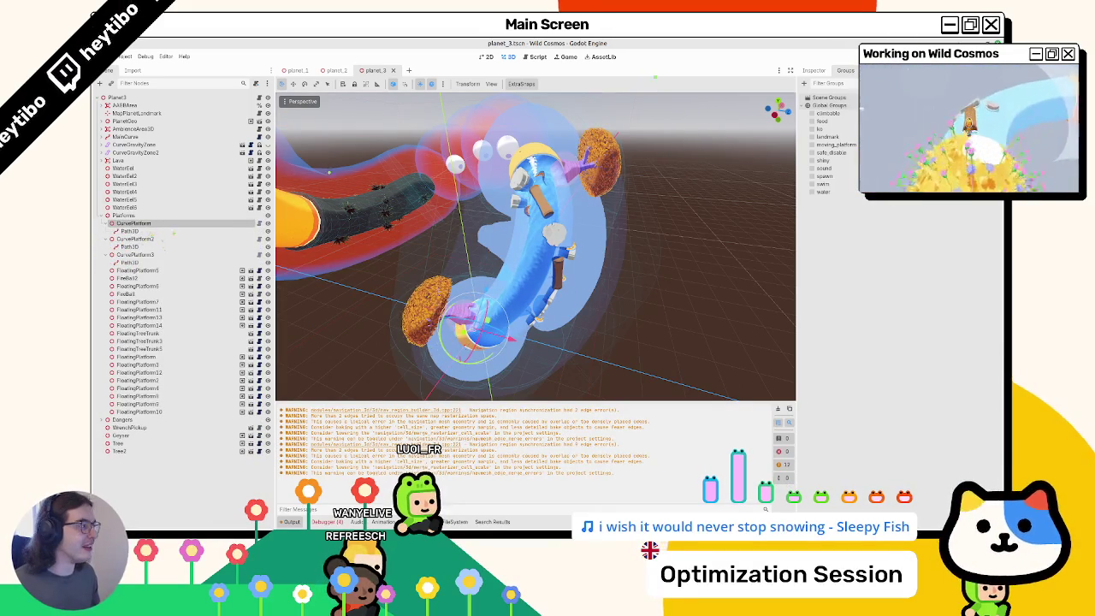
click(392, 71)
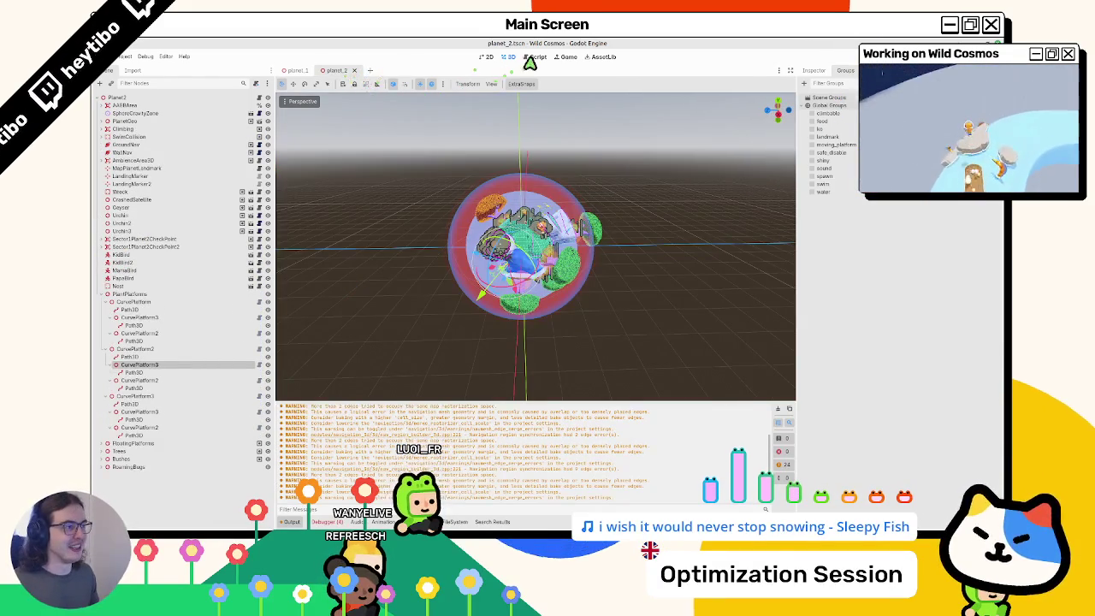
click(538, 57)
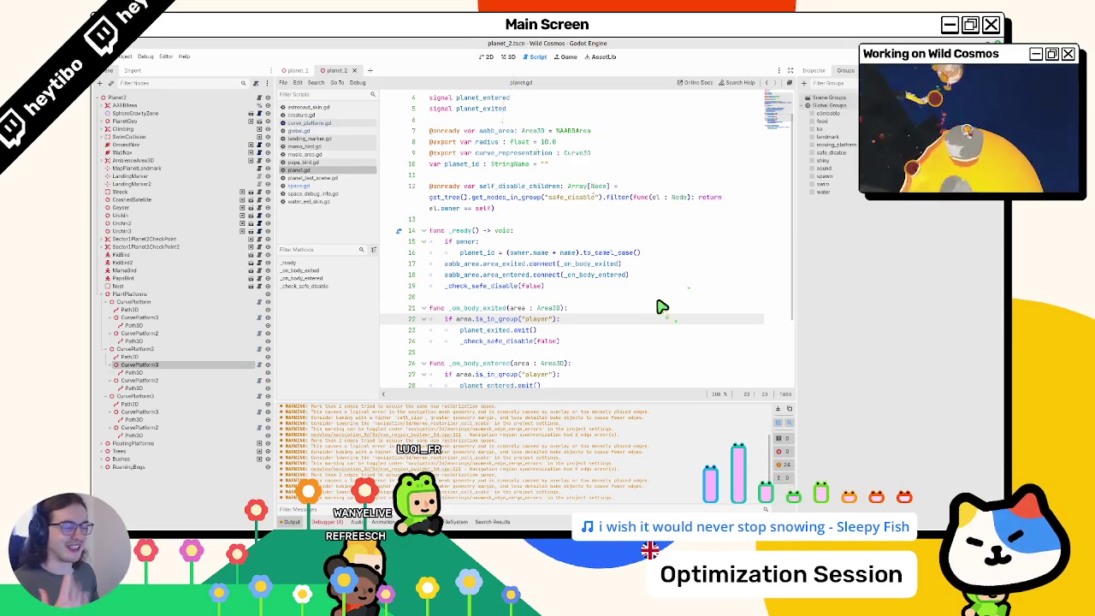
Clear the output warnings, switch to planet_1, and open curve_platform.gd.
click(780, 410)
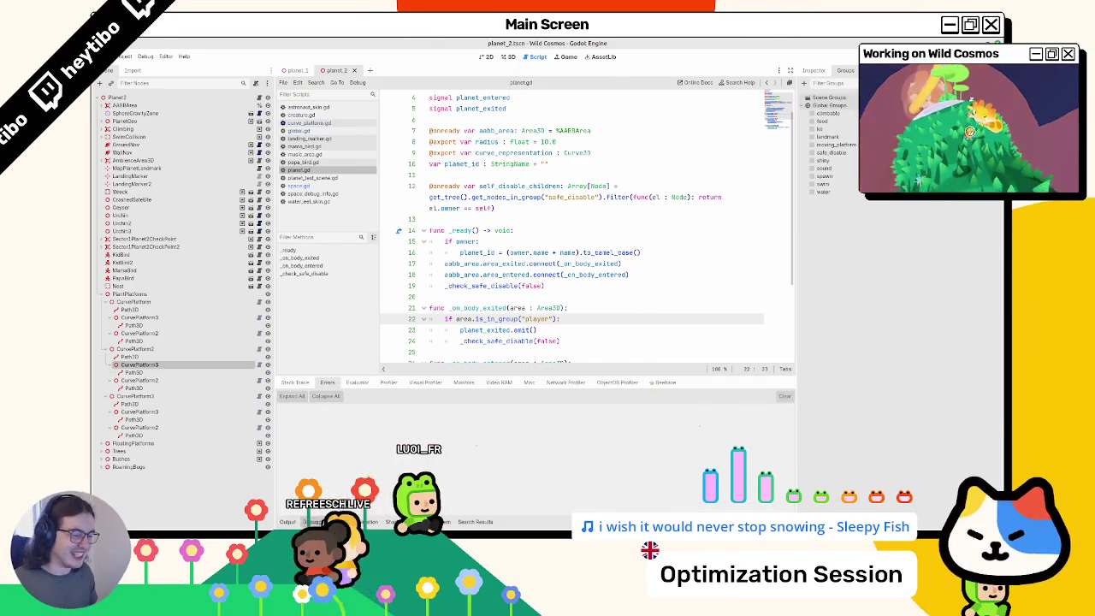
click(297, 70)
click(507, 56)
click(486, 57)
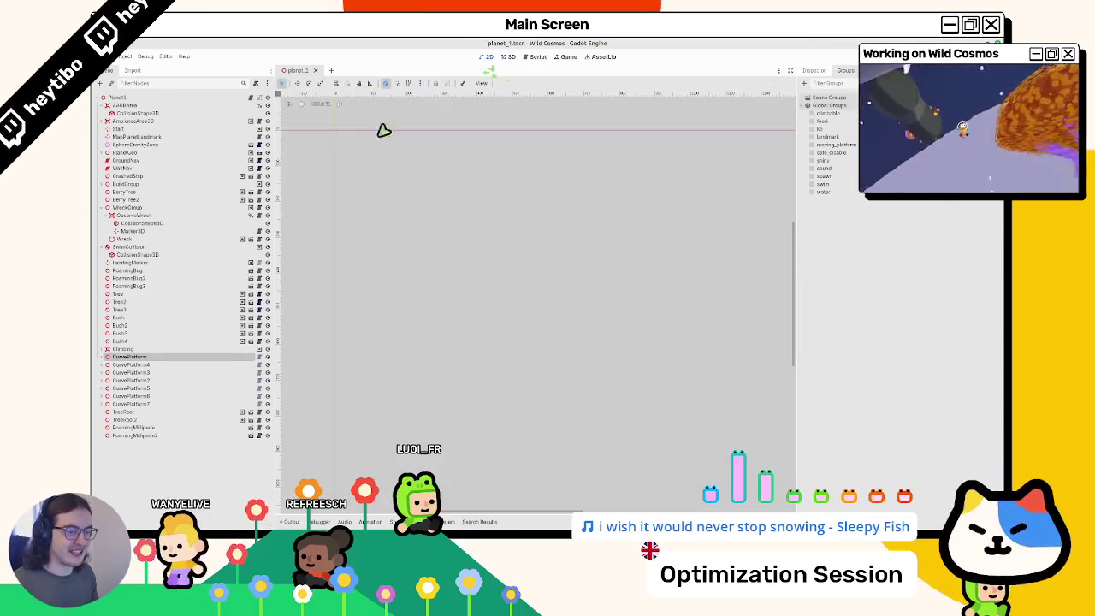
click(248, 359)
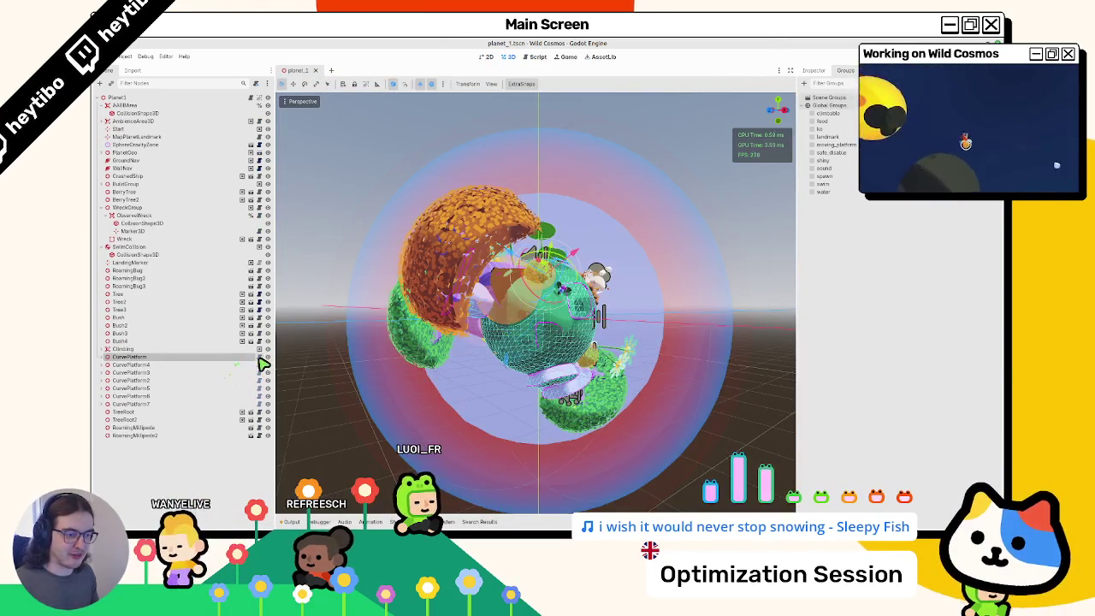
click(260, 357)
Delete the remove_from_group line from _ready and run the game with F5.
triple_click(481, 320)
key(BackSpace)
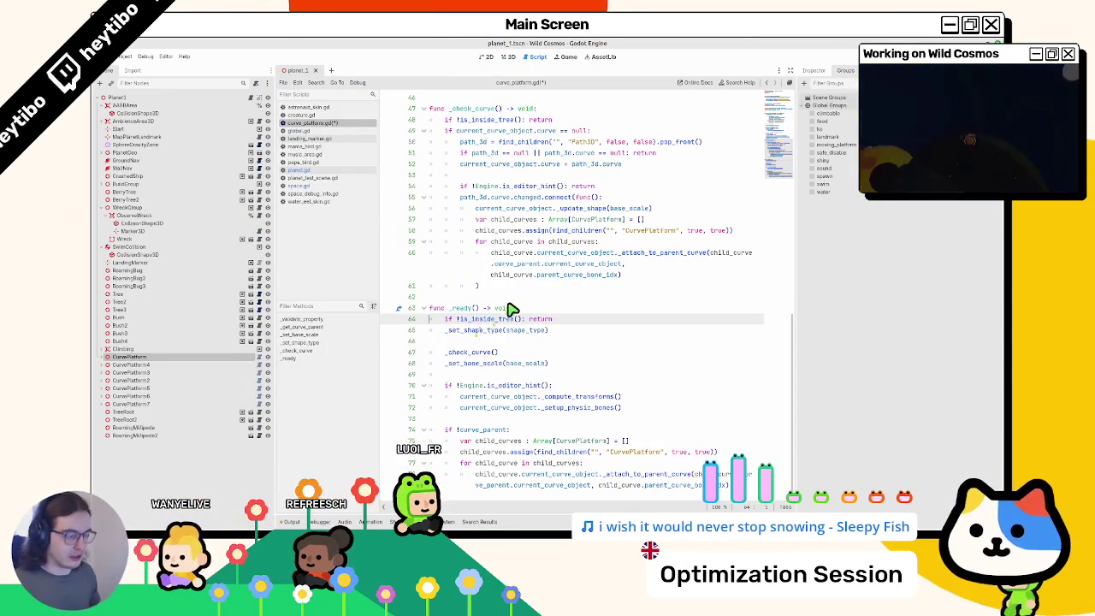
key(F5)
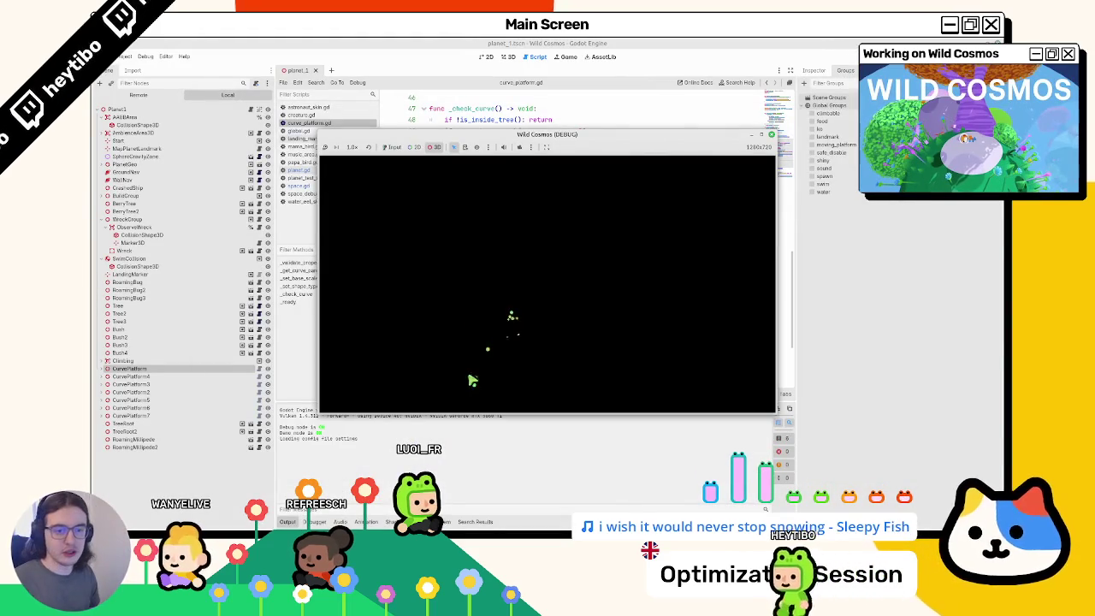
Maximize the game window, walk toward the ship, pause with Escape, then leave the game.
click(762, 140)
double_click(548, 47)
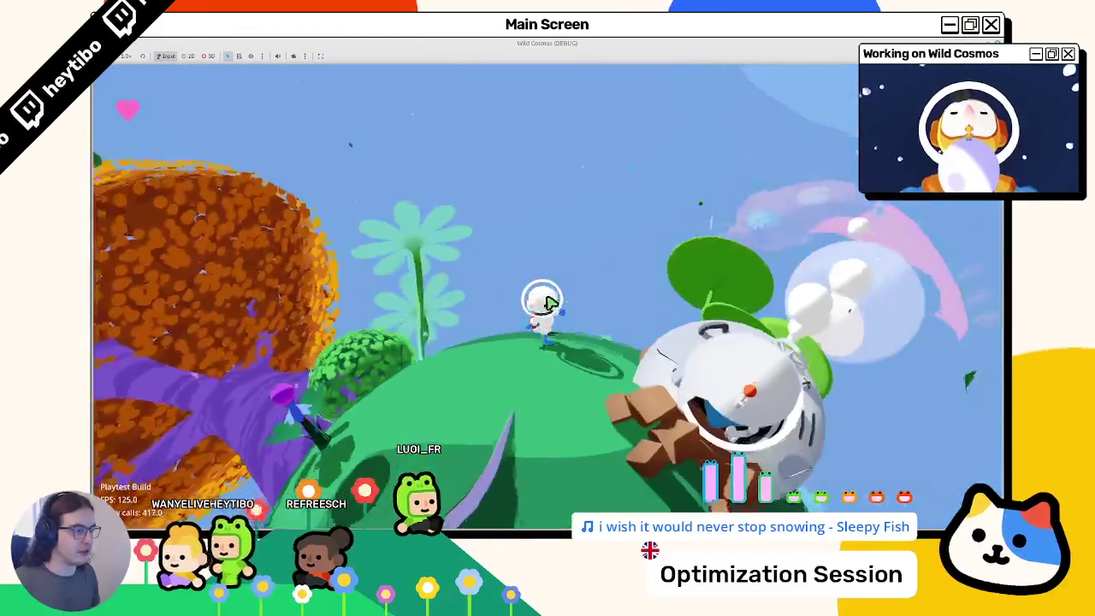
key(w)
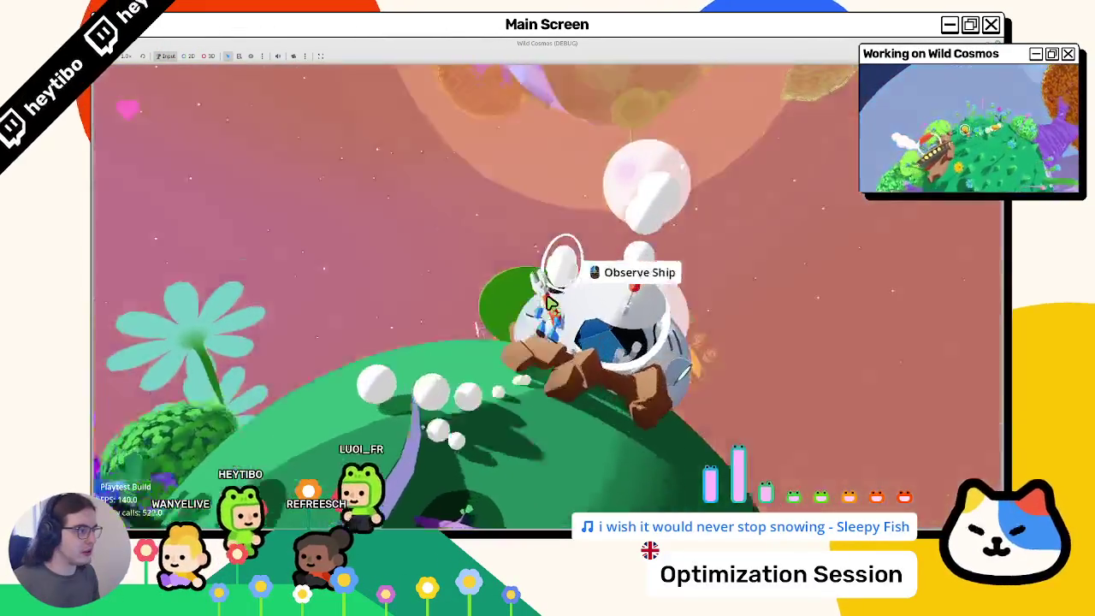
key(Escape)
key(Escape)
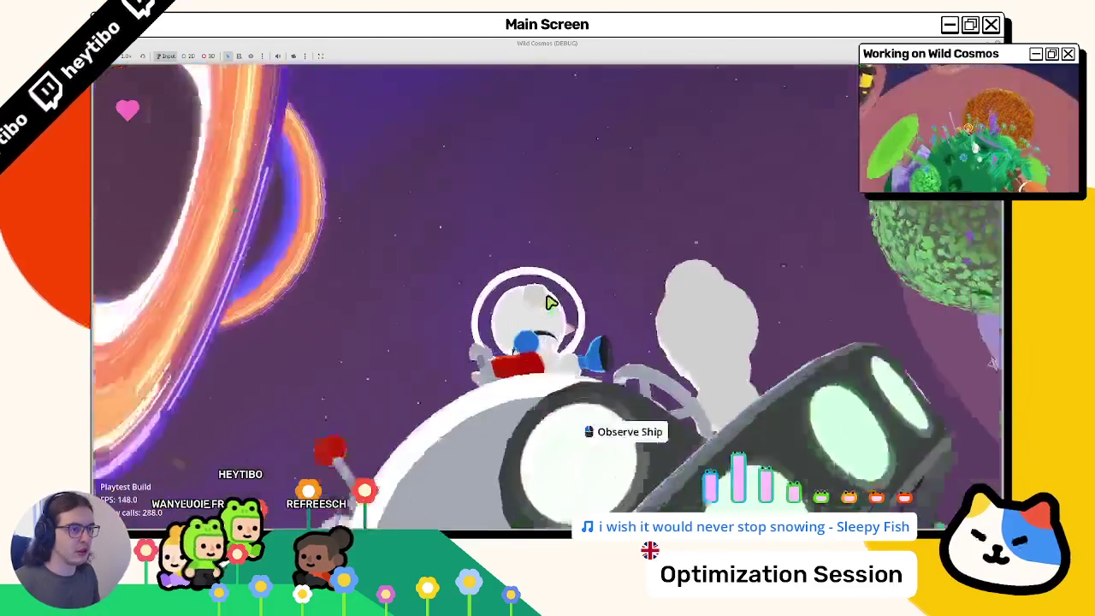
key(Escape)
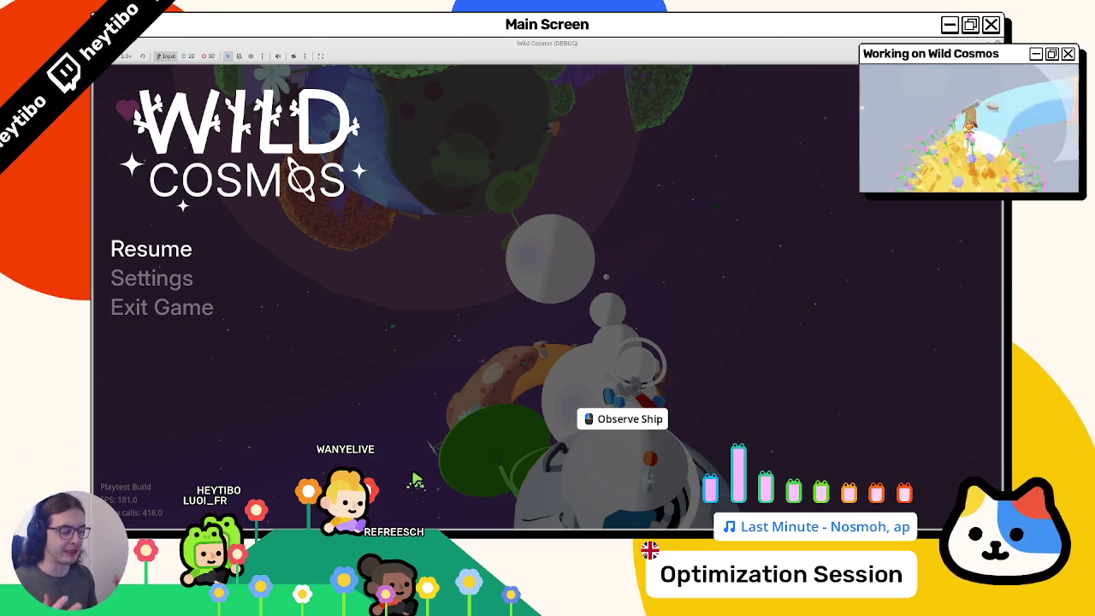
key(alt+Tab)
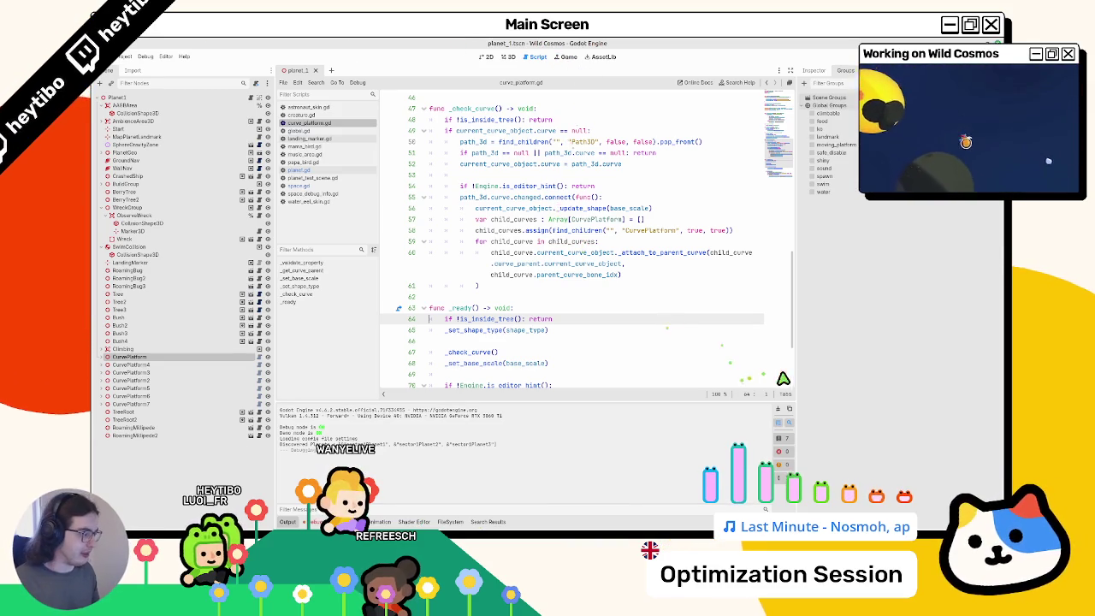
Review _ready's _set_base_scale and _setup_physic_bones calls and widen the code editor.
scroll(796, 377, down, 3)
double_click(472, 281)
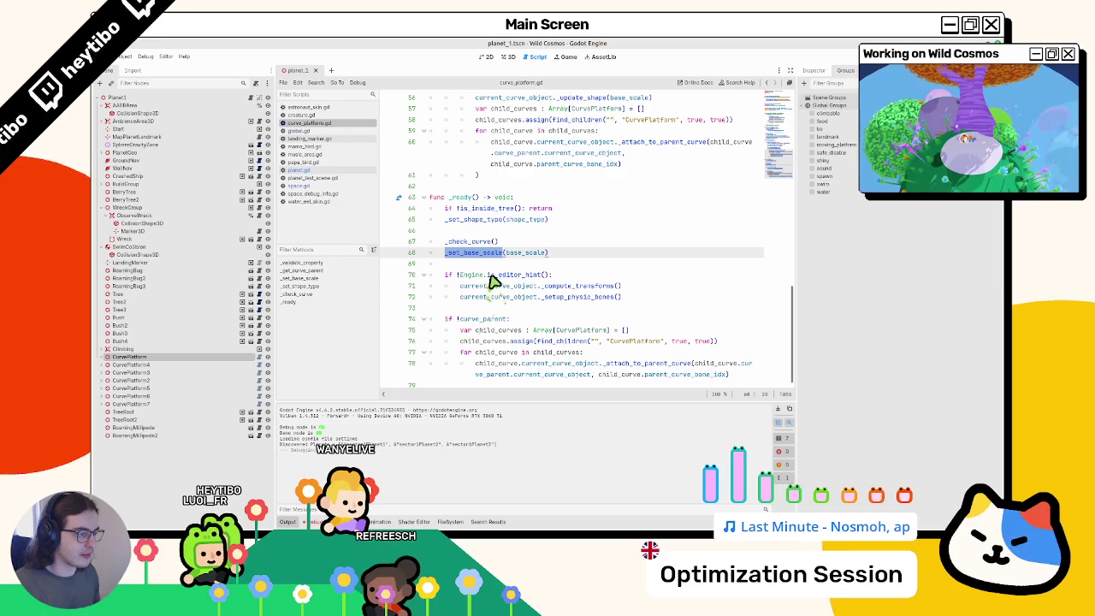
double_click(557, 297)
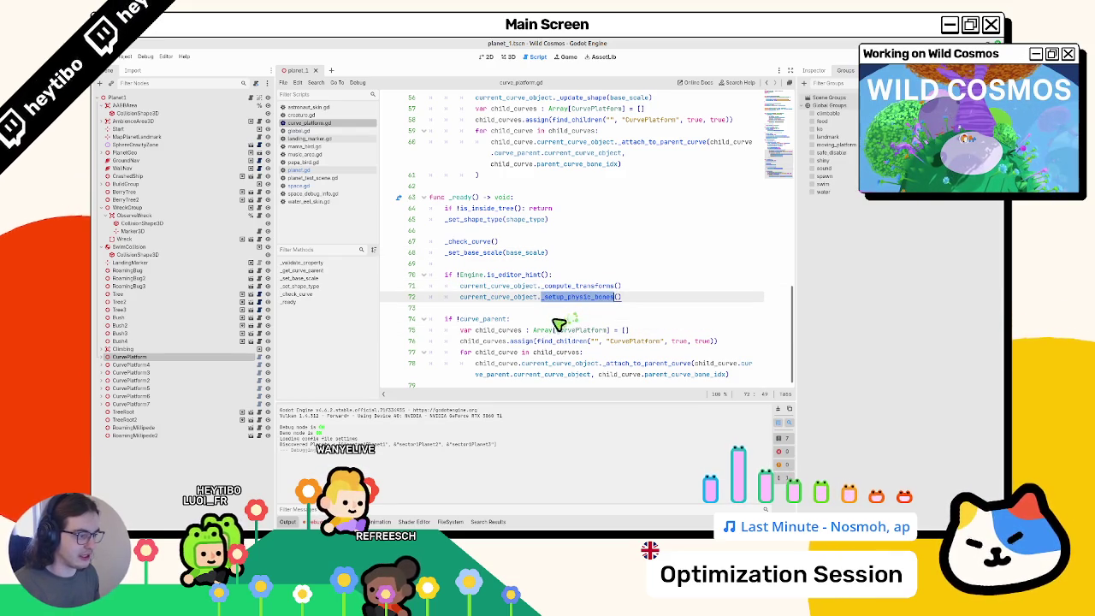
drag(510, 219, 547, 408)
click(581, 383)
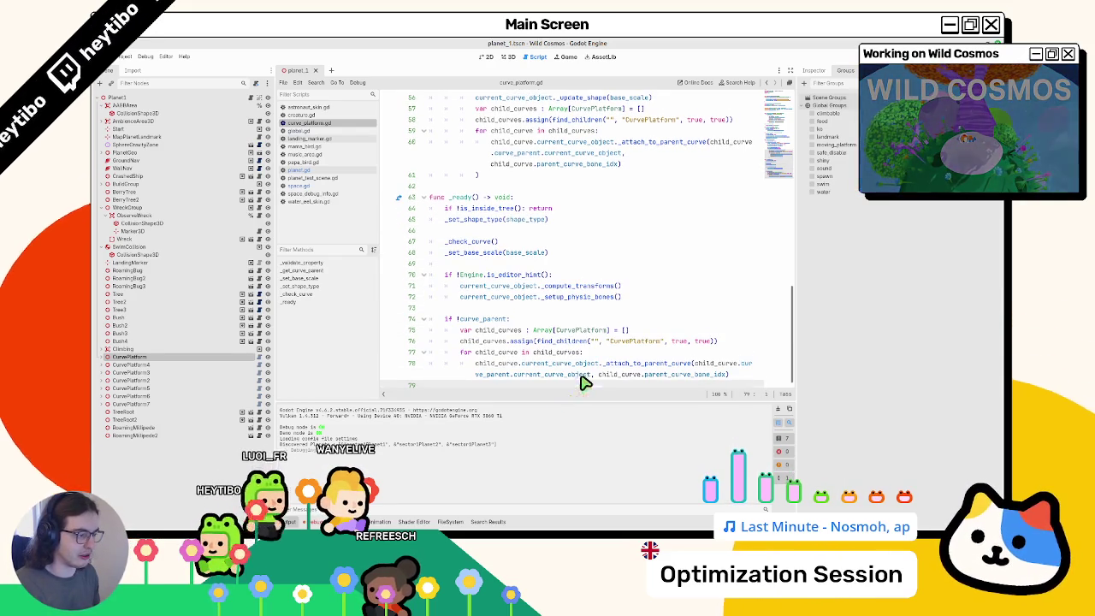
drag(796, 360, 906, 360)
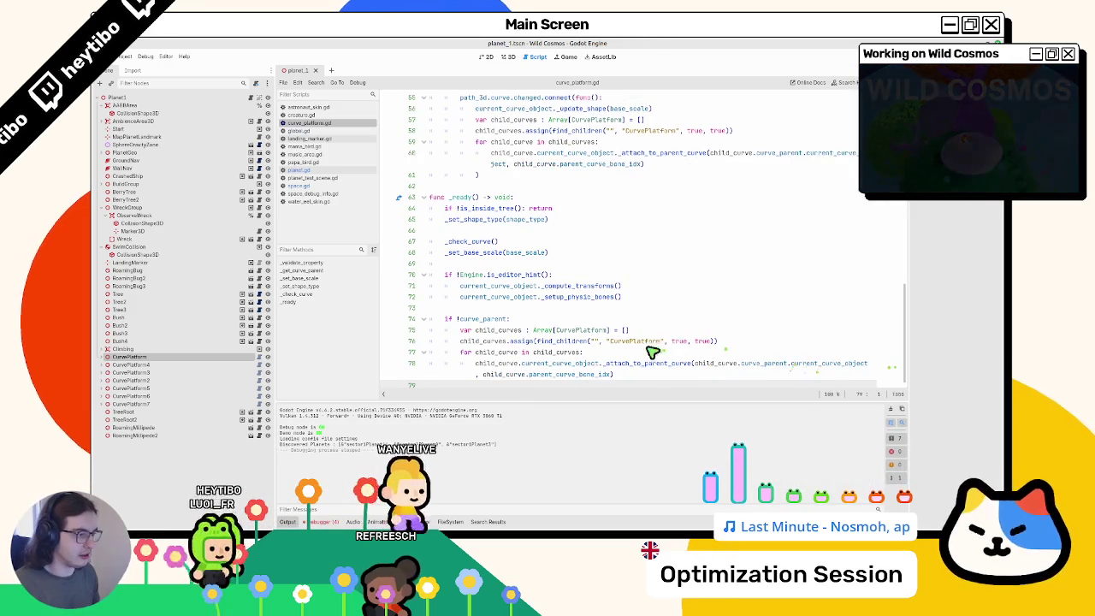
click(637, 379)
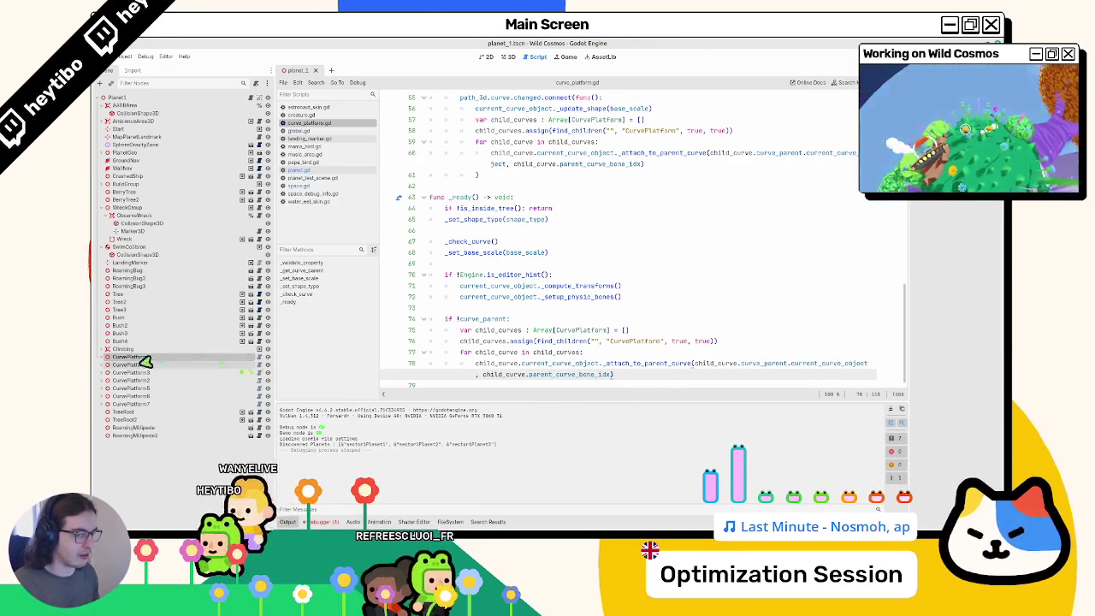
Close all seven other open scripts, keeping only curve_platform.gd.
scroll(385, 299, up, 4)
middle_click(313, 145)
middle_click(313, 145)
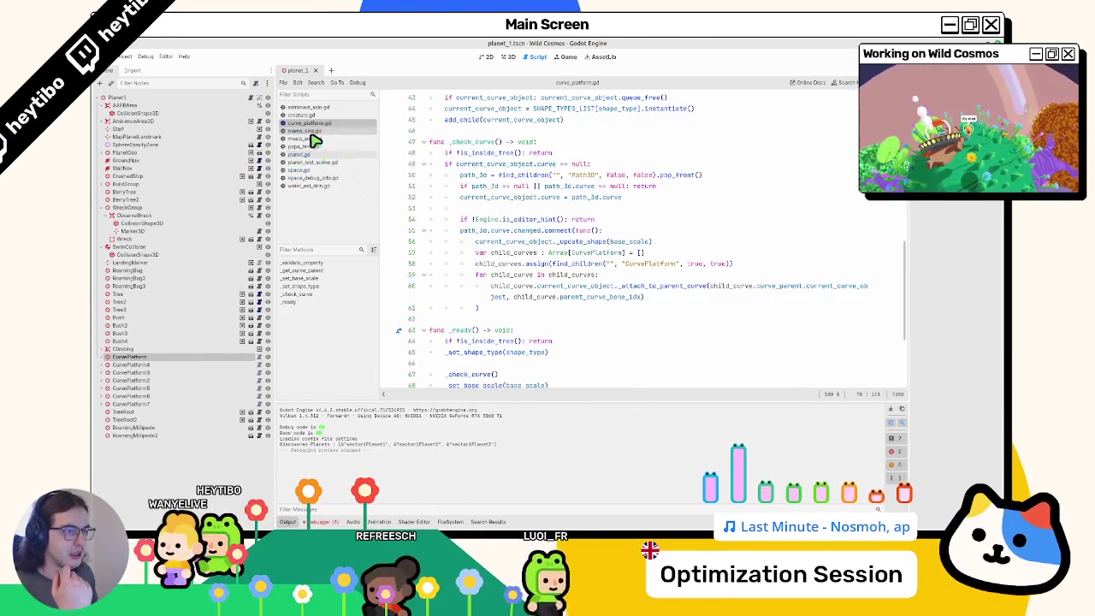
middle_click(317, 141)
middle_click(316, 141)
middle_click(316, 141)
middle_click(313, 141)
middle_click(313, 141)
middle_click(310, 139)
middle_click(306, 134)
middle_click(309, 120)
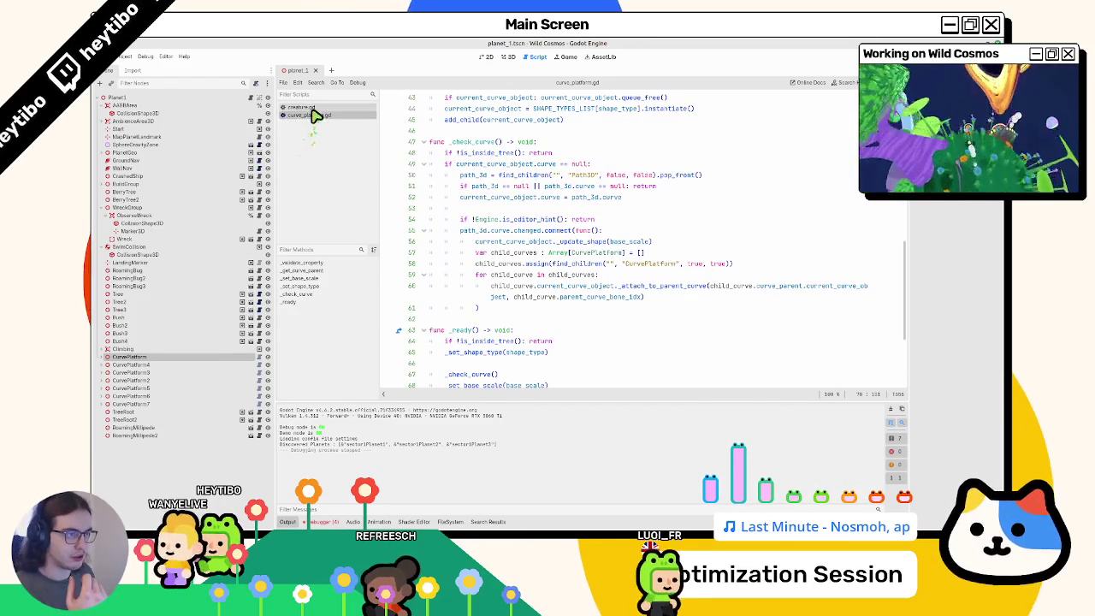
middle_click(313, 112)
middle_click(313, 112)
Fold the _validate_property and _get_curve_parent functions.
scroll(683, 155, up, 14)
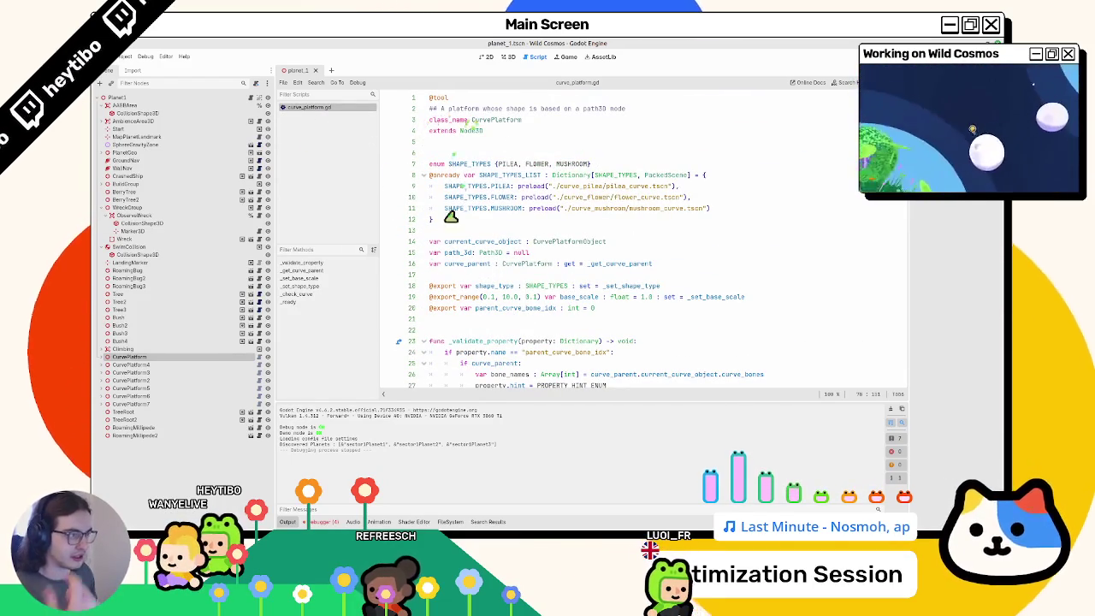
click(423, 342)
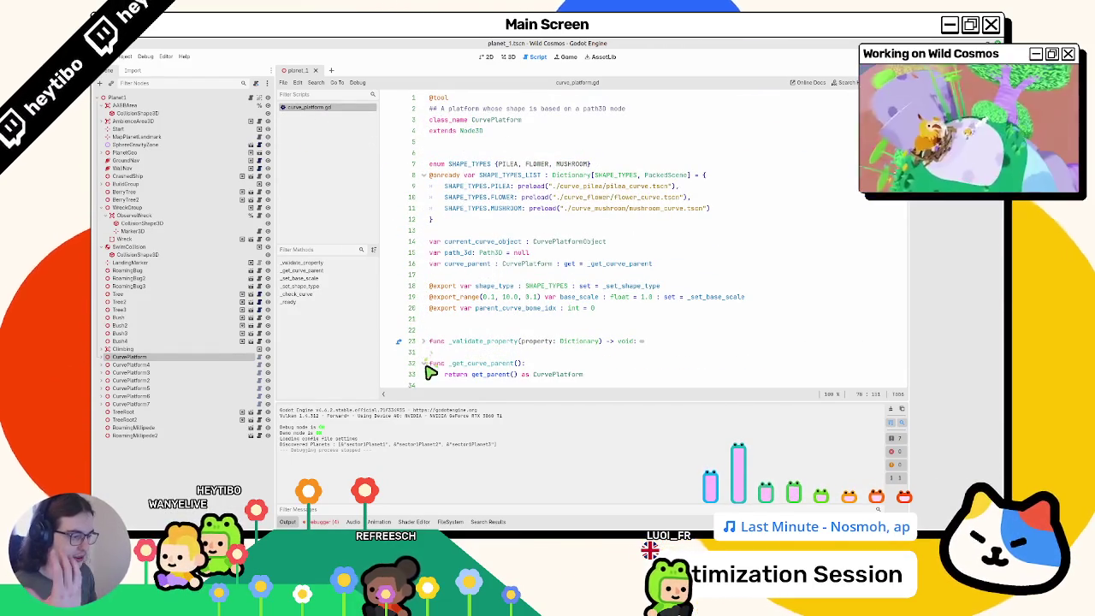
click(424, 365)
scroll(427, 371, down, 15)
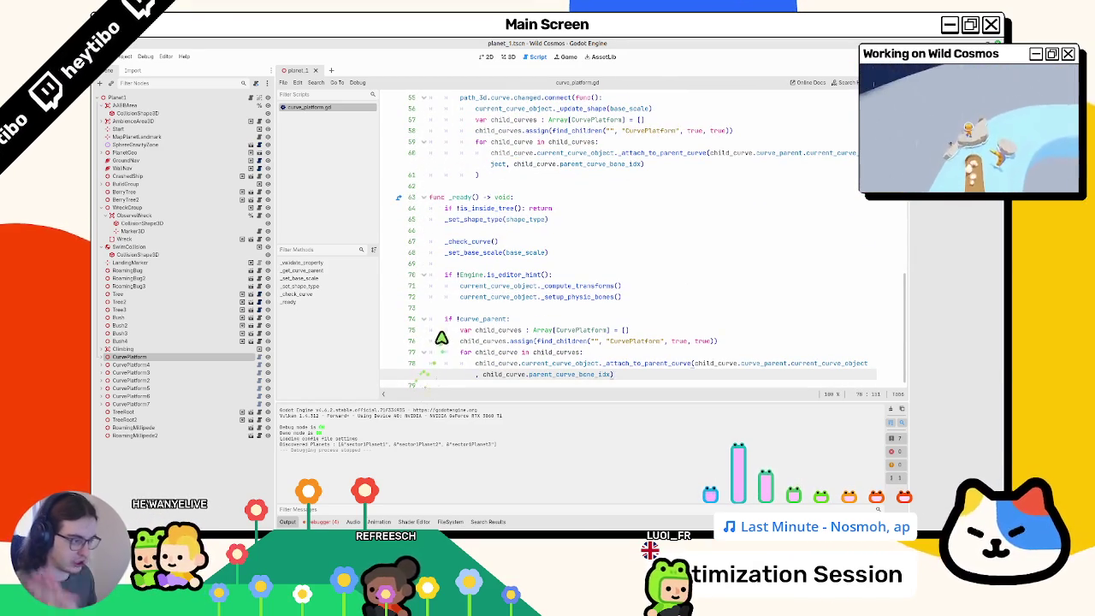
Search curve_platform.gd for curve_parent matches and unfold _get_curve_parent.
double_click(483, 319)
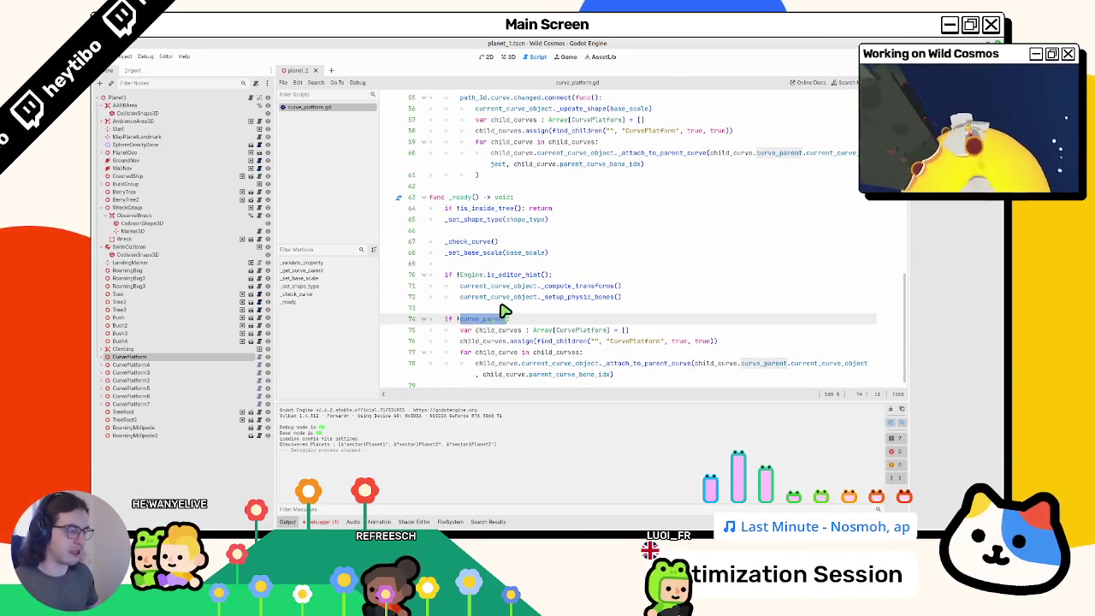
key(ctrl+f)
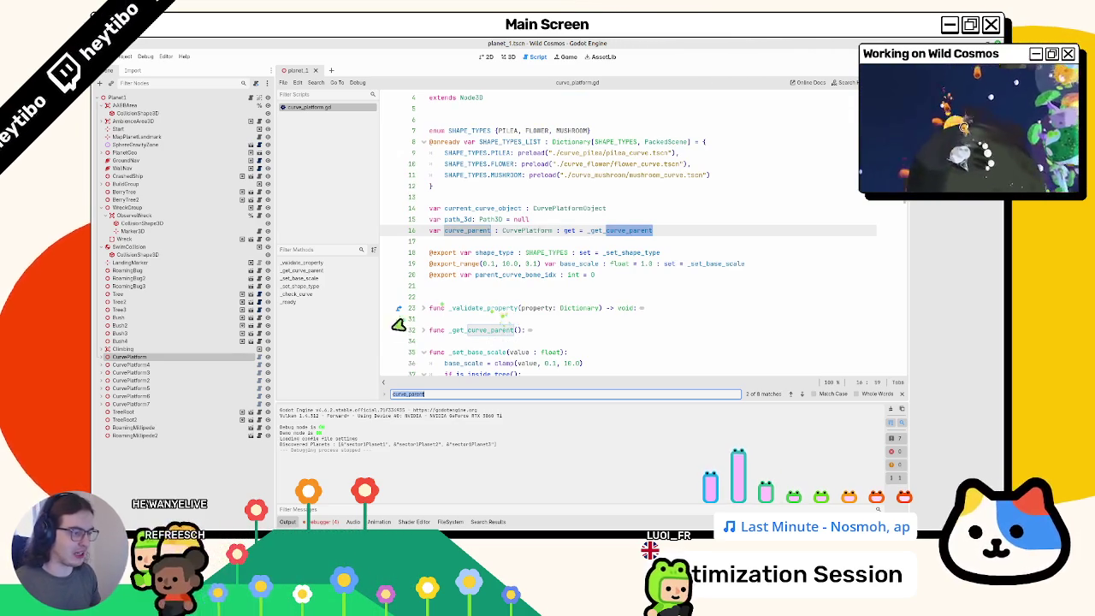
click(422, 332)
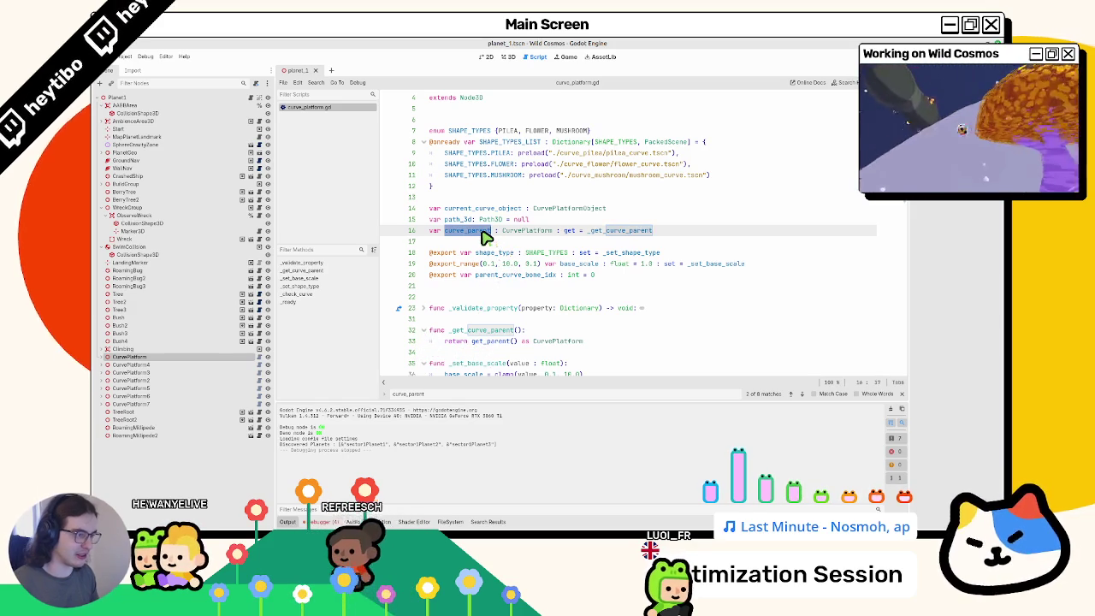
key(ctrl+f)
key(Return)
key(Return)
key(Return)
key(Return)
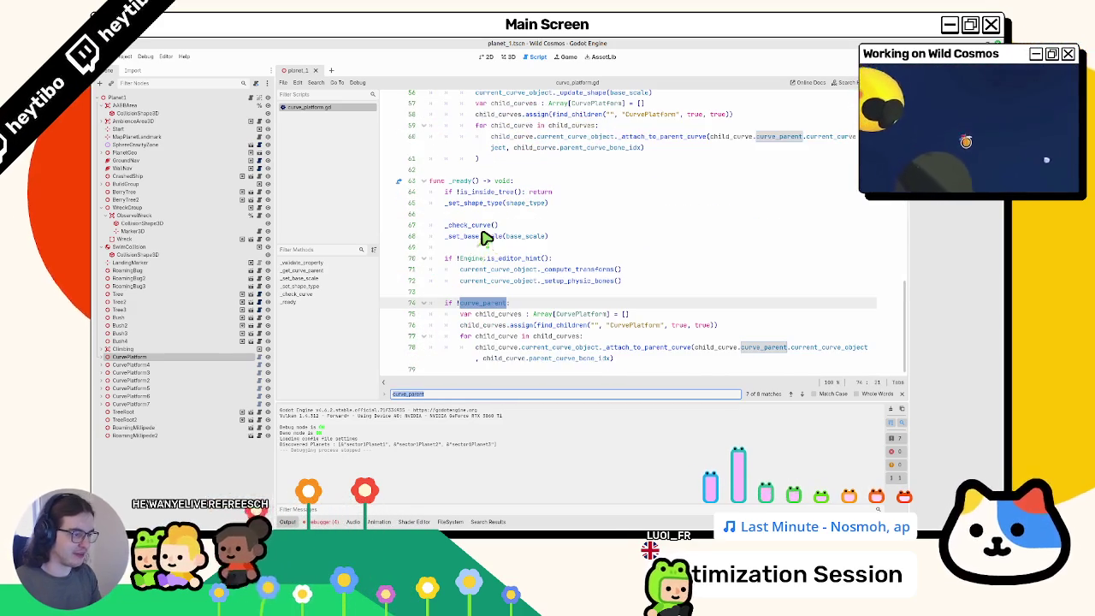
key(Escape)
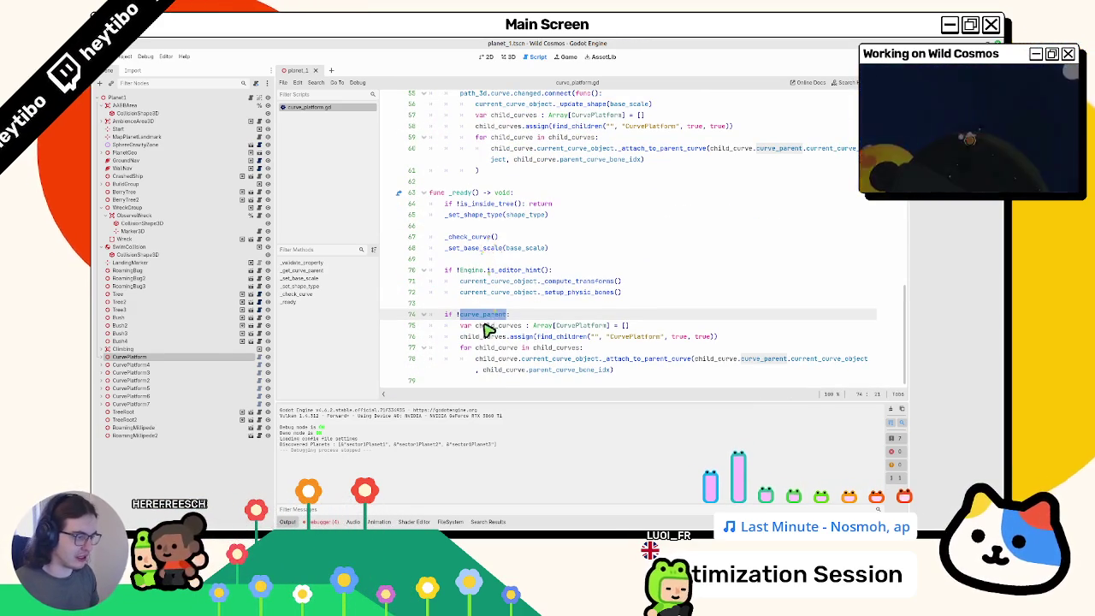
Start a new indented line 79 at the end of _ready.
key(End)
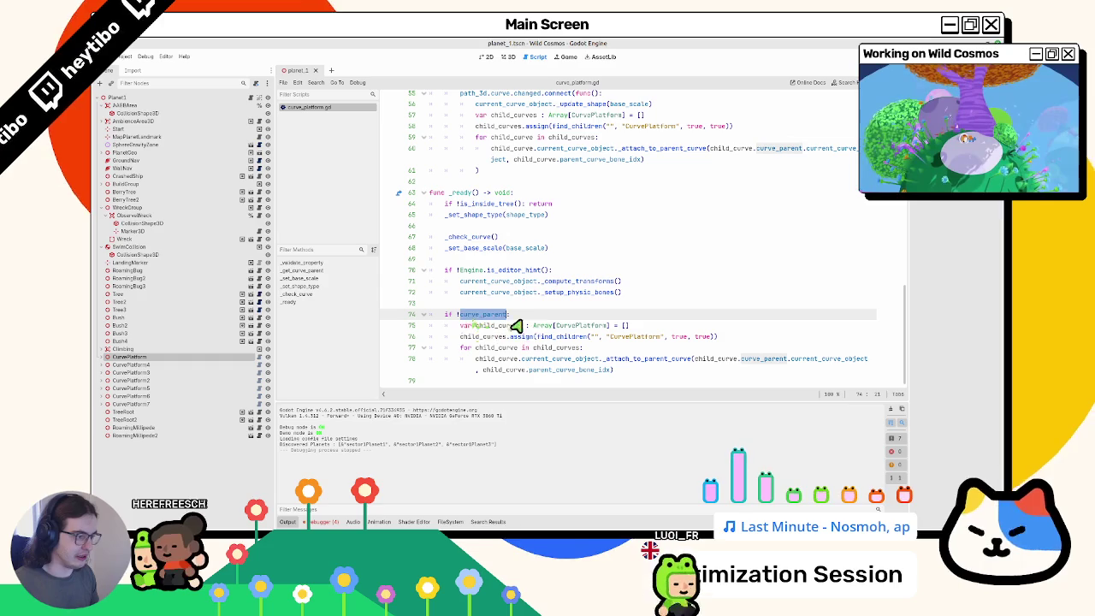
click(624, 377)
key(Tab)
key(Tab)
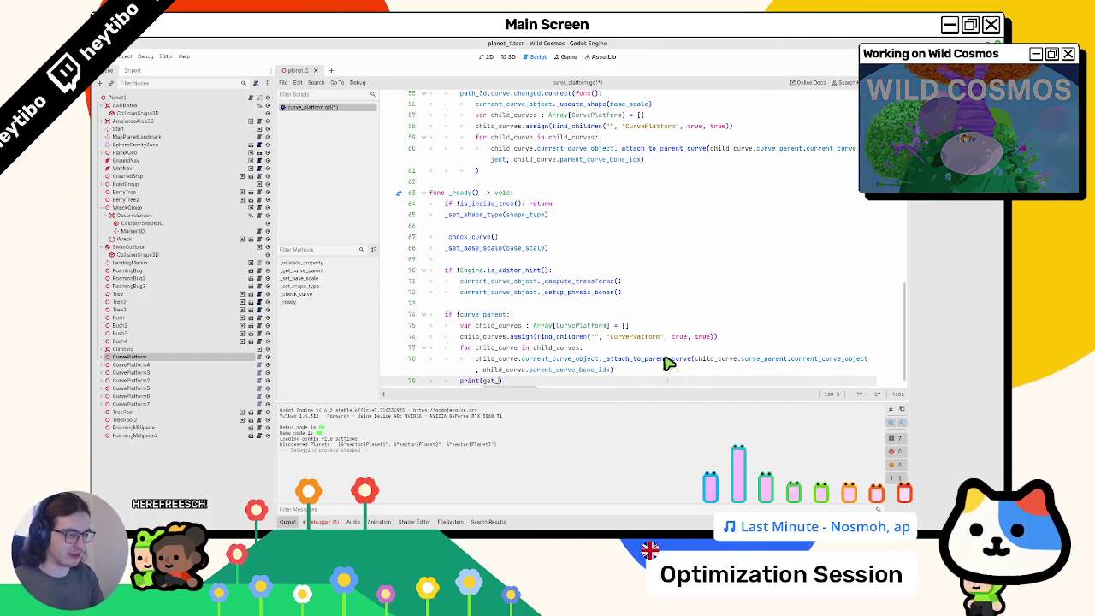
Complete print(get_parent()) at the end of _ready and run the scene to test it.
text(parent())
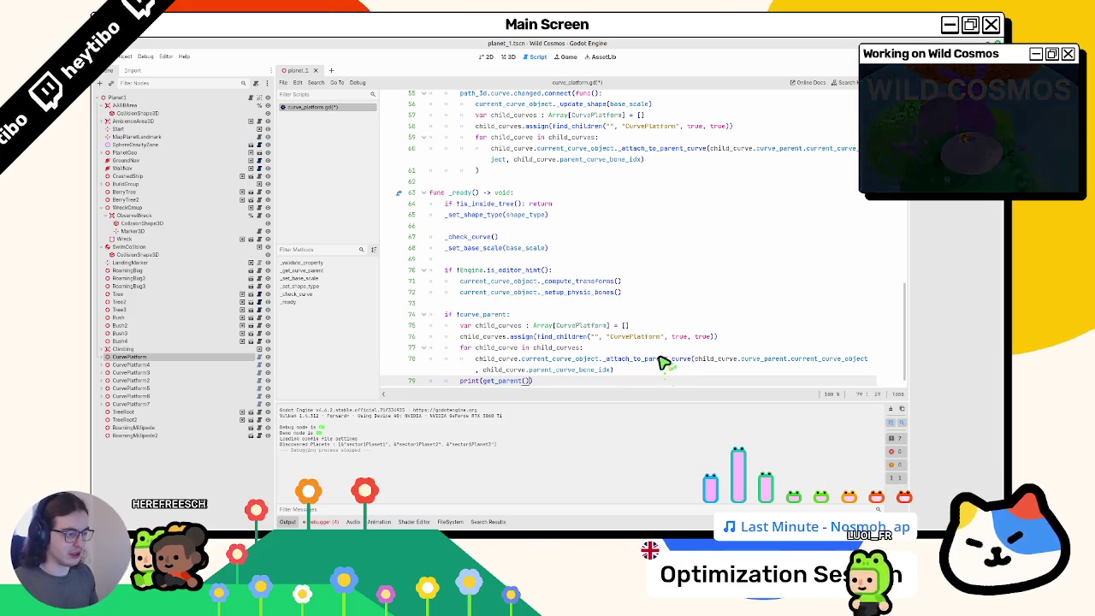
key(ctrl+shift+o)
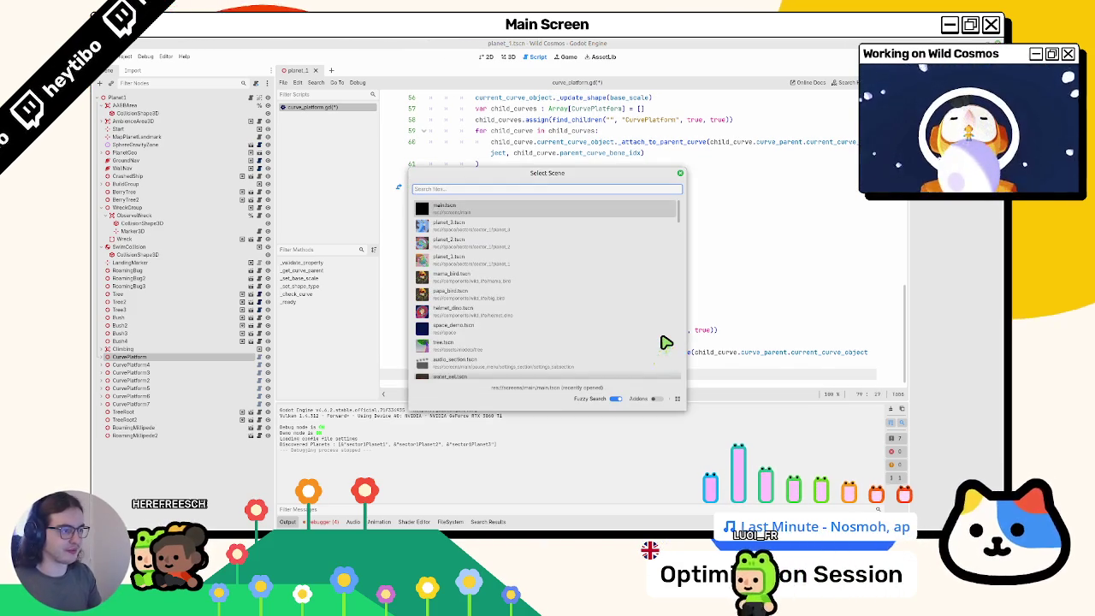
key(Return)
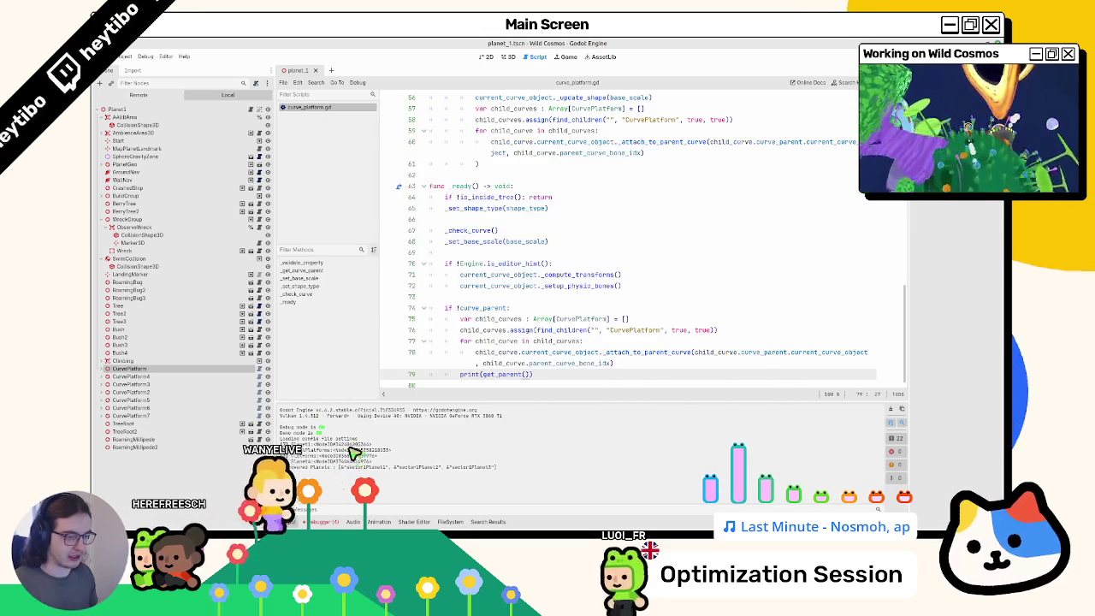
Clear the Output log, add blank lines around the print call, and select that statement.
drag(334, 471, 508, 385)
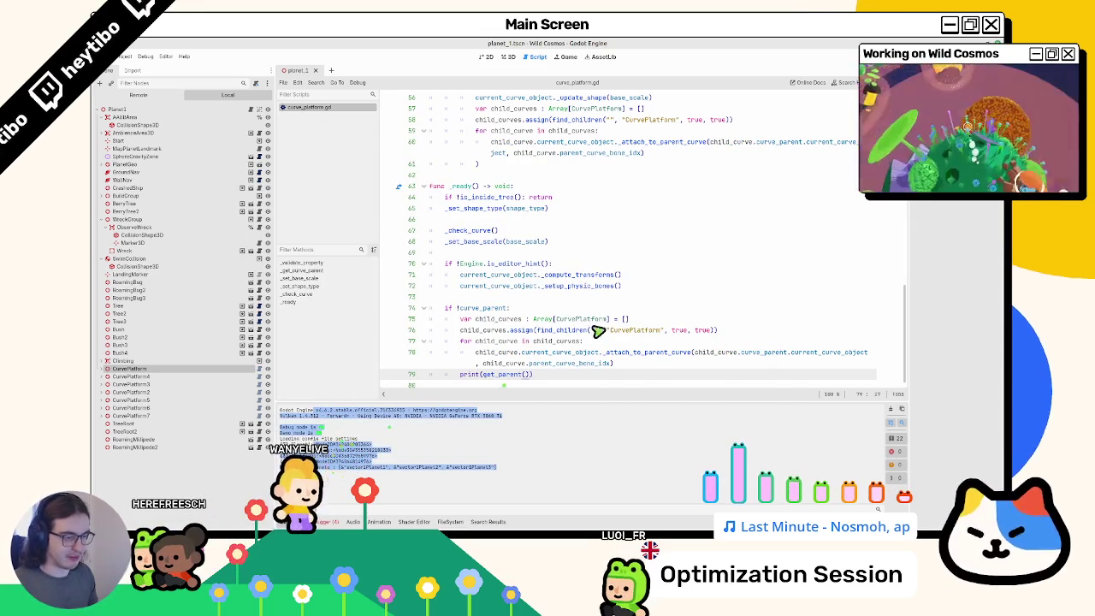
click(636, 365)
key(Return)
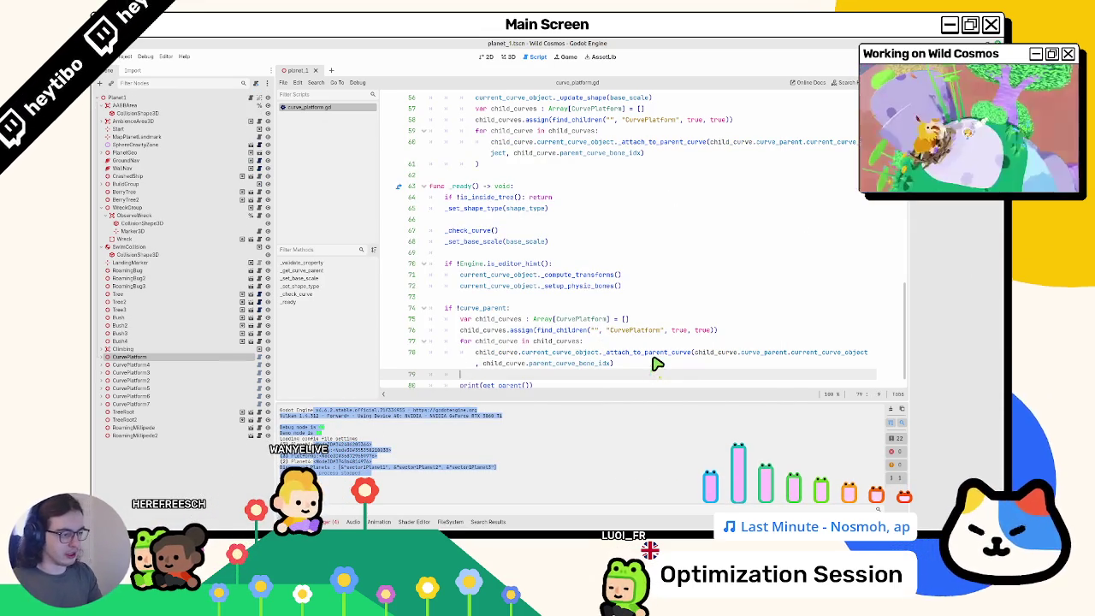
scroll(759, 366, down, 1)
click(890, 408)
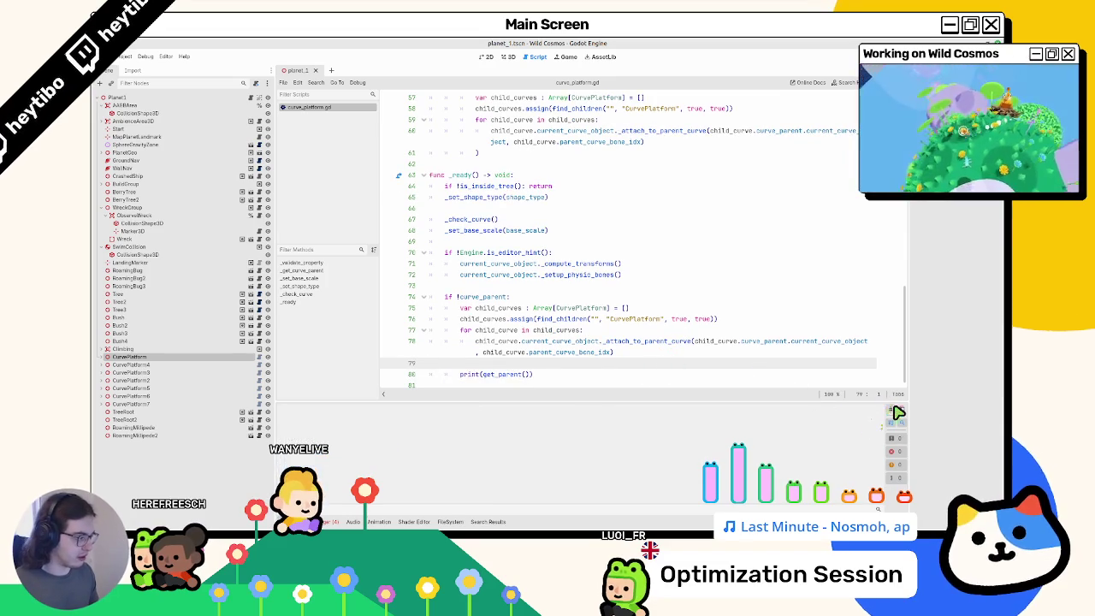
scroll(604, 377, down, 1)
click(572, 386)
key(BackSpace)
key(Return)
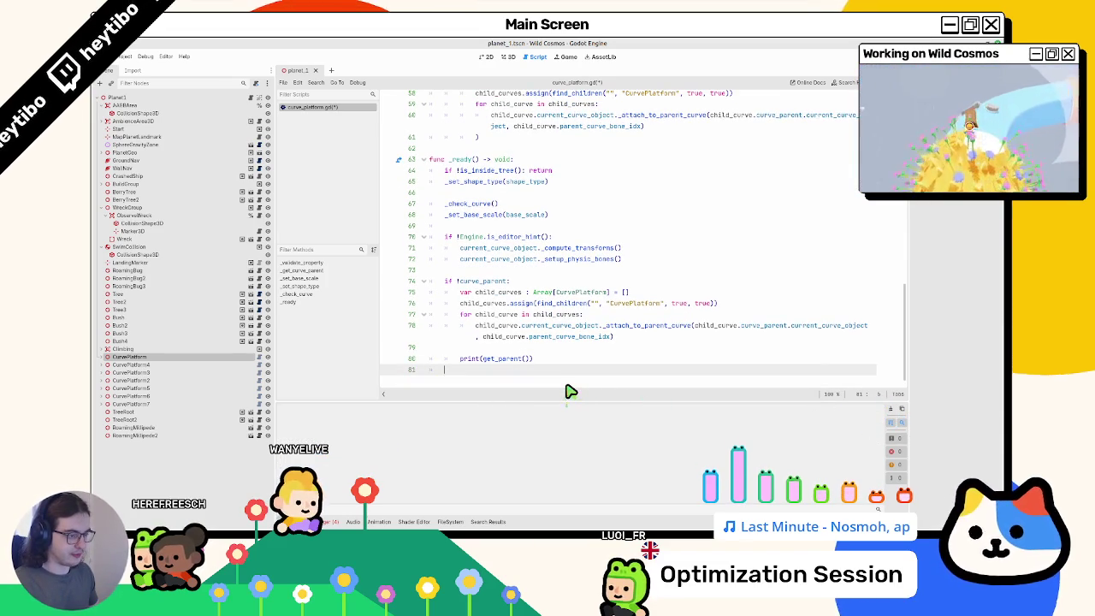
key(BackSpace)
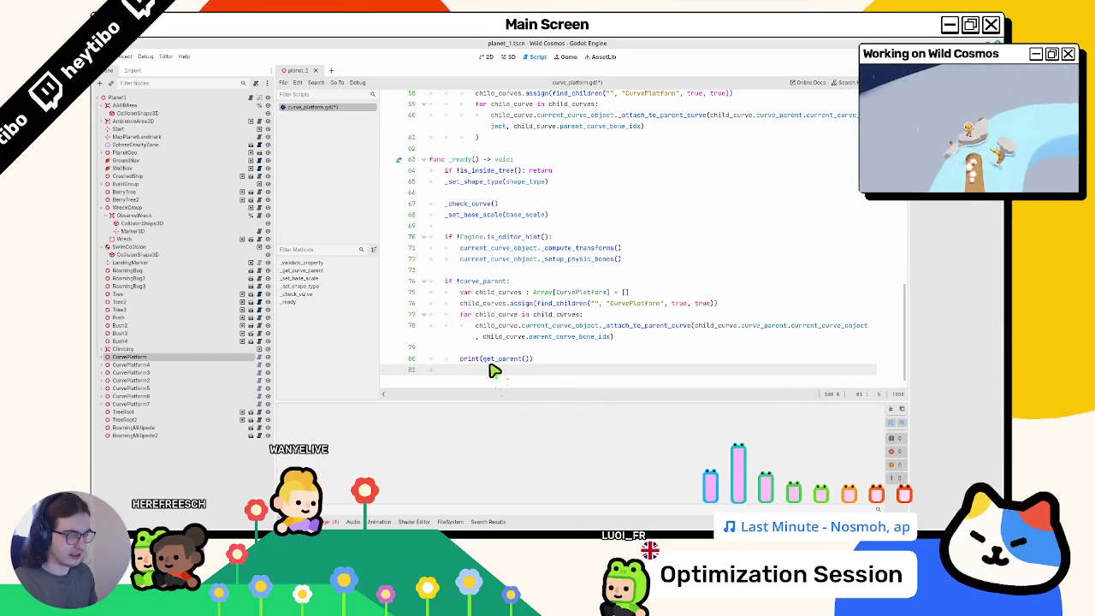
key(Return)
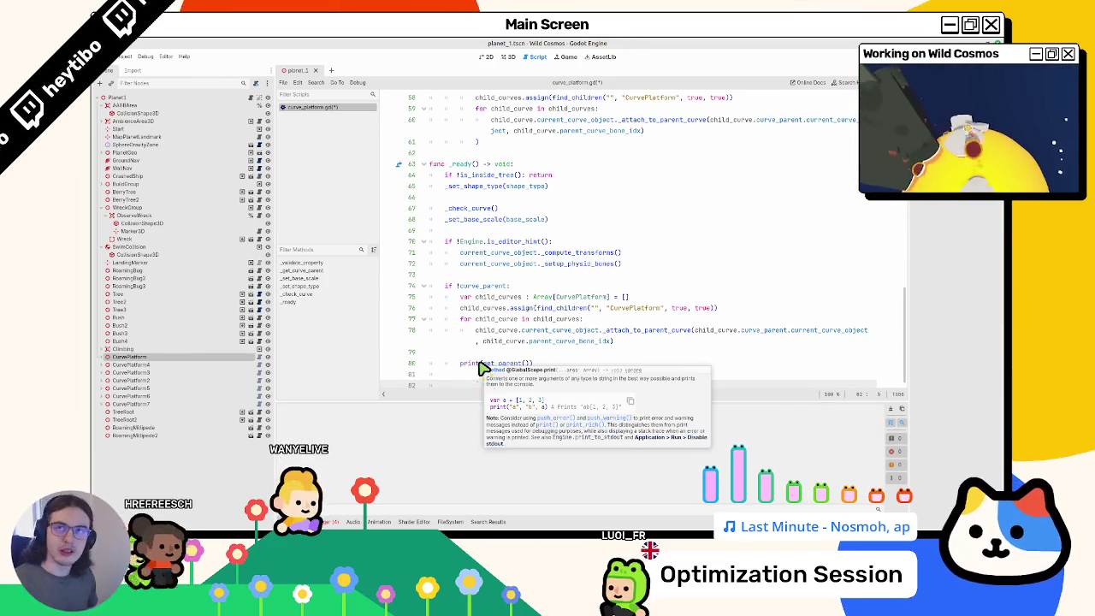
drag(460, 363, 607, 361)
mouse_move(603, 347)
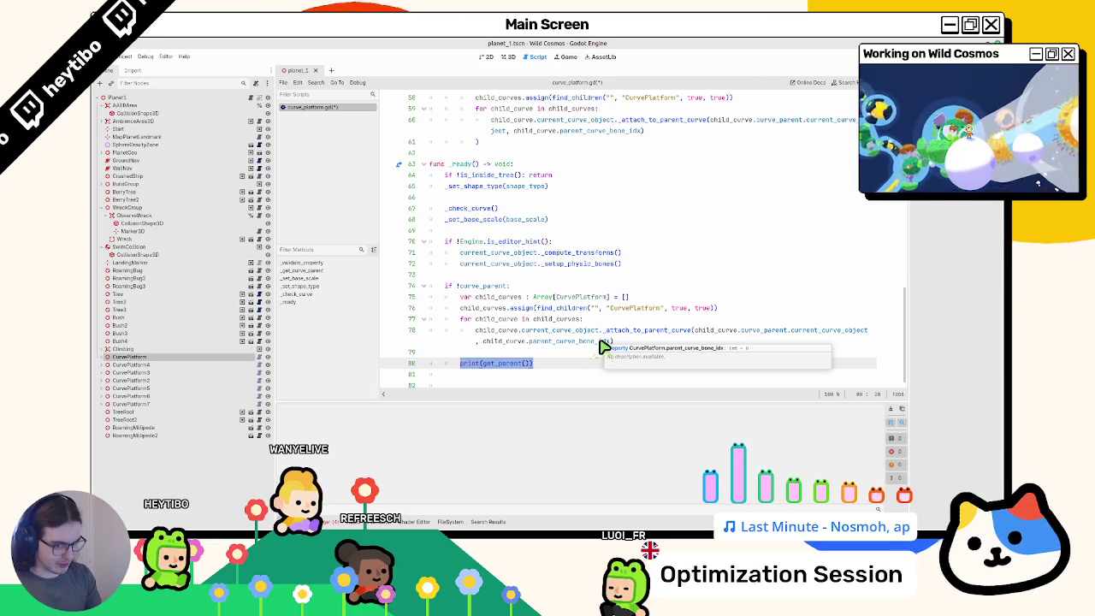
Replace the print line with var planet : Planet = owner as Planet, adjusting the comment above.
text(p)
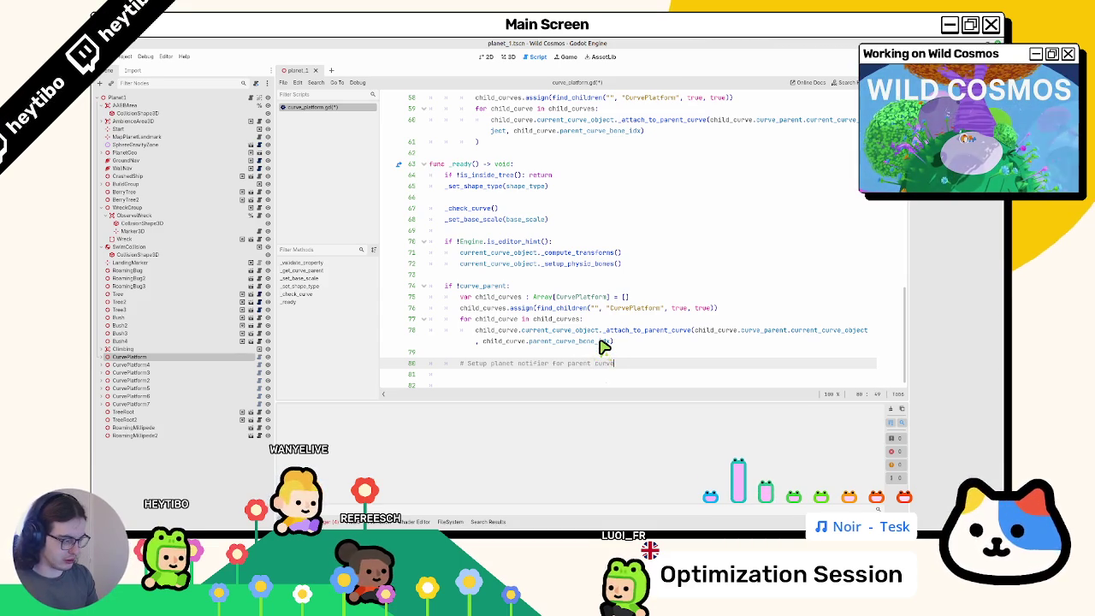
key(Return)
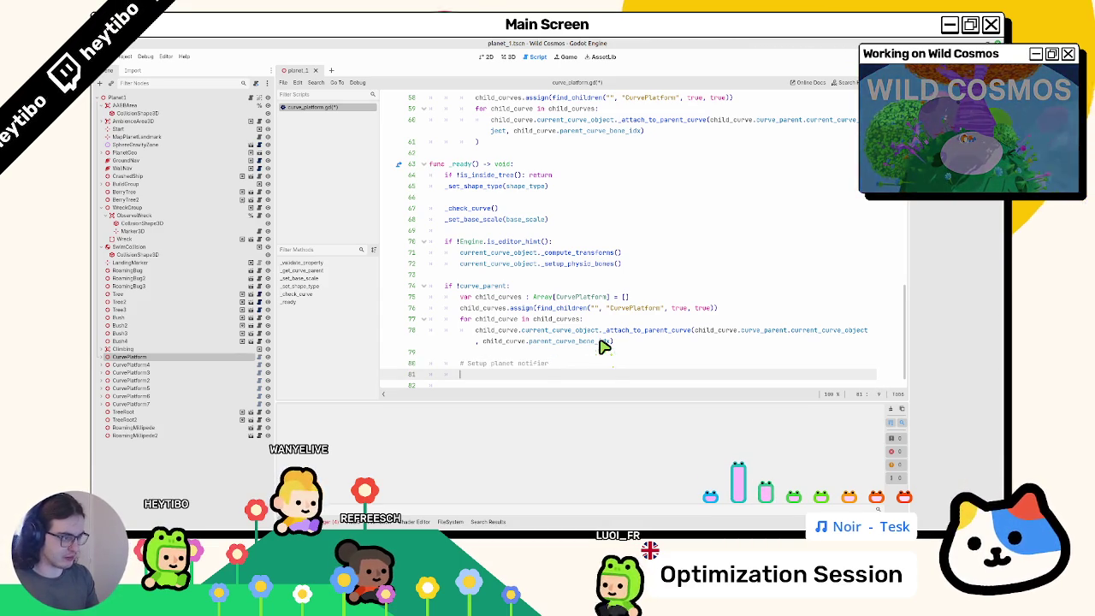
key(Up)
key(End)
text(for parent curves)
key(BackSpace)
key(BackSpace)
key(BackSpace)
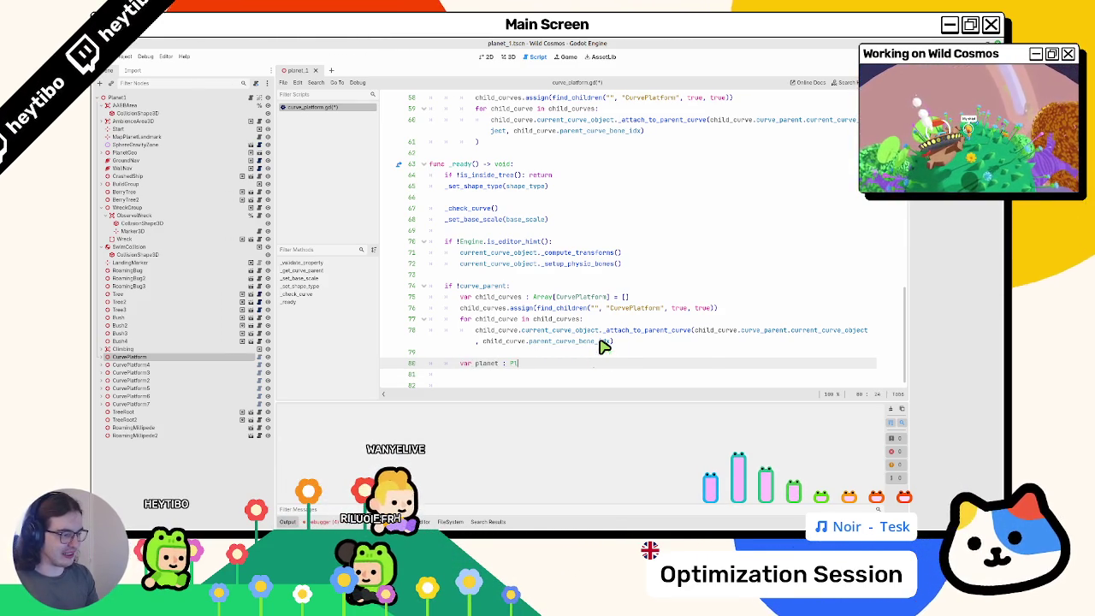
text(anet = p)
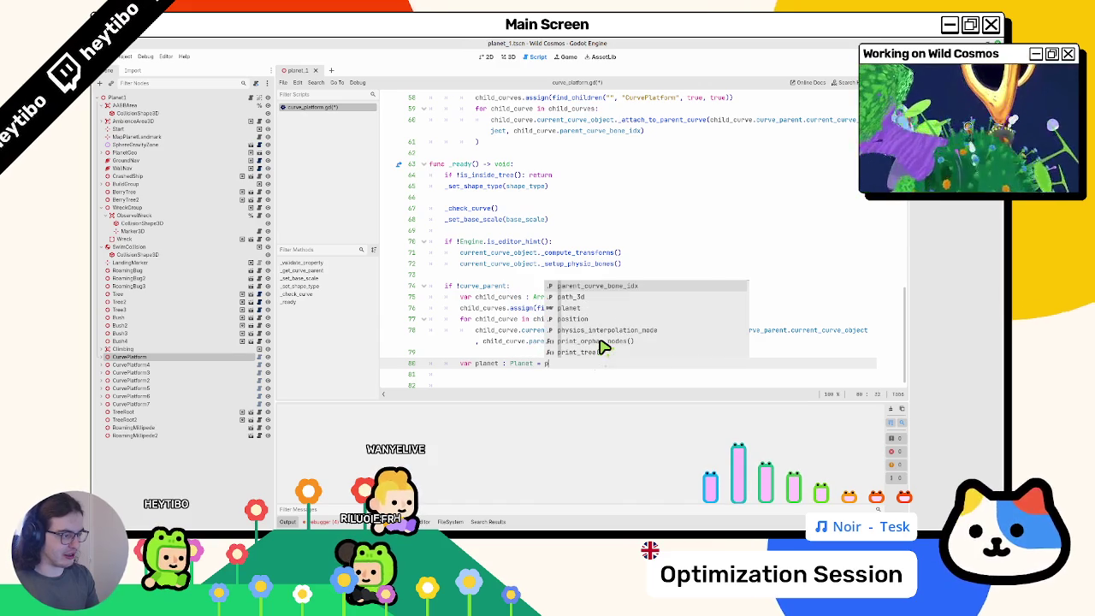
key(BackSpace)
text(owner as Plan)
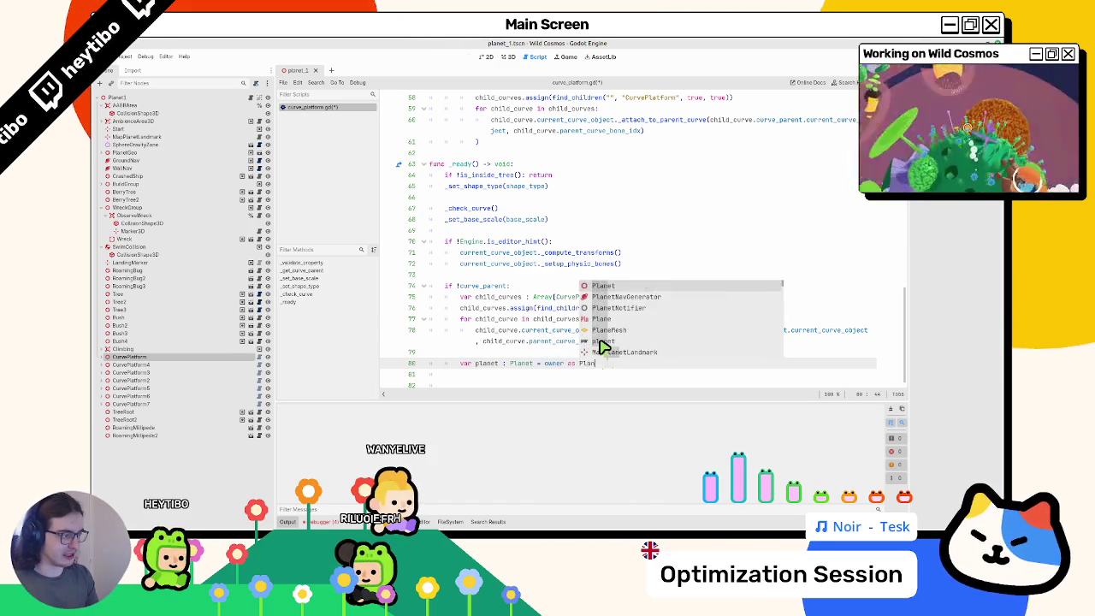
key(Return)
key(Return)
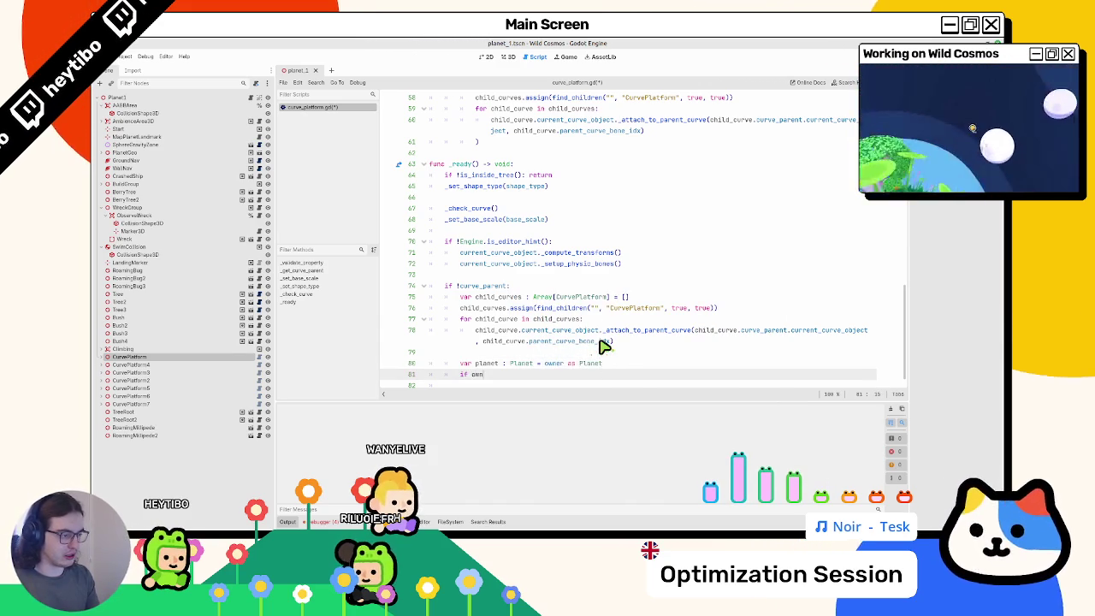
text(er)
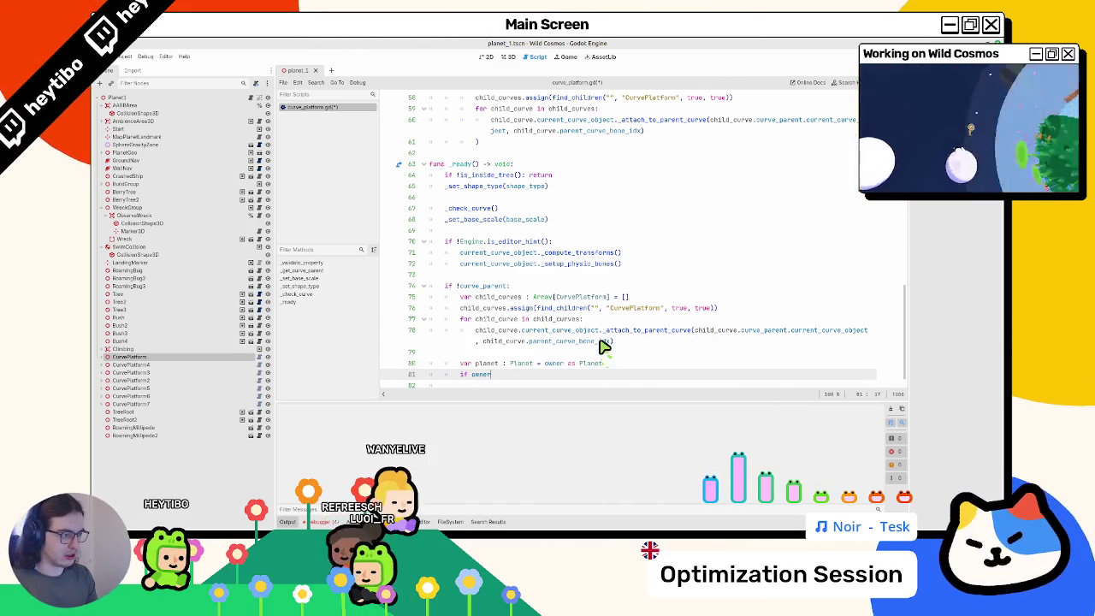
Add func _setup_planet_owner() -> void below _ready and call it from _ready.
scroll(459, 316, down, 1)
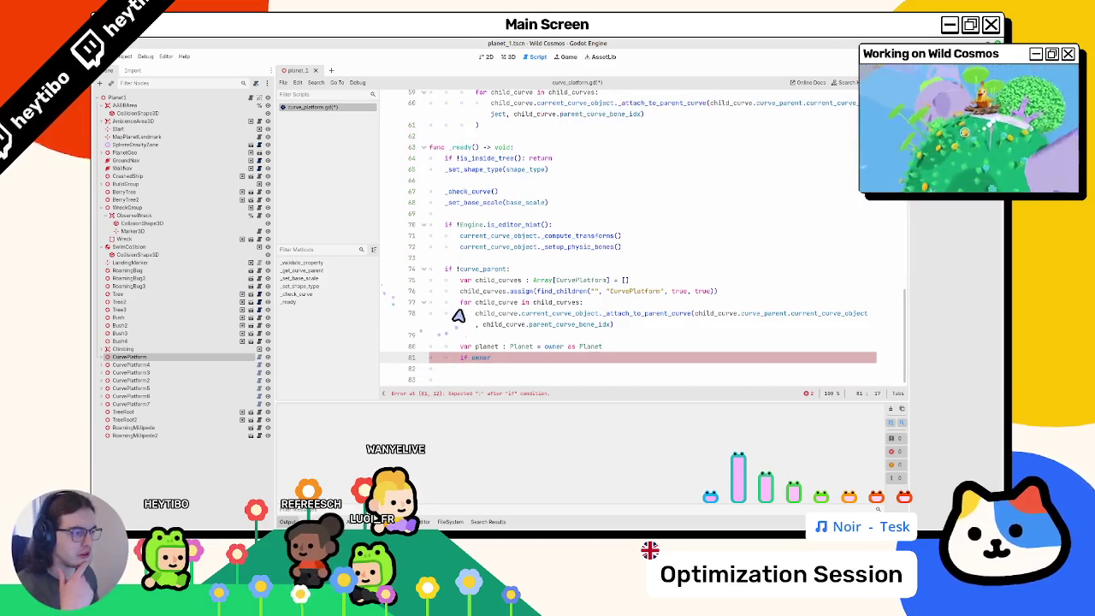
click(516, 380)
key(Return)
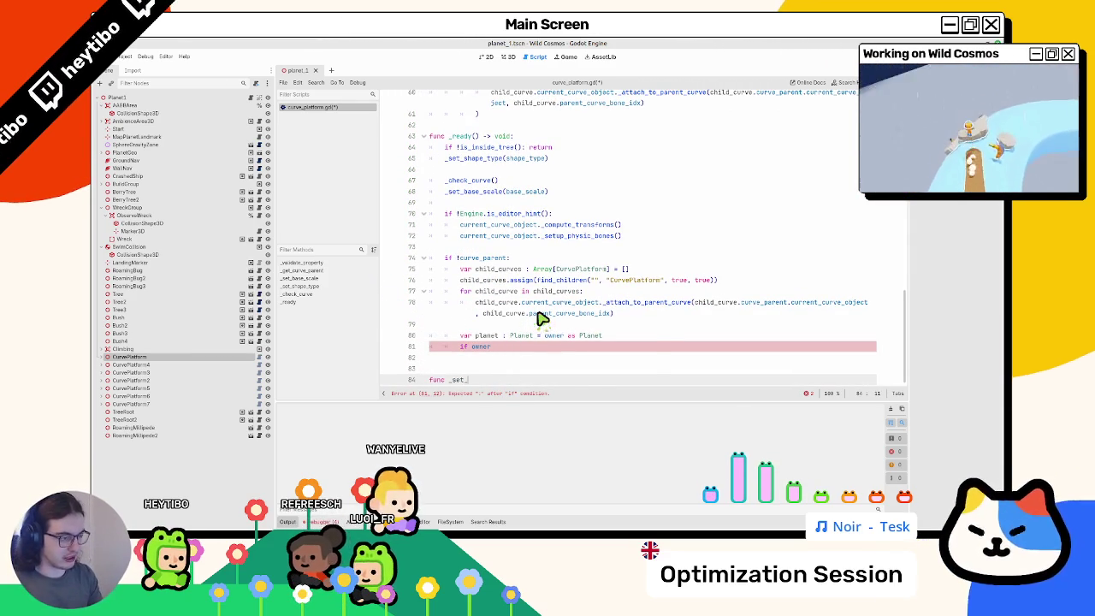
text(p)
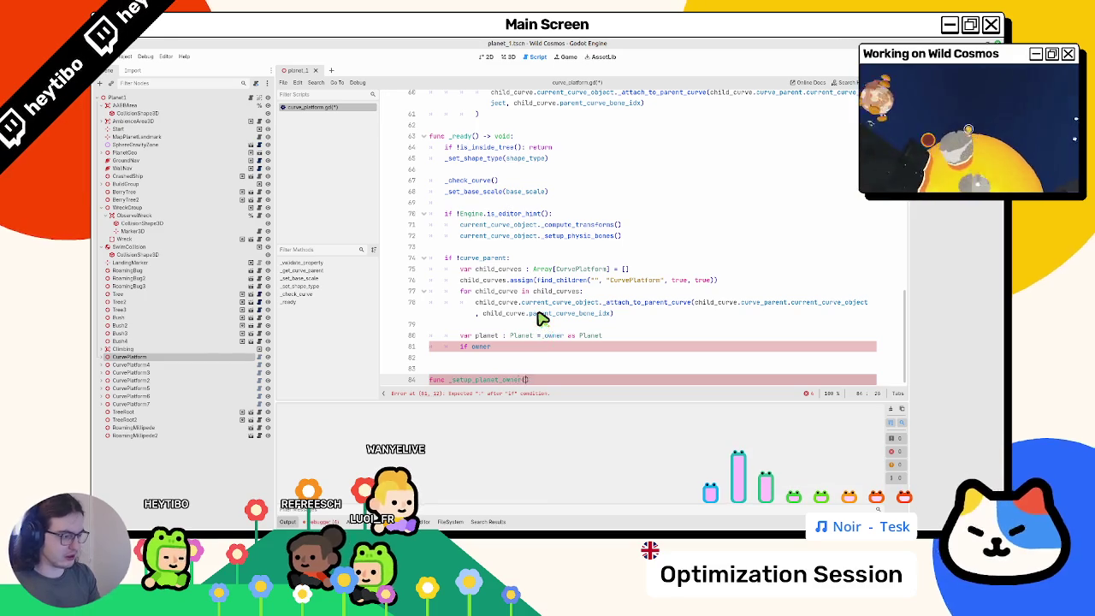
text(():)
key(Return)
key(Up)
key(End)
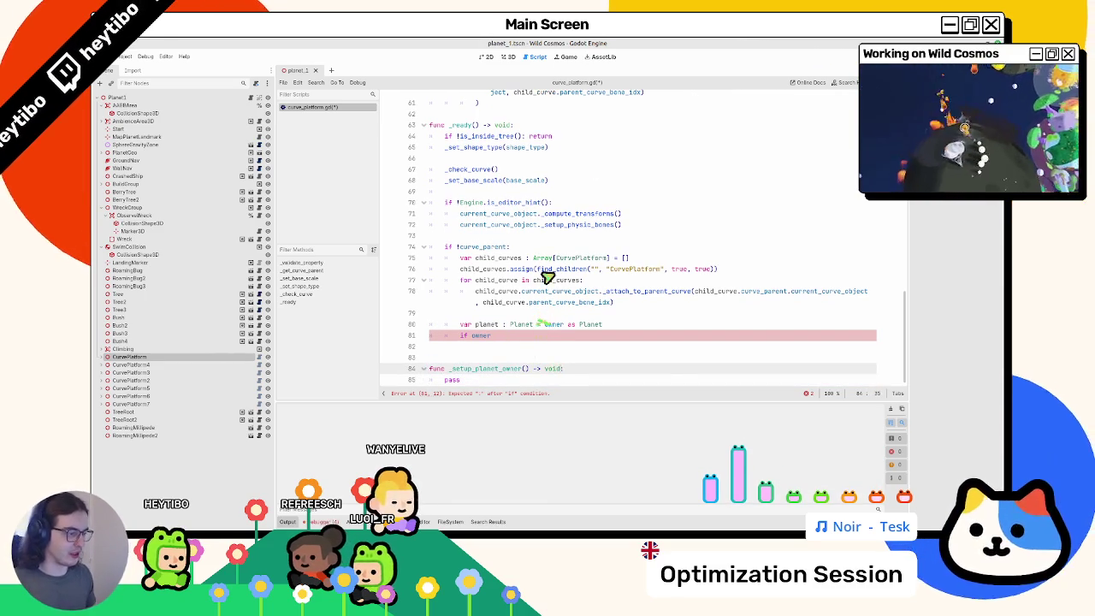
double_click(475, 369)
mouse_move(499, 336)
mouse_down()
mouse_move(462, 336)
mouse_move(503, 318)
mouse_up()
key(ctrl+z)
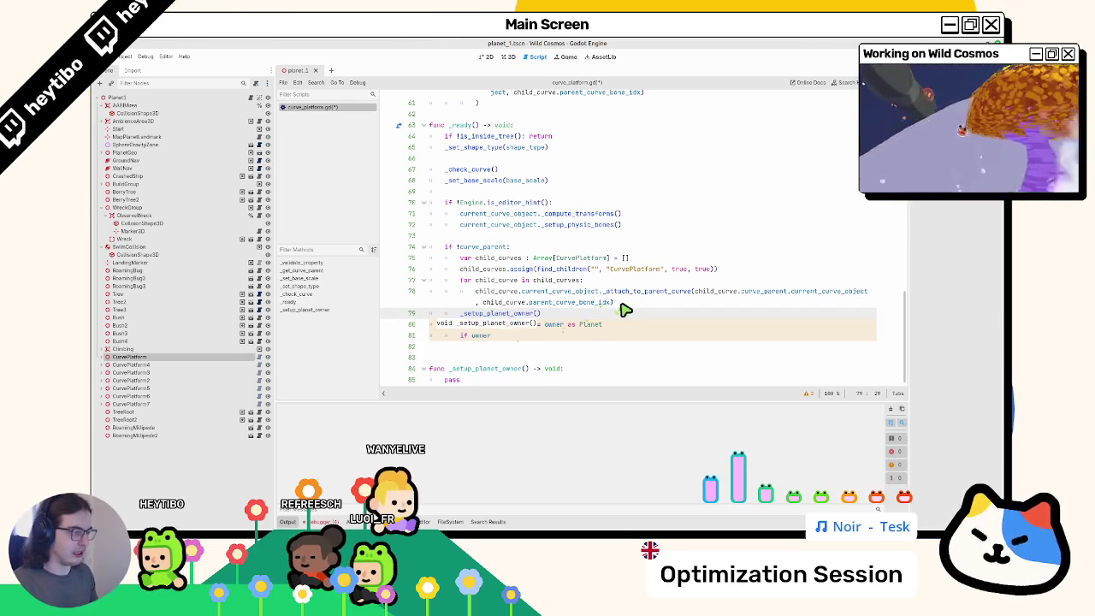
key(ctrl+shift+Return)
drag(512, 335, 508, 350)
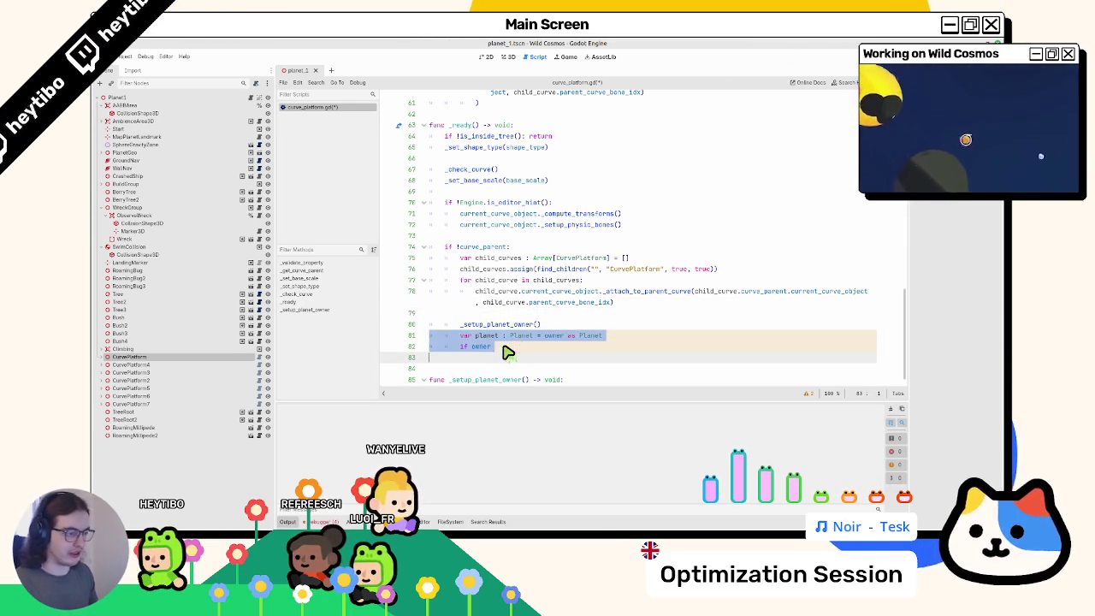
Move the owner check into _setup_planet_owner as 'if planet == null: return'.
key(Delete)
key(Delete)
click(487, 363)
key(ctrl+z)
key(ctrl+z)
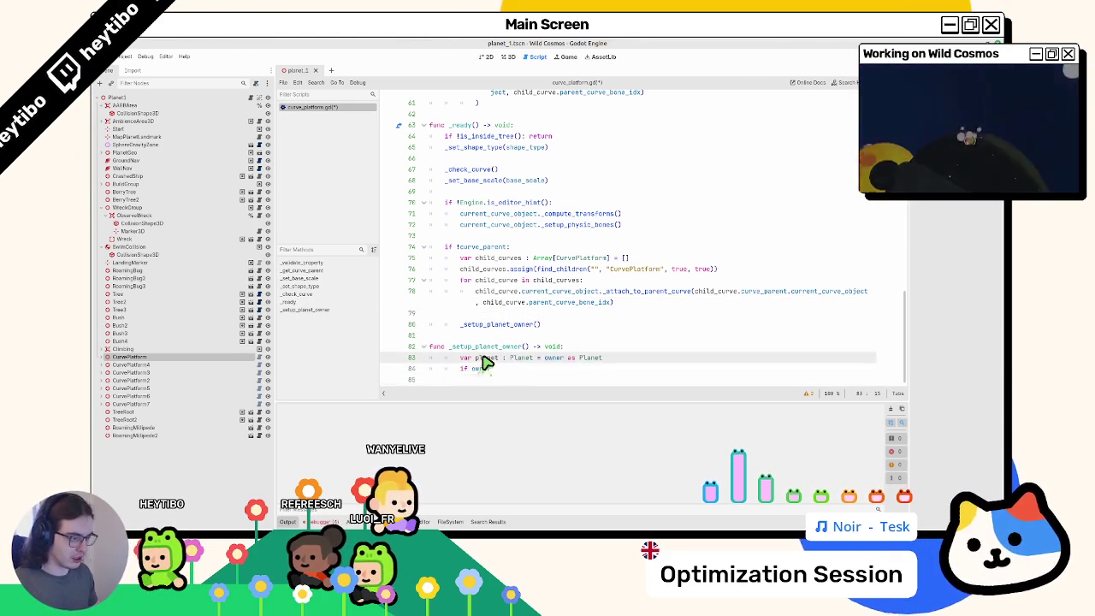
click(484, 385)
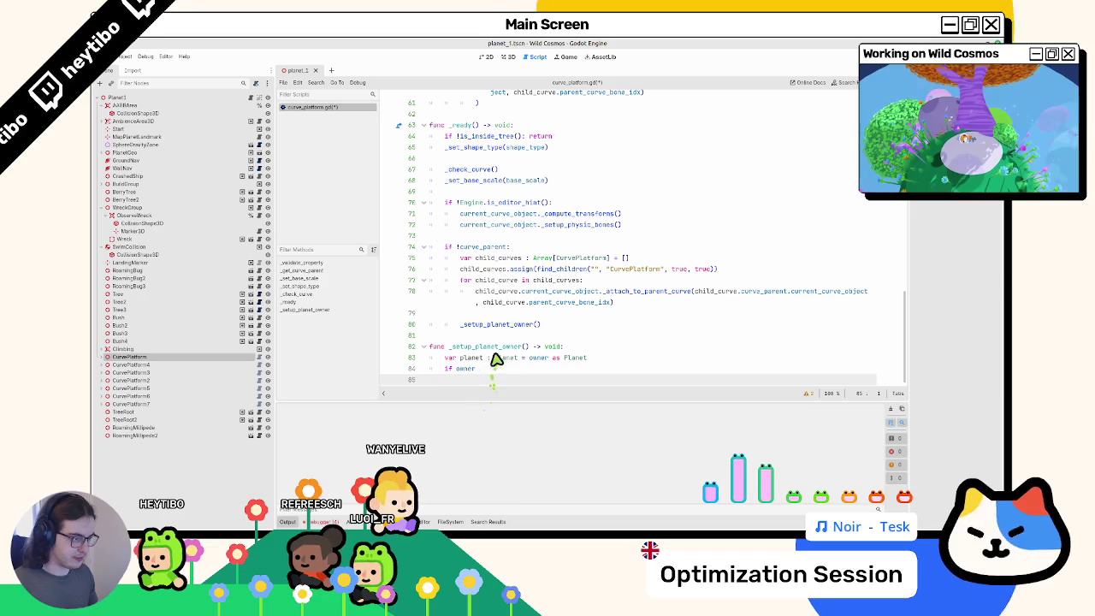
double_click(494, 348)
click(503, 369)
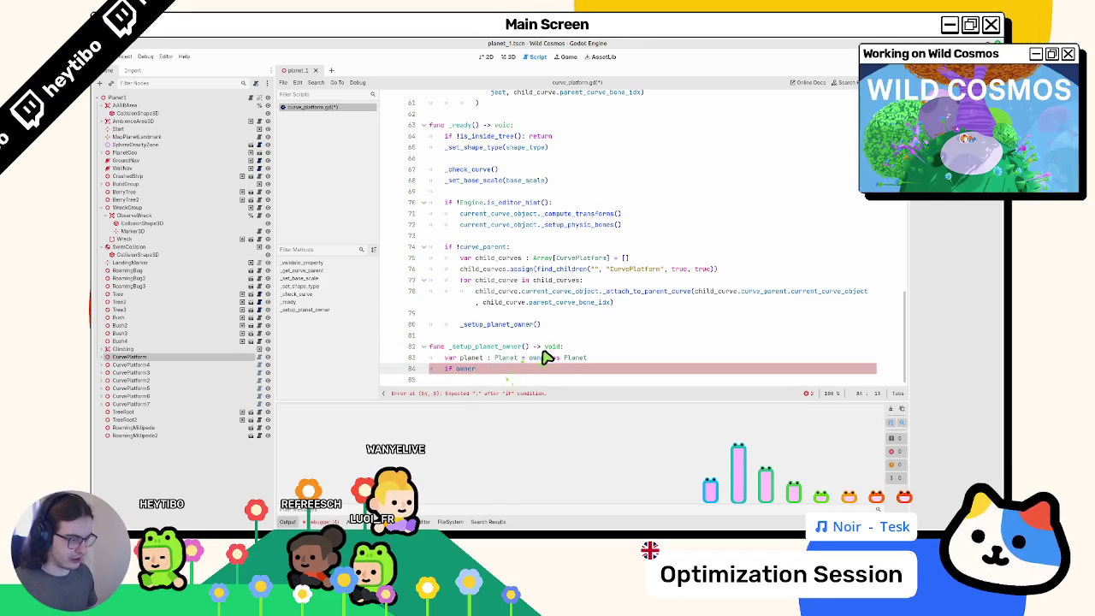
text(lanet == nu)
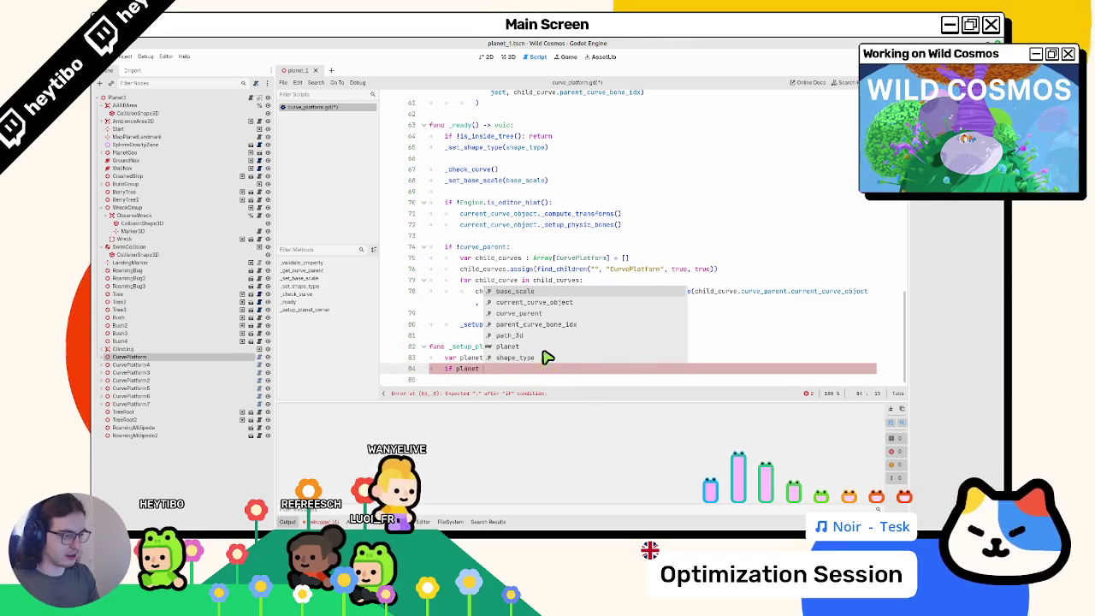
text(ll: return)
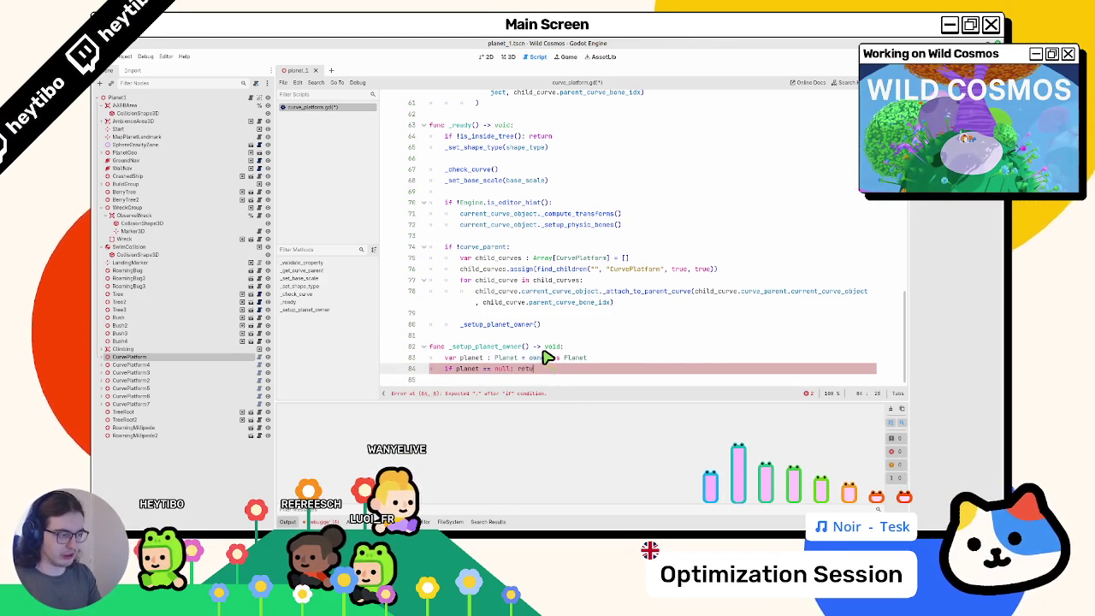
key(Return)
key(Return)
key(Return)
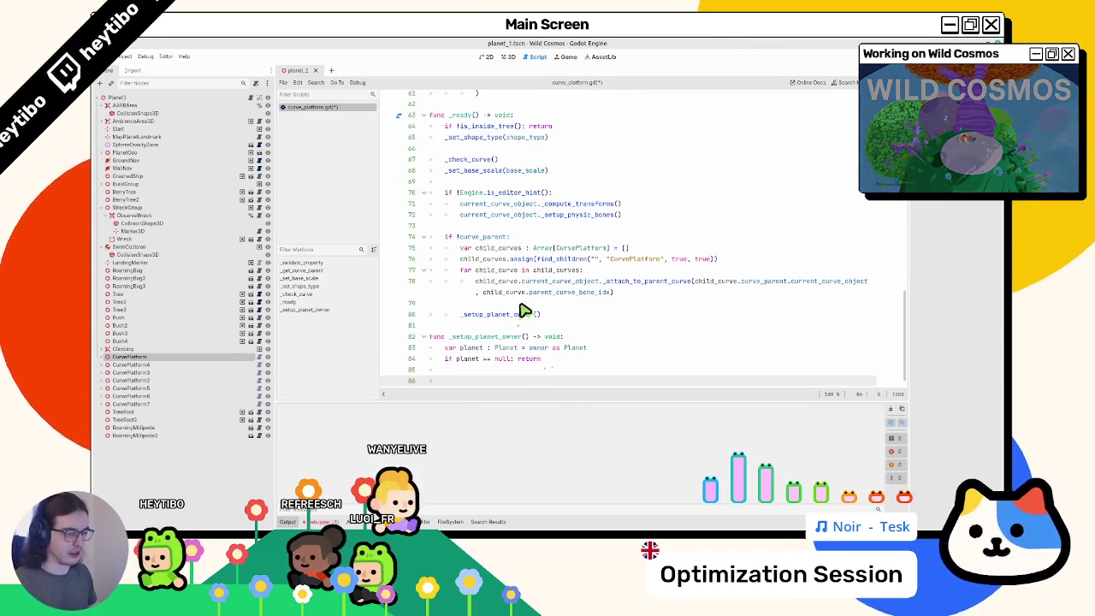
Remove the extra empty line and put return on its own line under an empty indented one.
click(486, 363)
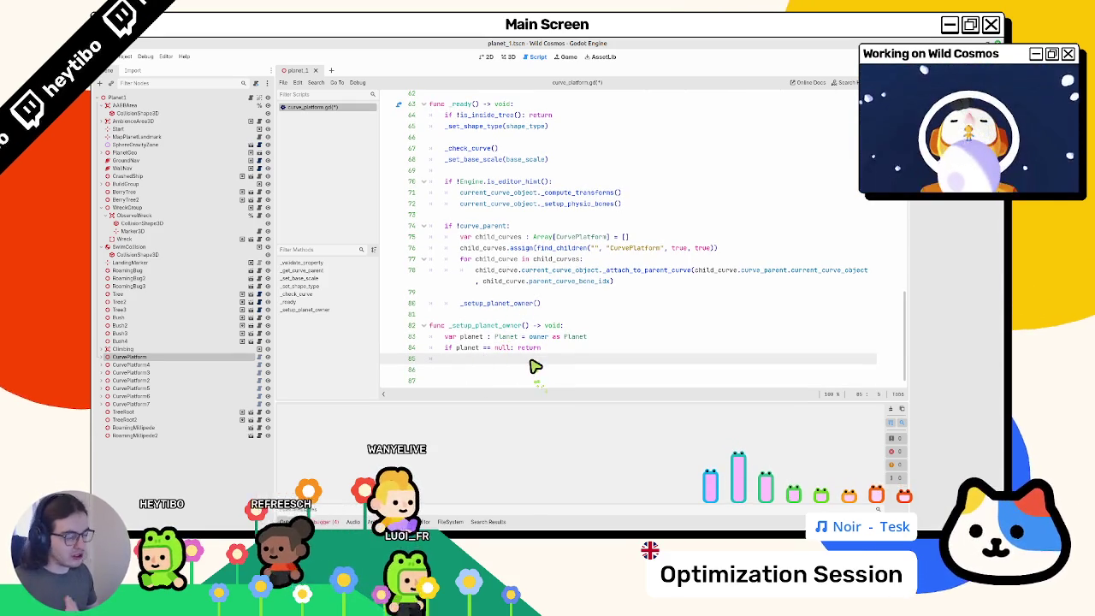
click(506, 375)
key(BackSpace)
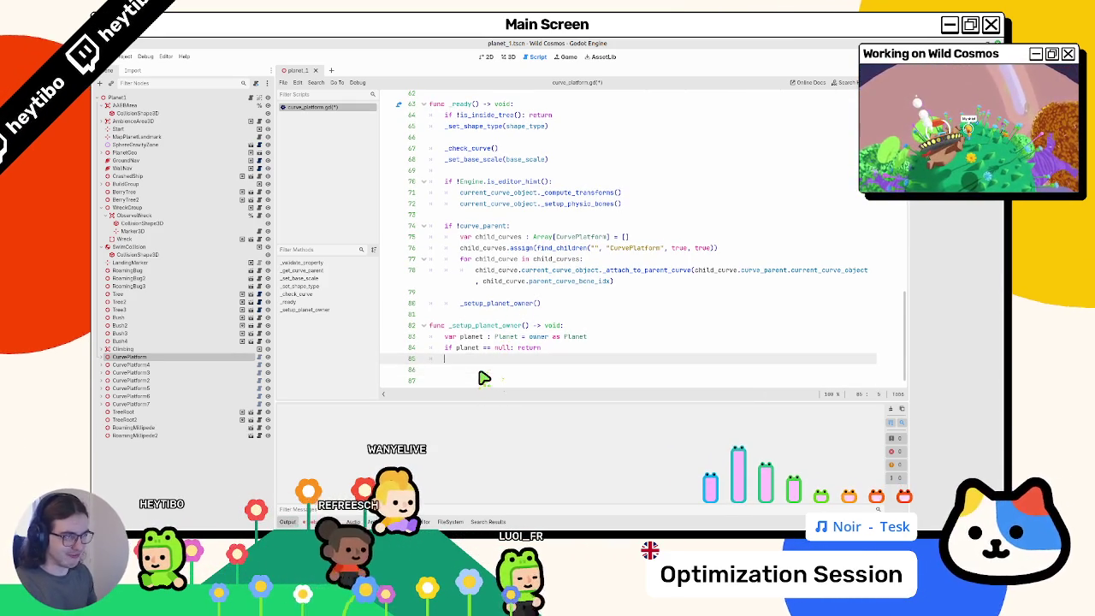
key(BackSpace)
click(516, 341)
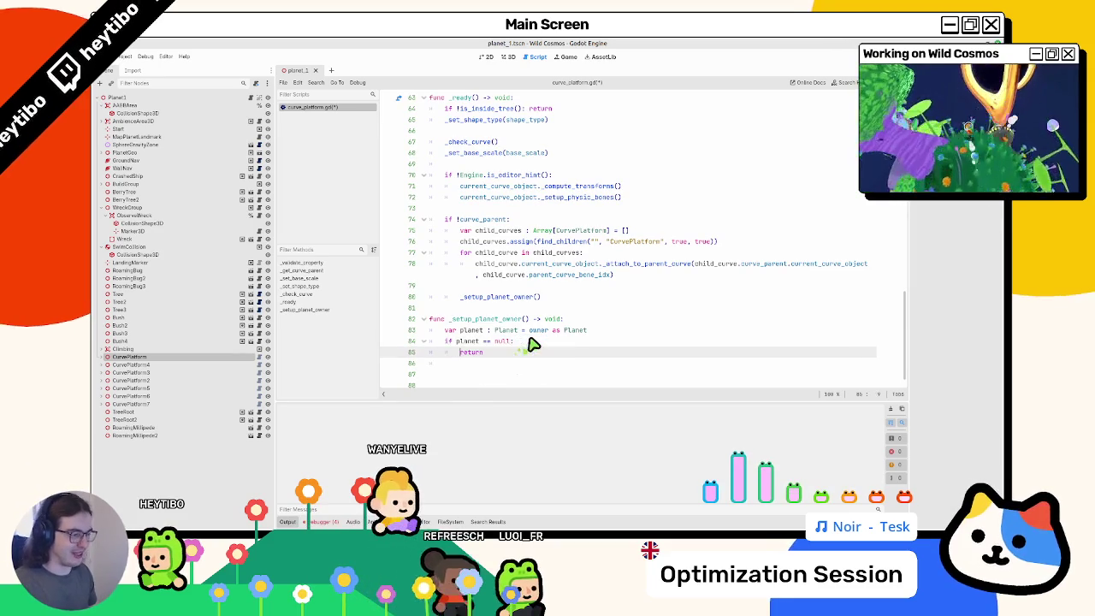
key(Return)
key(Return)
key(Up)
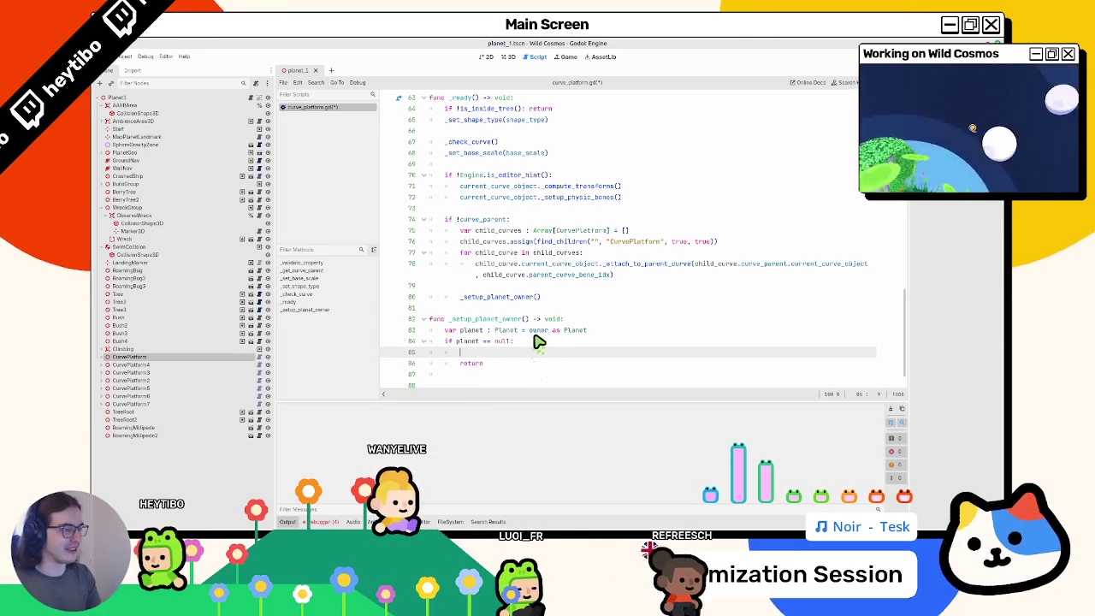
text(pprint_err)
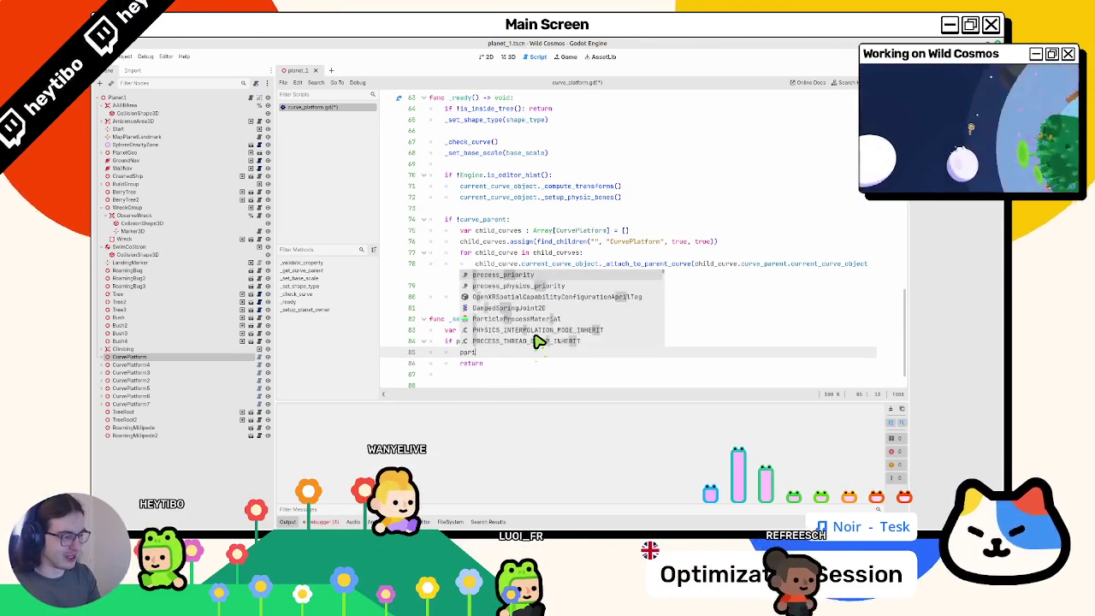
key(BackSpace)
key(BackSpace)
key(BackSpace)
text(war)
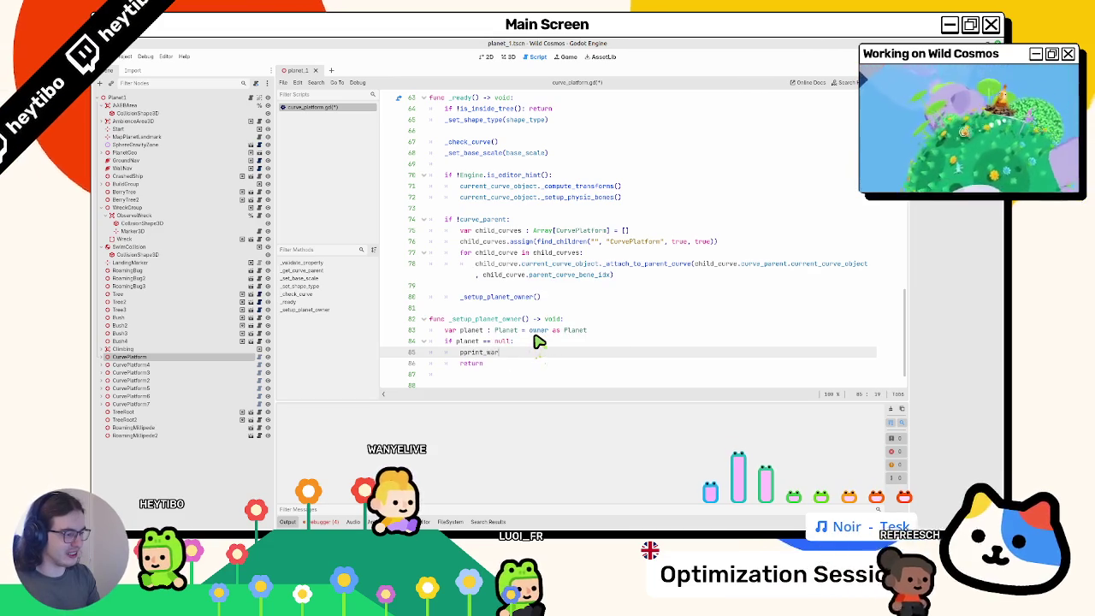
text(arning)
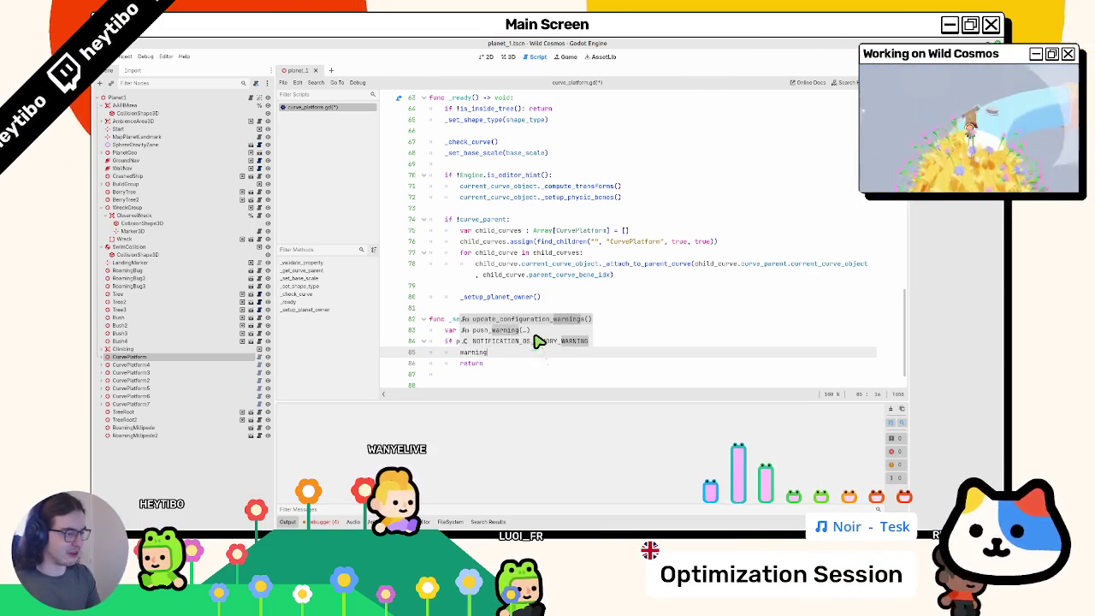
key(Down)
key(Return)
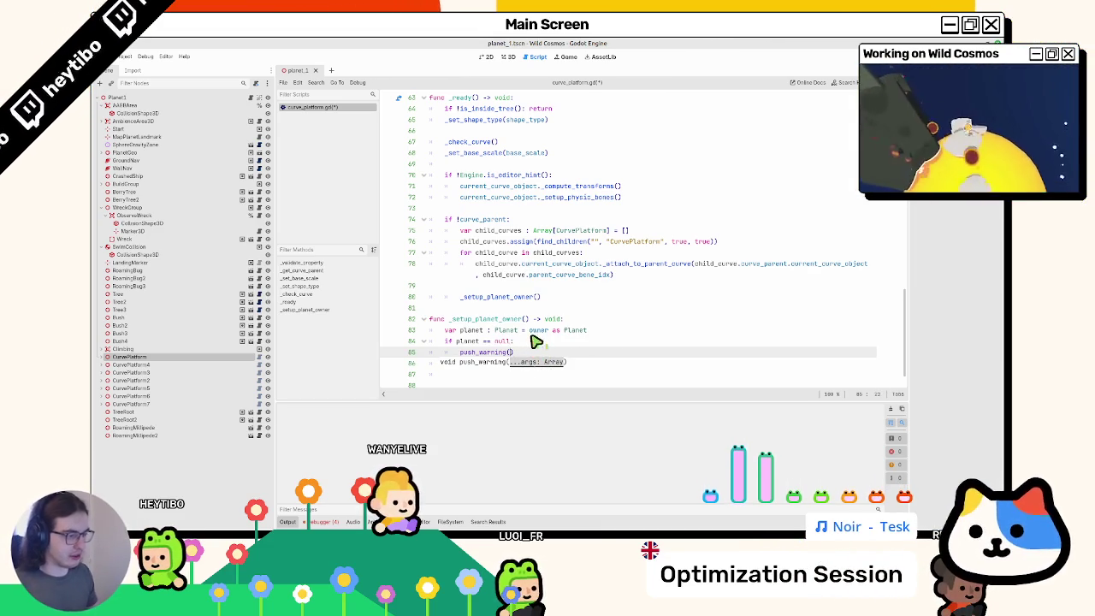
ctrl+click(490, 352)
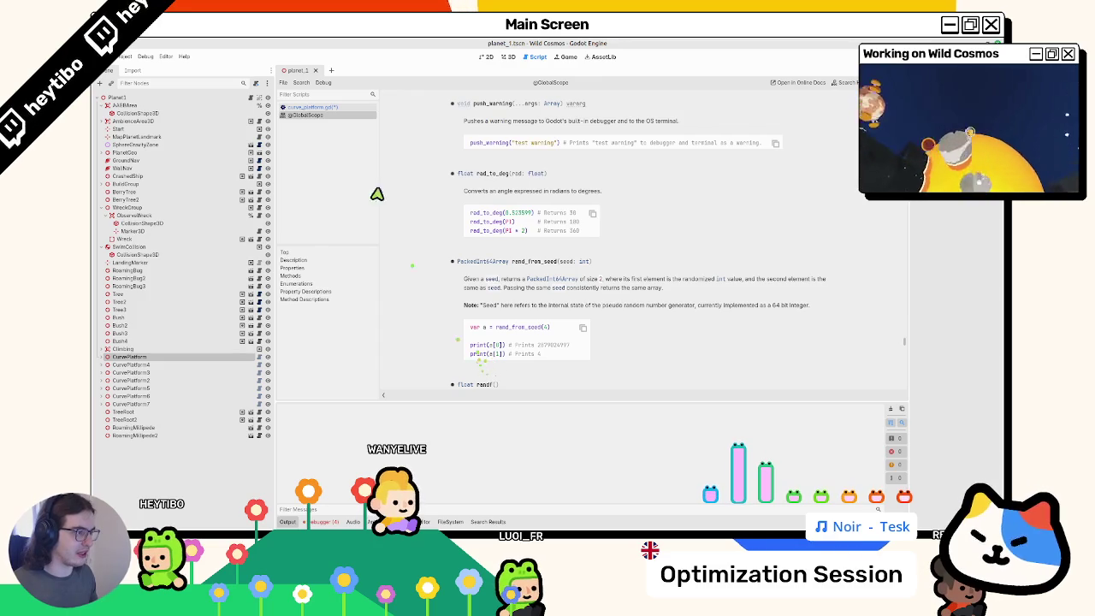
click(323, 107)
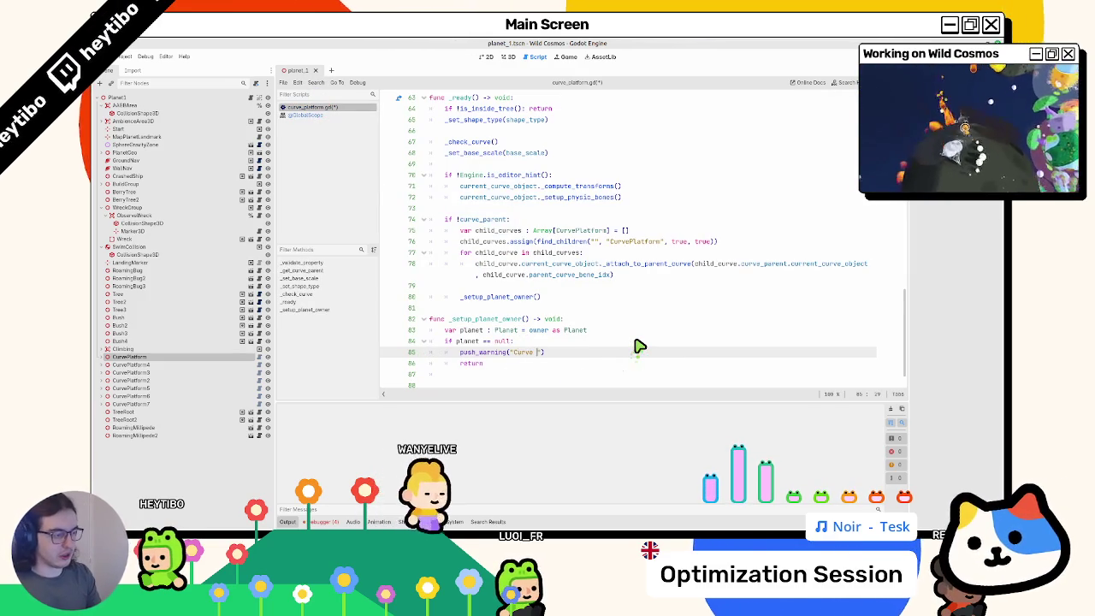
Give push_warning the message "Curve is not child of Planet".
text(ot child of)
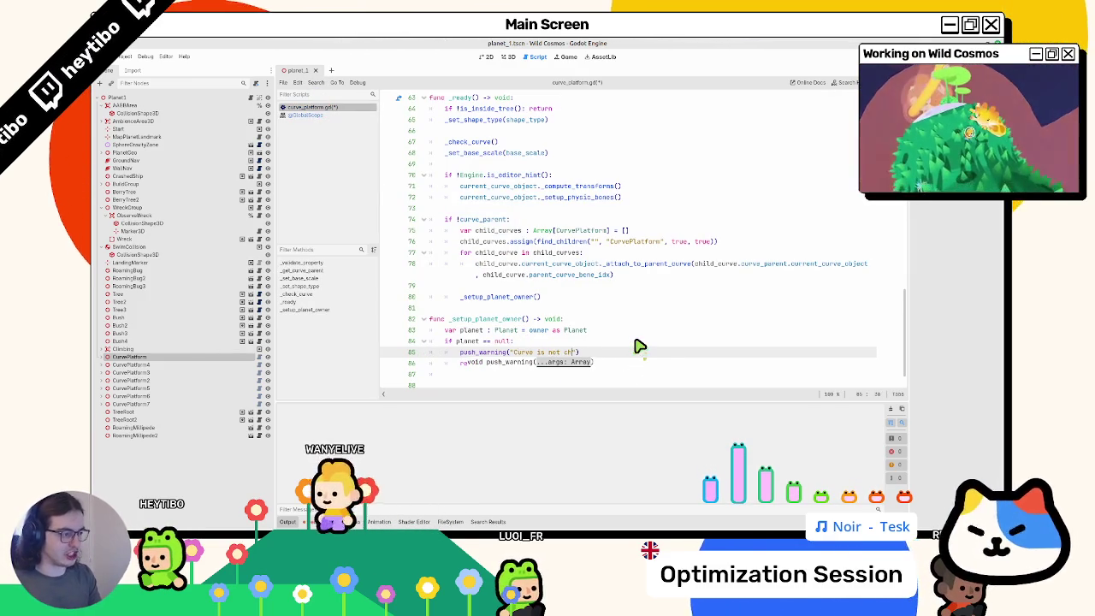
key(BackSpace)
key(BackSpace)
key(BackSpace)
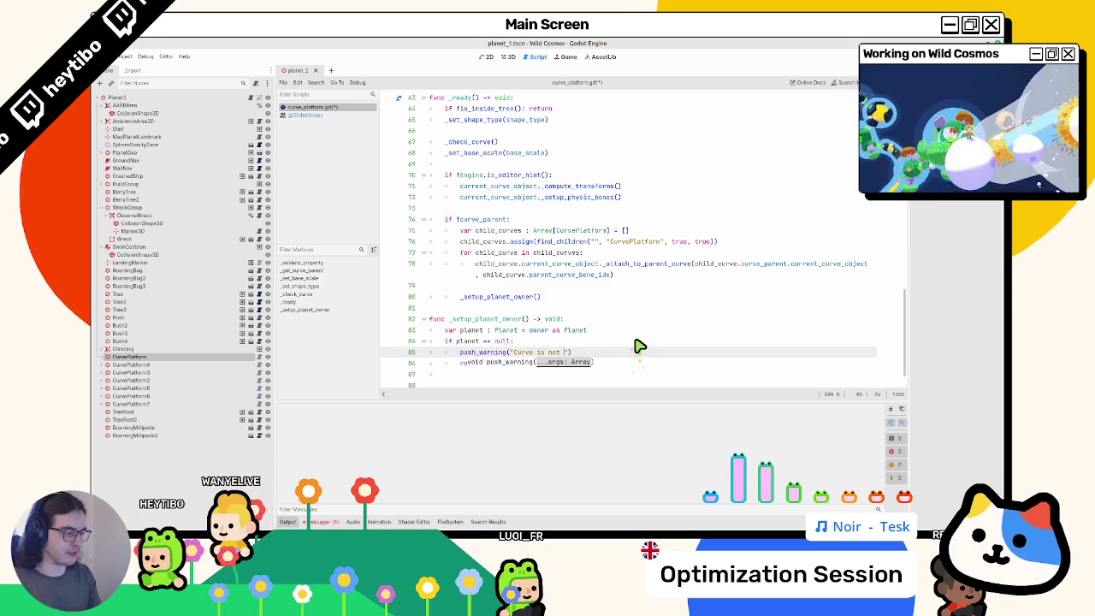
text(child of Plane)
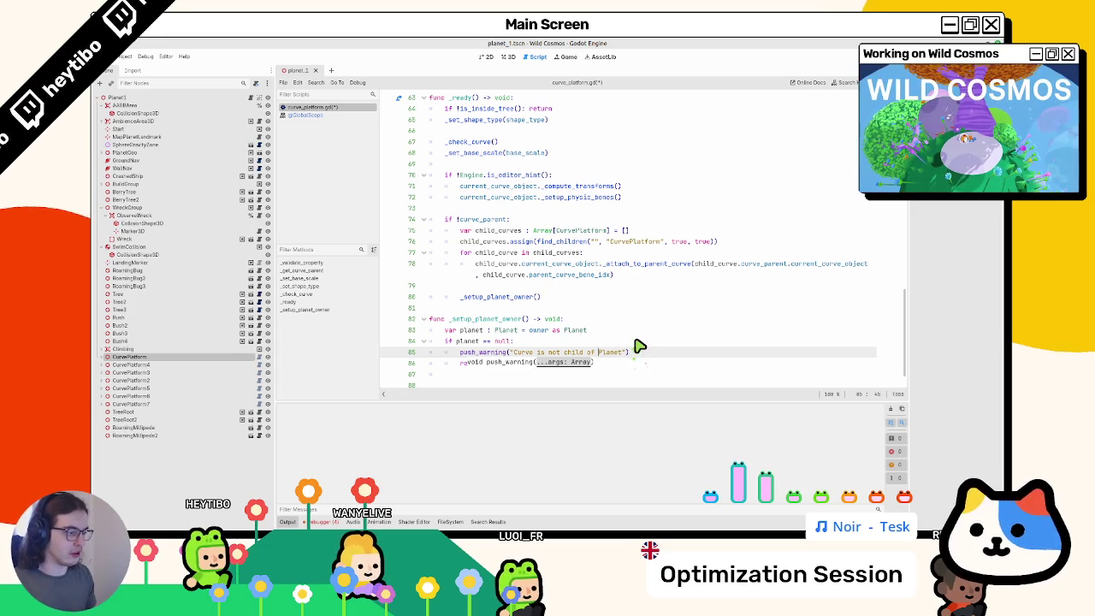
text(turn)
click(564, 385)
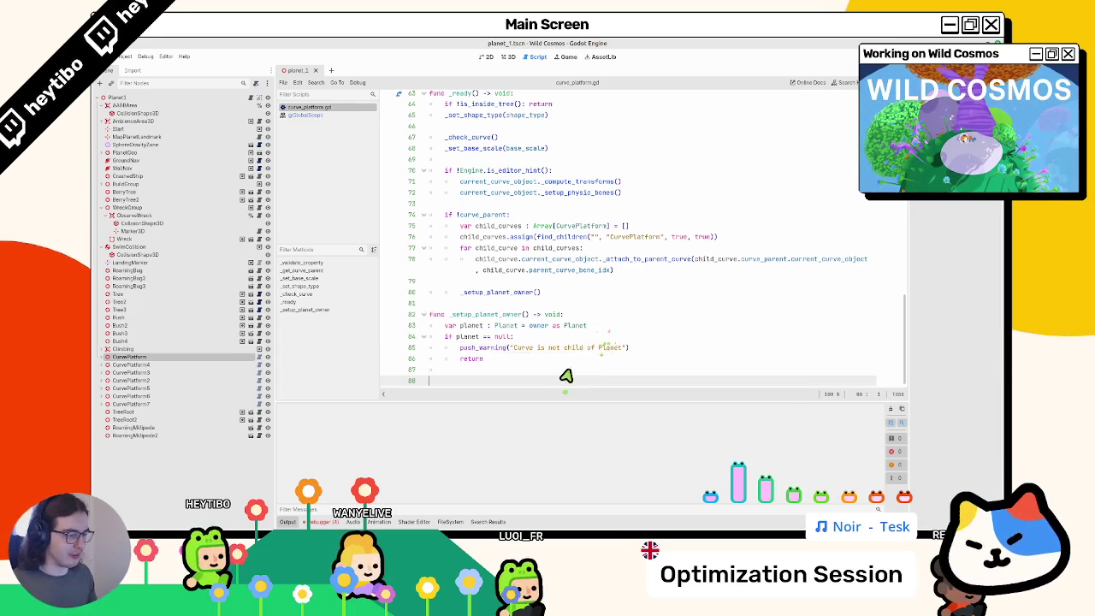
key(Tab)
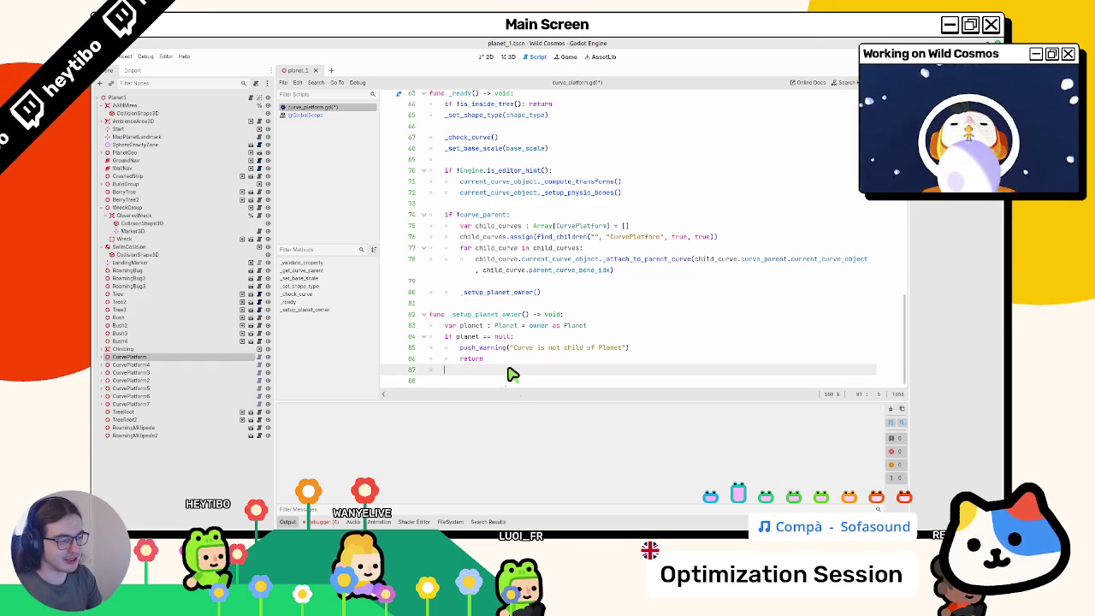
key(Return)
click(514, 369)
drag(484, 347, 414, 327)
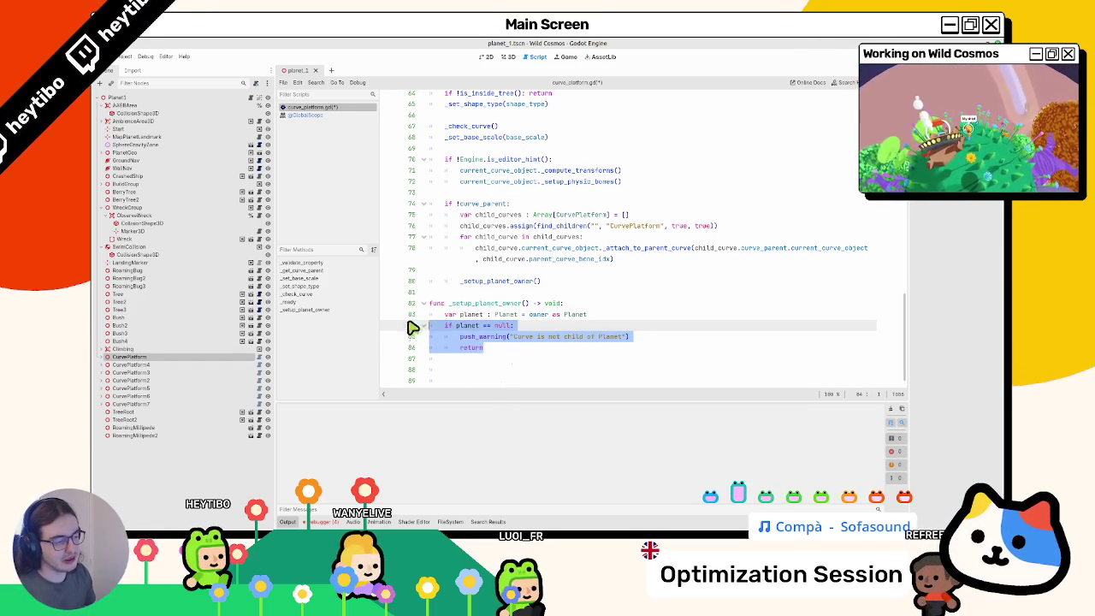
mouse_move(466, 342)
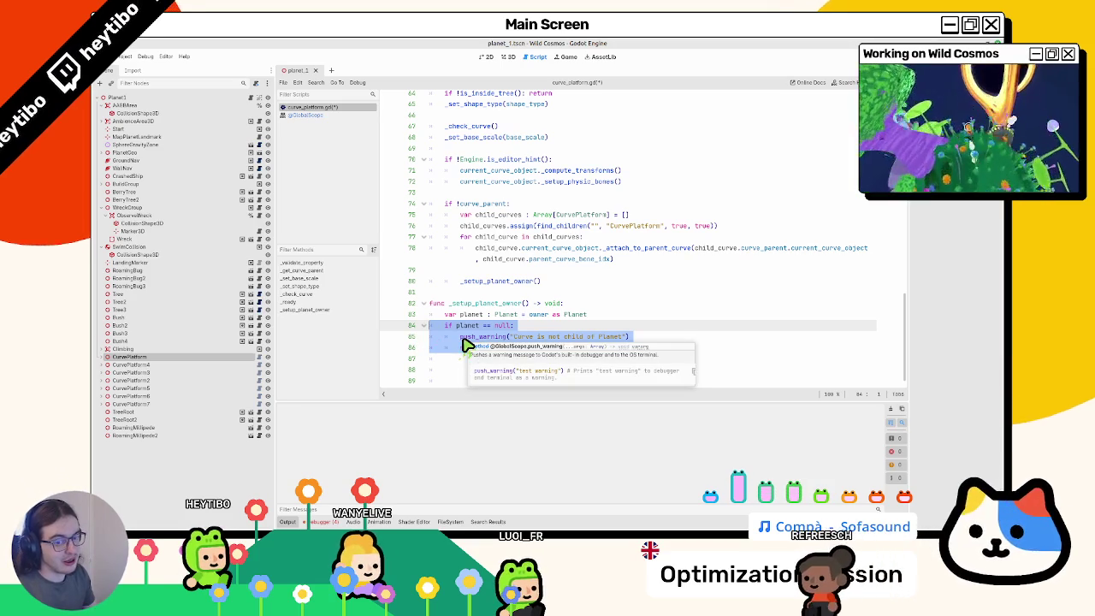
click(458, 349)
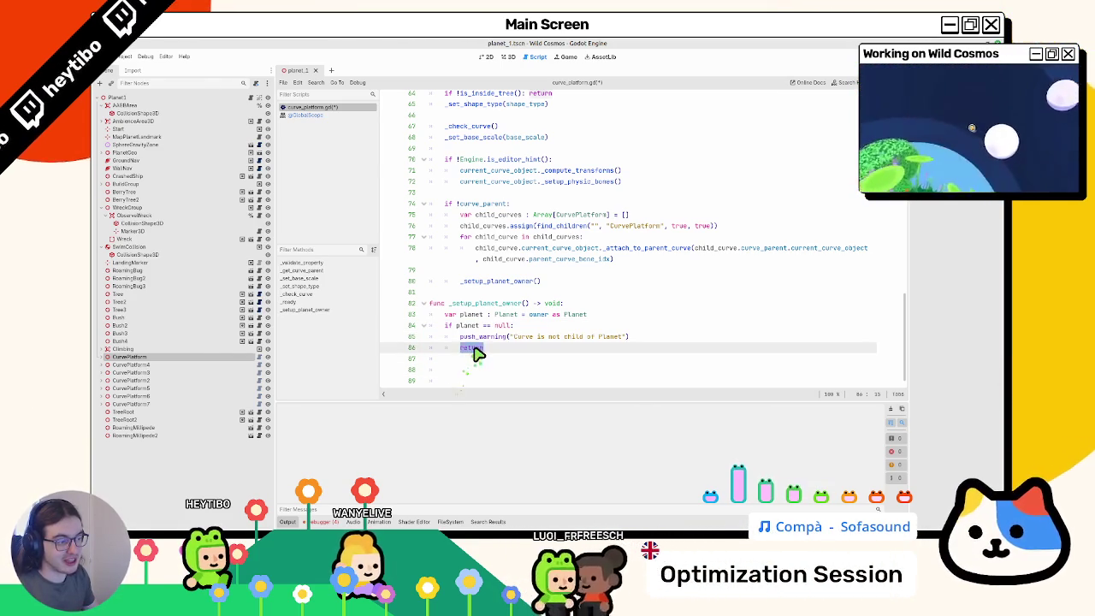
drag(481, 349, 487, 330)
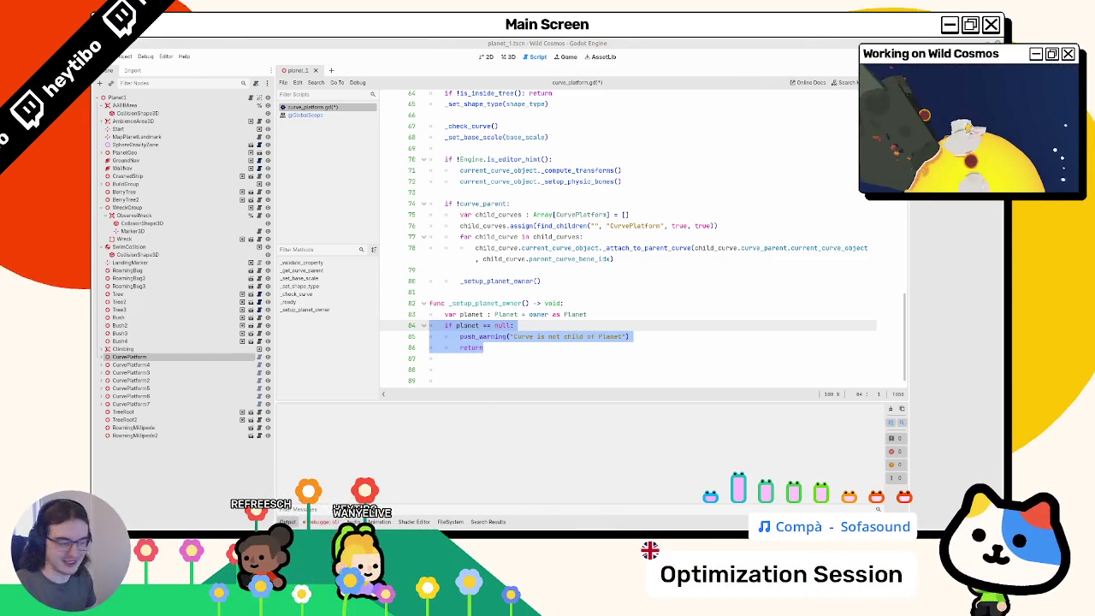
click(505, 360)
key(Return)
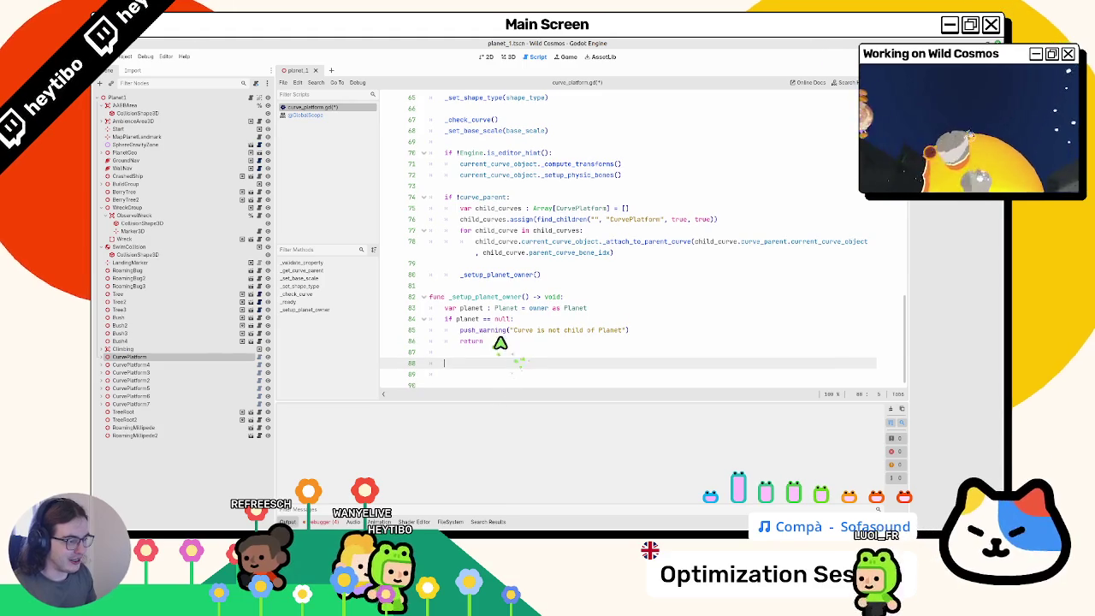
double_click(469, 318)
click(488, 366)
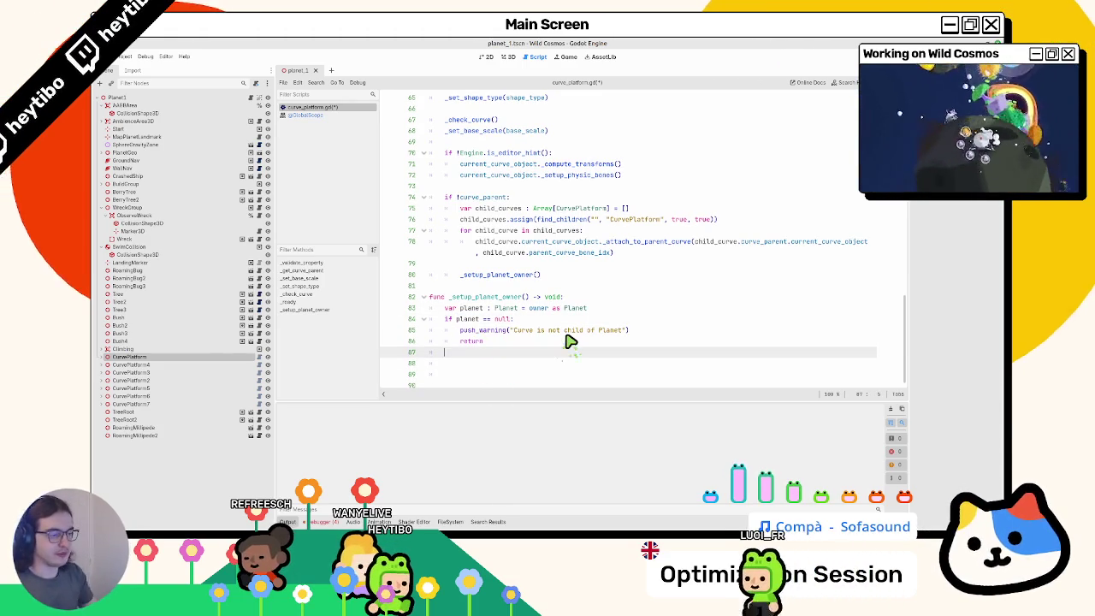
key(Up)
key(Down)
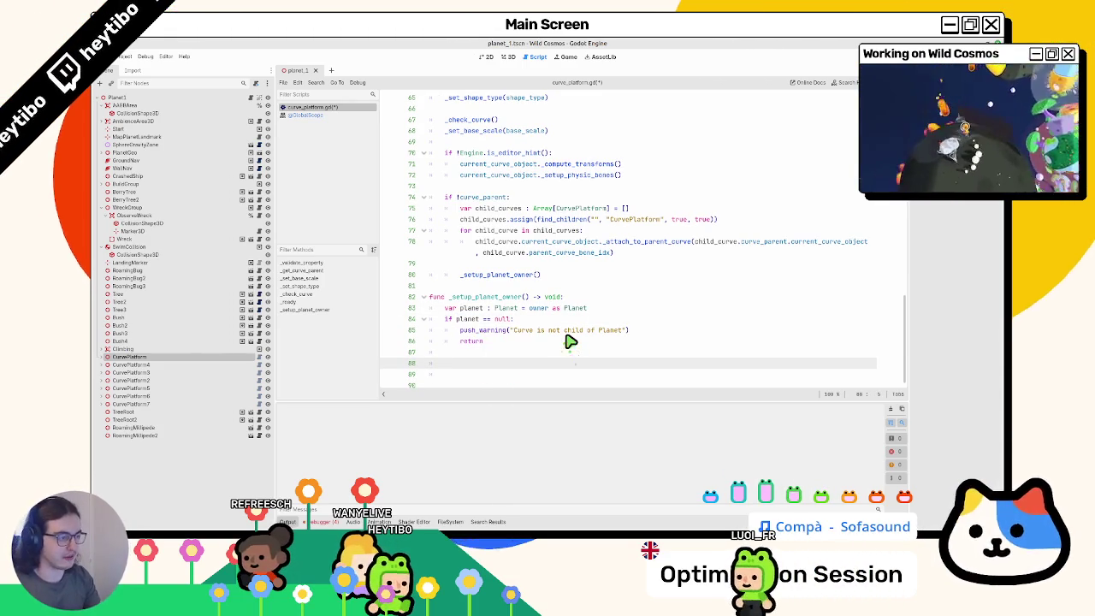
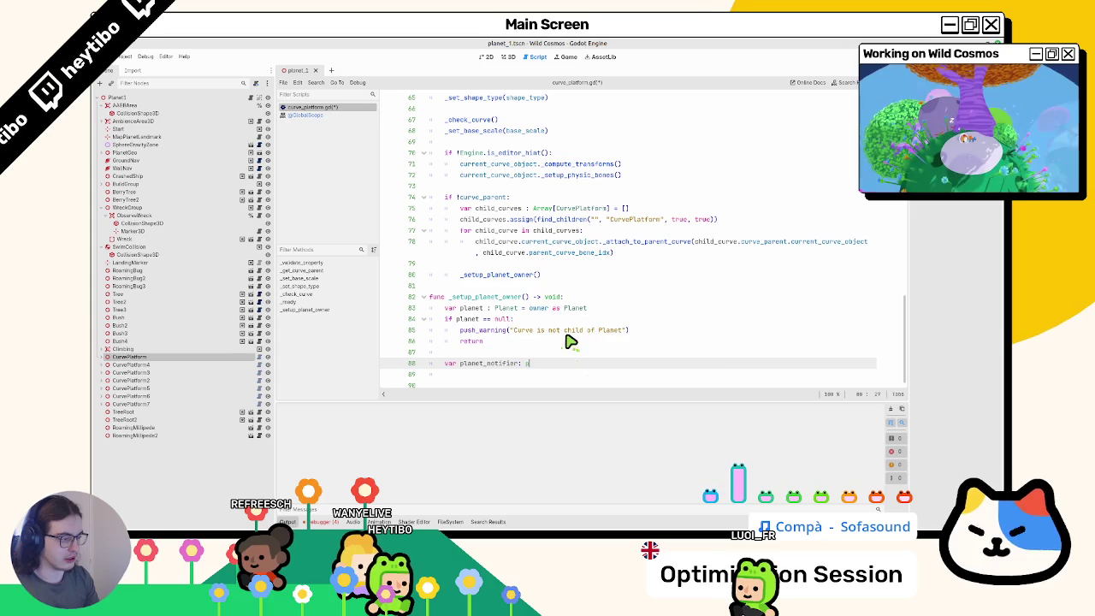
On line 88 declare 'var planet_notifier: PlanetNotifier = PlanetNotifier.new()' using autocomplete.
text(lanetno)
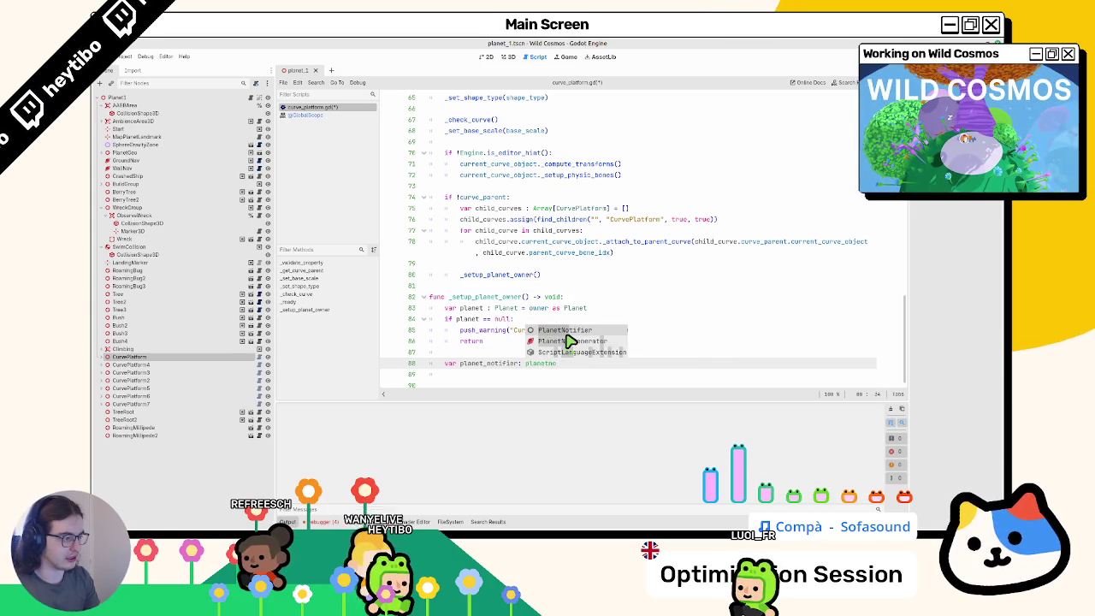
key(Return)
text(pl)
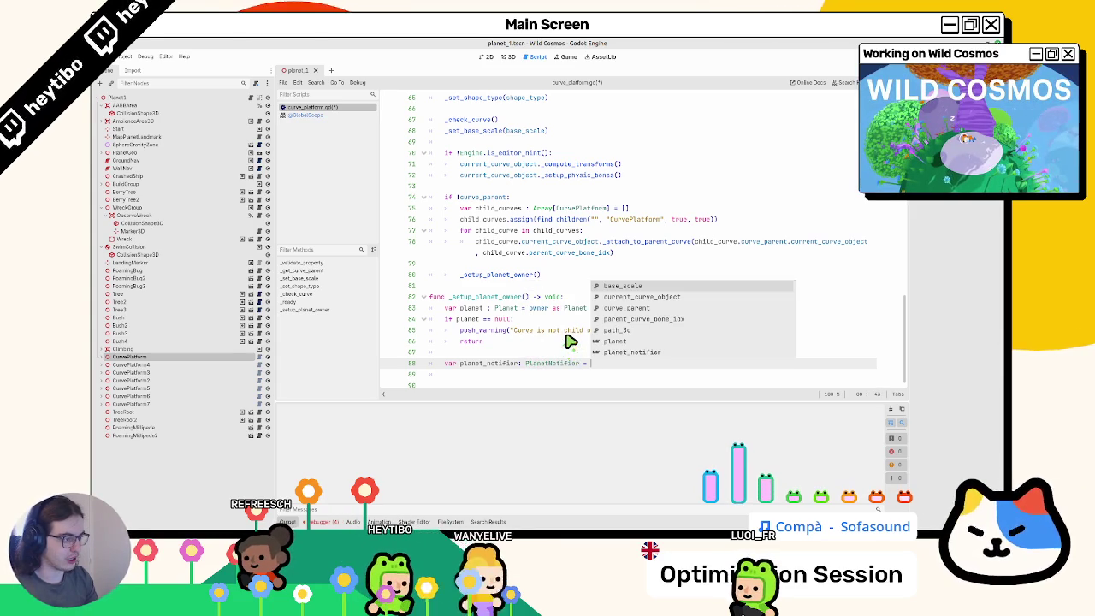
text(anet)
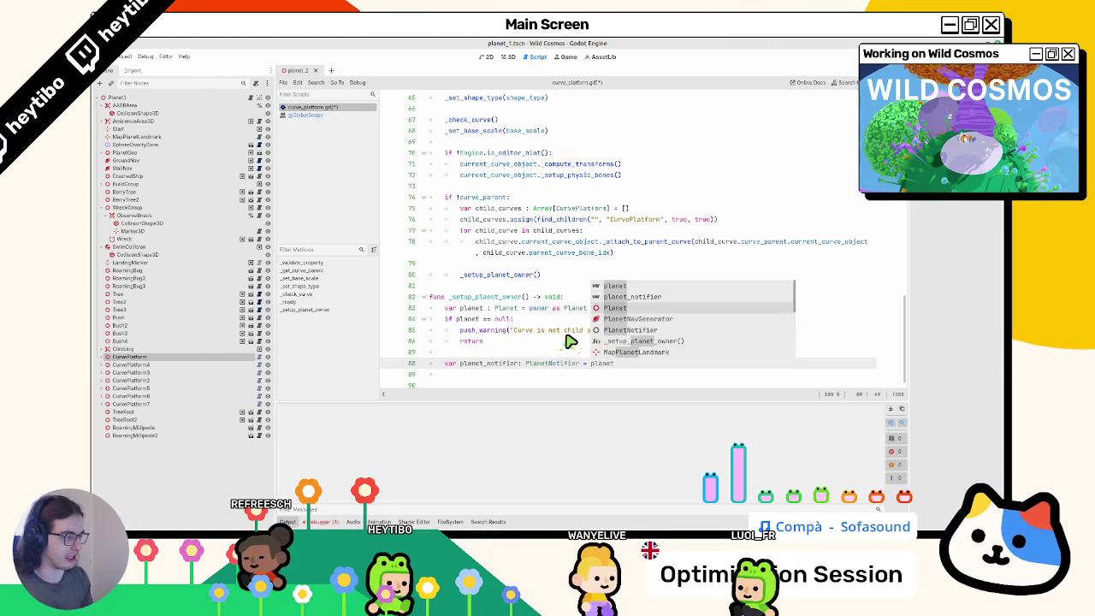
key(Down)
key(Down)
key(Down)
key(Down)
key(Return)
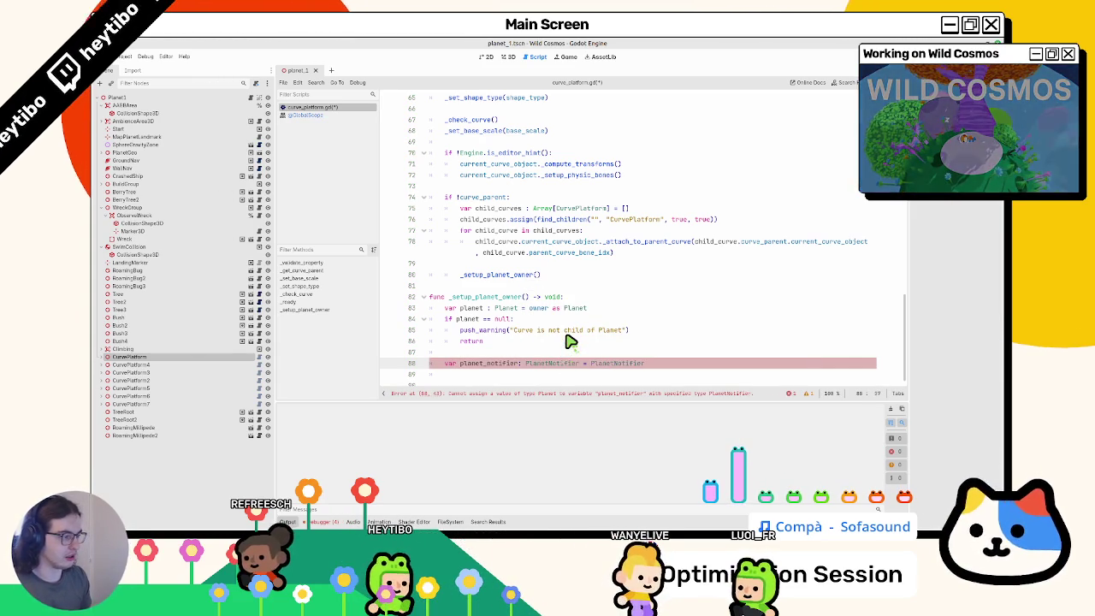
text(.new())
key(Return)
Add 'add_child(planet_notifier)' on line 89 using autocomplete.
text(add_ch)
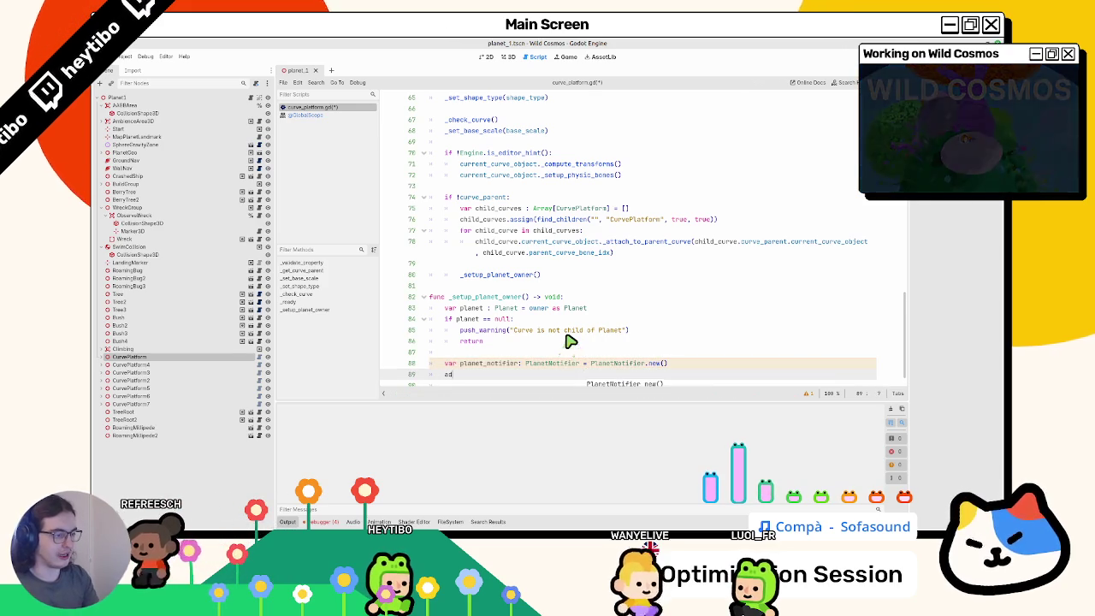
text(ild(plan)
key(Return)
text(_n)
key(Return)
Check the PlanetNotifier _ready body, then return and continue below add_child on line 91.
ctrl+click(611, 337)
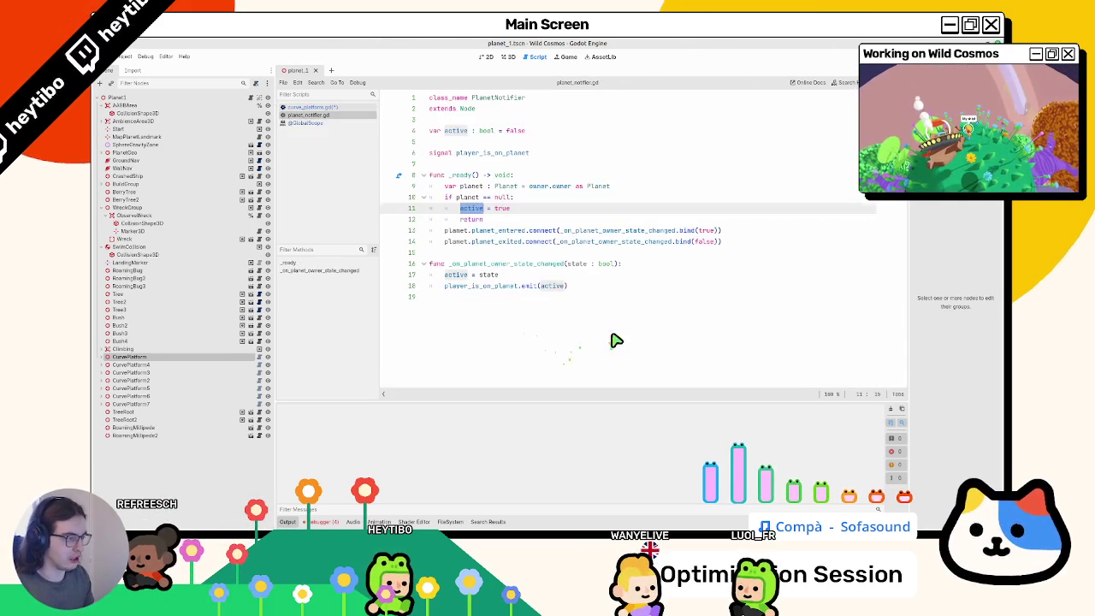
mouse_move(470, 182)
mouse_down()
mouse_move(508, 188)
mouse_move(500, 227)
mouse_move(508, 185)
mouse_move(499, 246)
mouse_up()
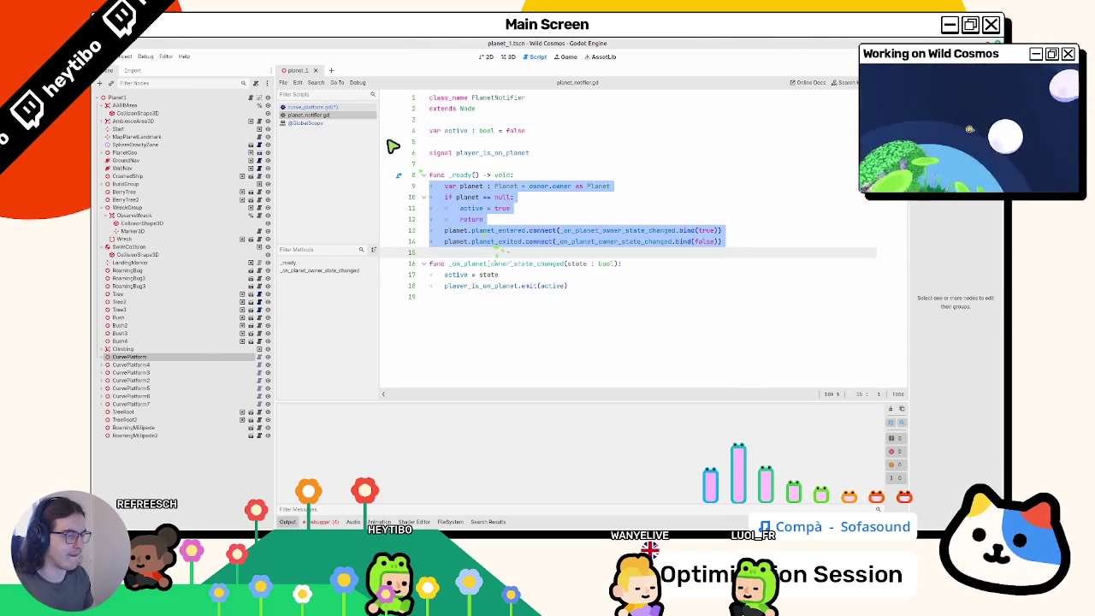
click(347, 109)
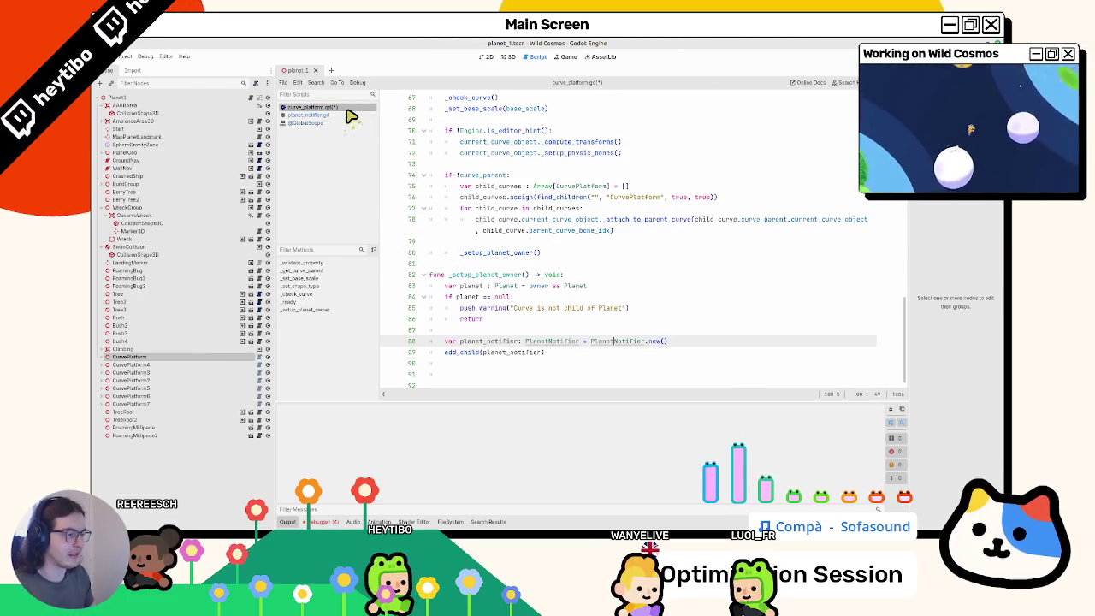
double_click(493, 354)
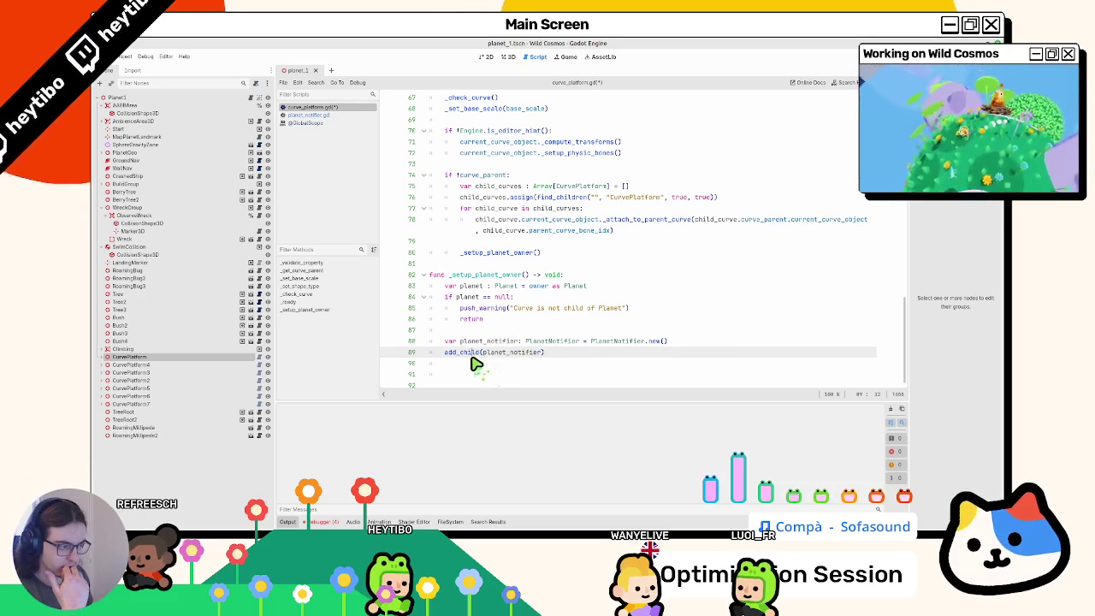
click(513, 362)
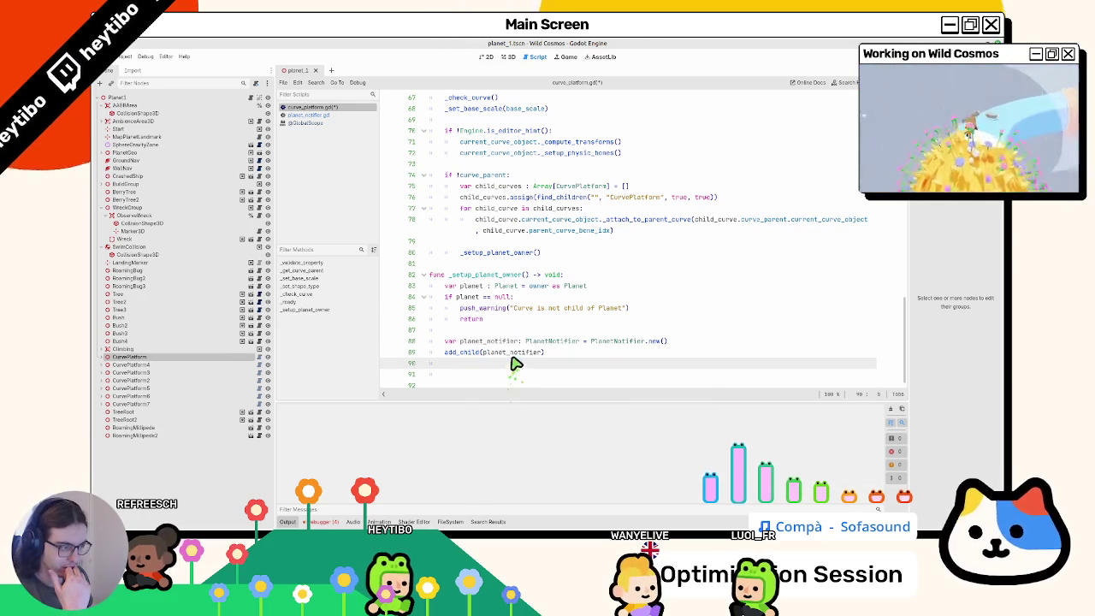
click(505, 375)
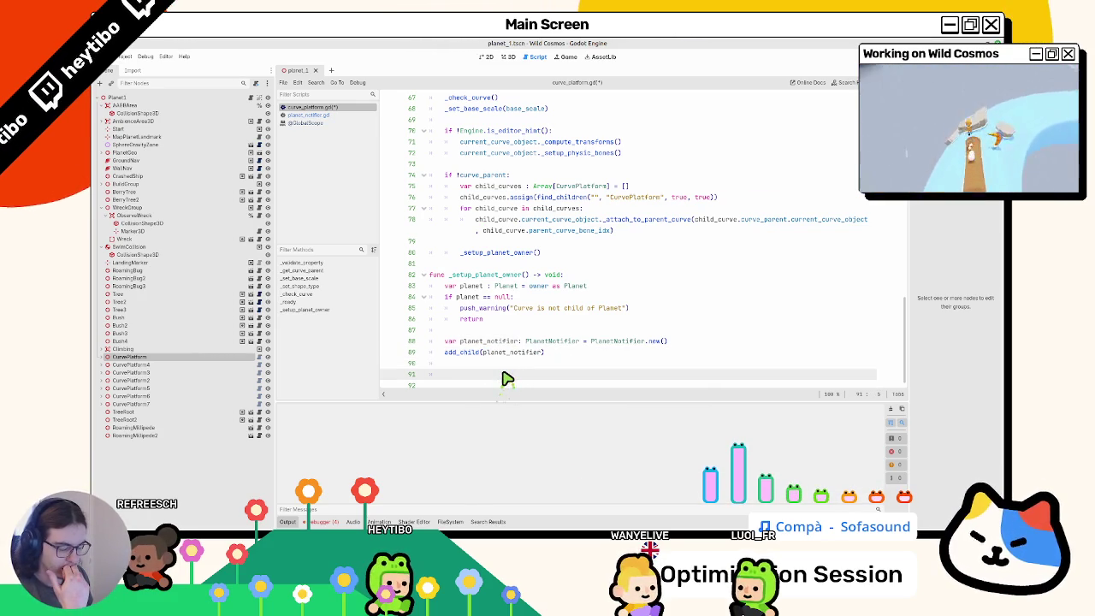
double_click(508, 355)
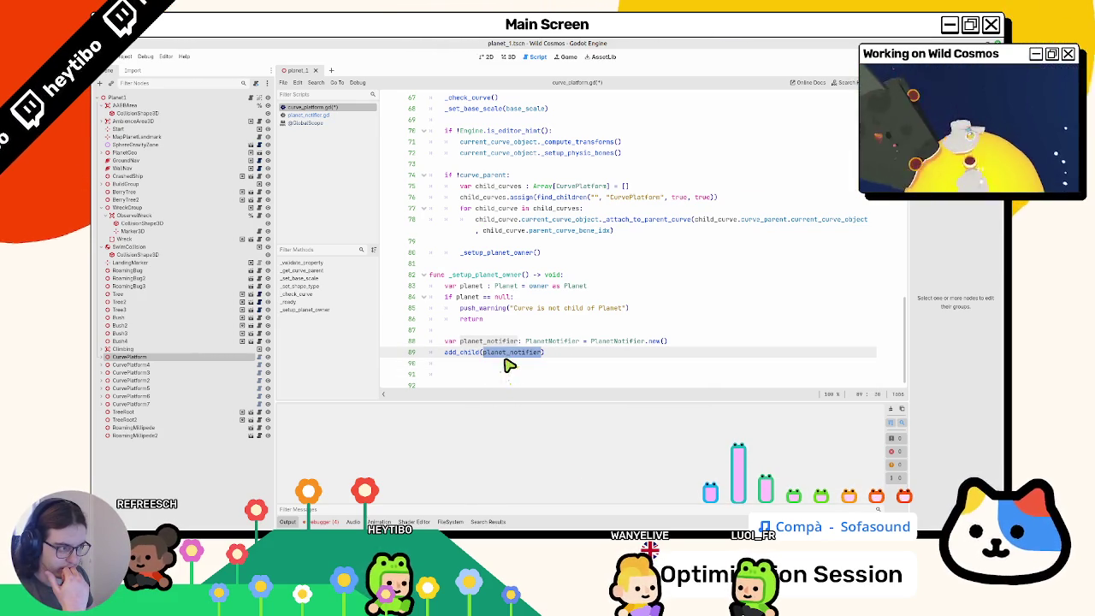
click(502, 368)
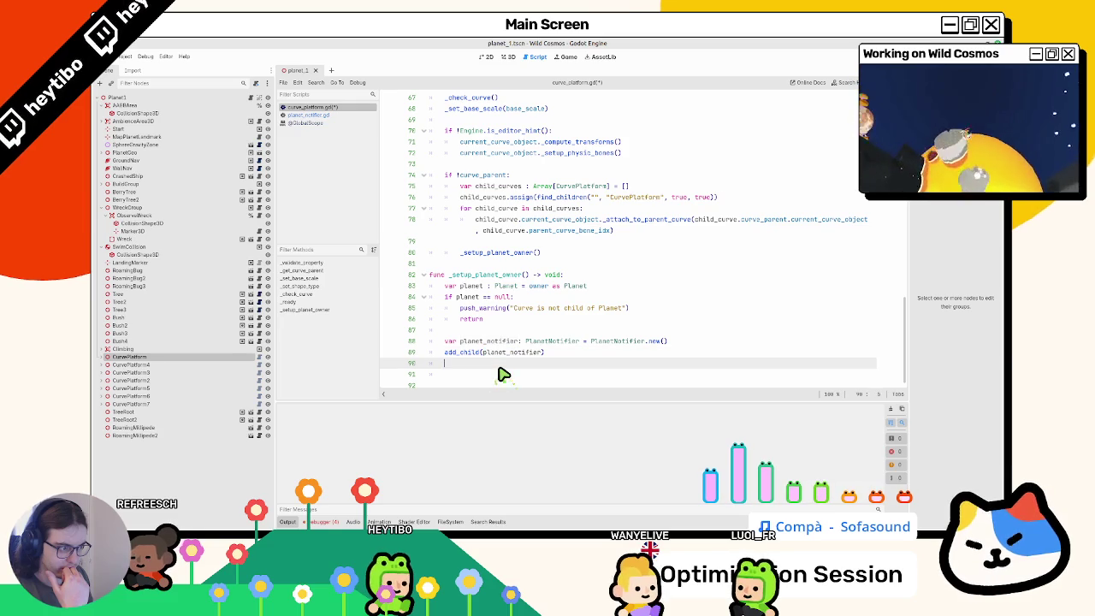
click(499, 378)
key(Down)
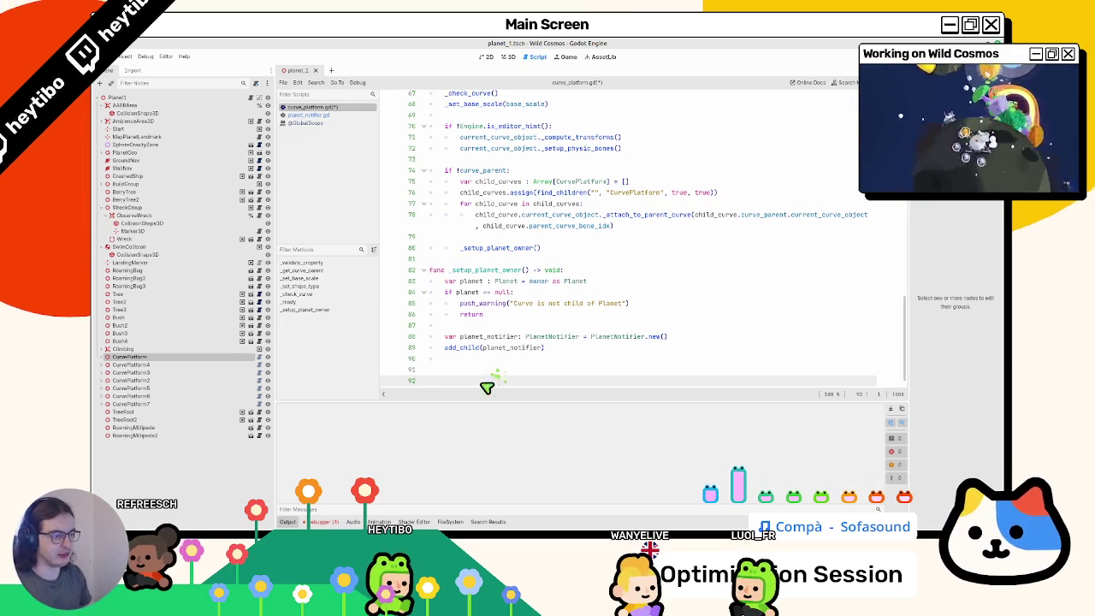
Fold _validate_property, _get_curve_parent, _set_base_scale and _set_shape_type, leaving _check_curve expanded.
scroll(479, 382, up, 15)
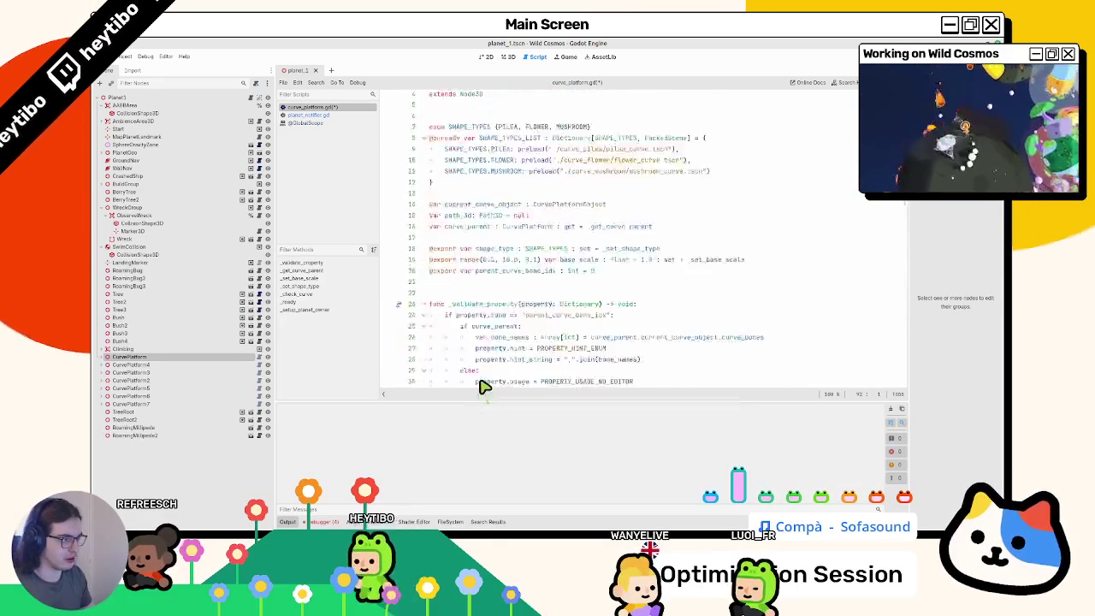
click(424, 242)
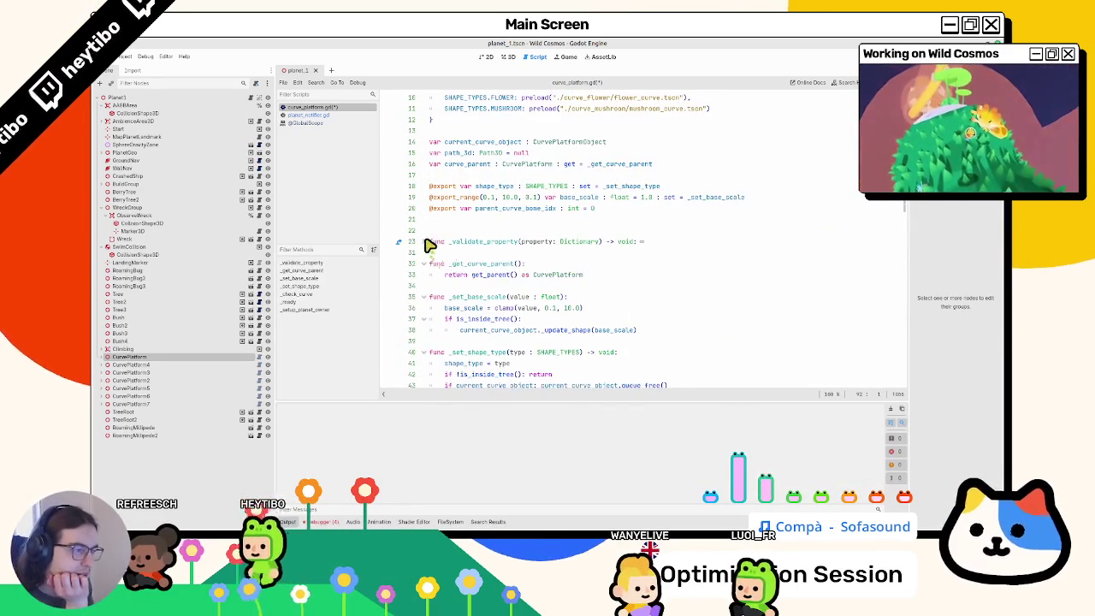
click(424, 263)
click(424, 286)
click(423, 308)
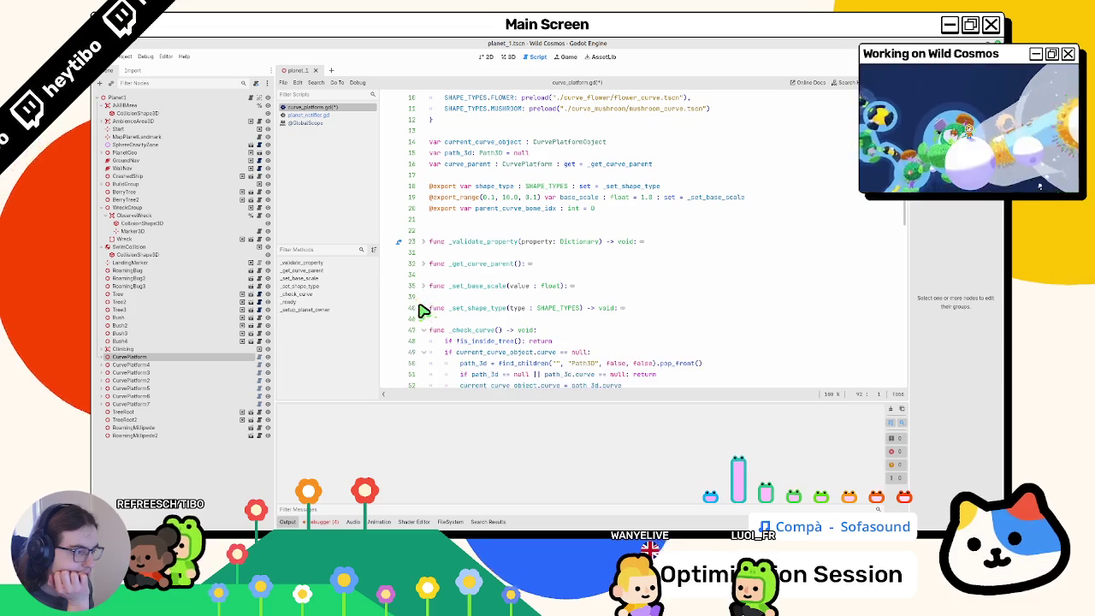
click(424, 331)
click(424, 331)
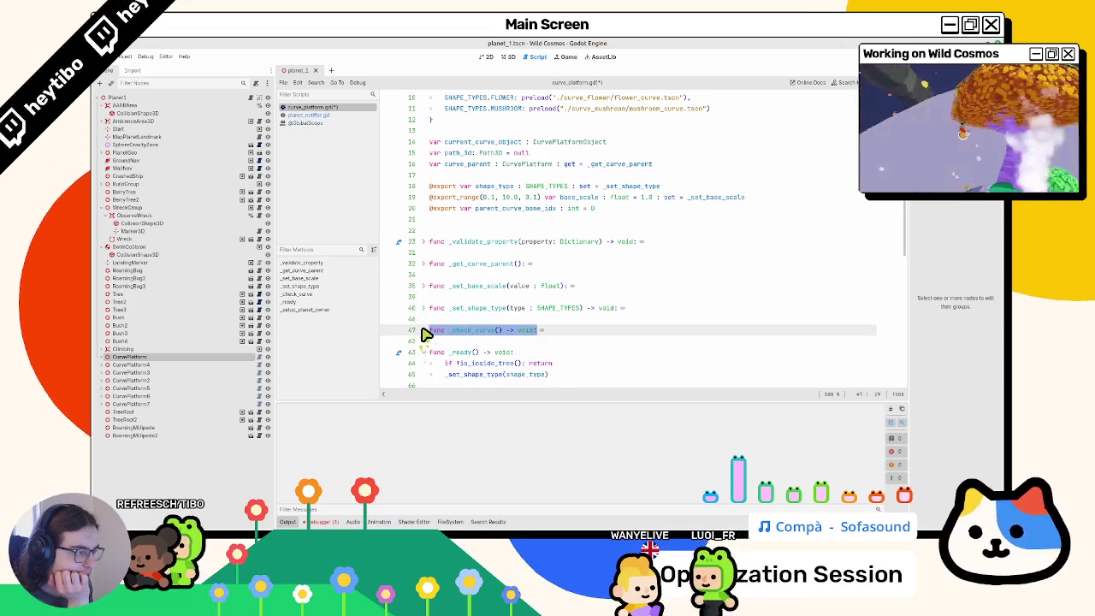
click(424, 331)
Open the CurvePlatformObject class script, browse it, and return to curve_platform.gd.
scroll(432, 329, down, 4)
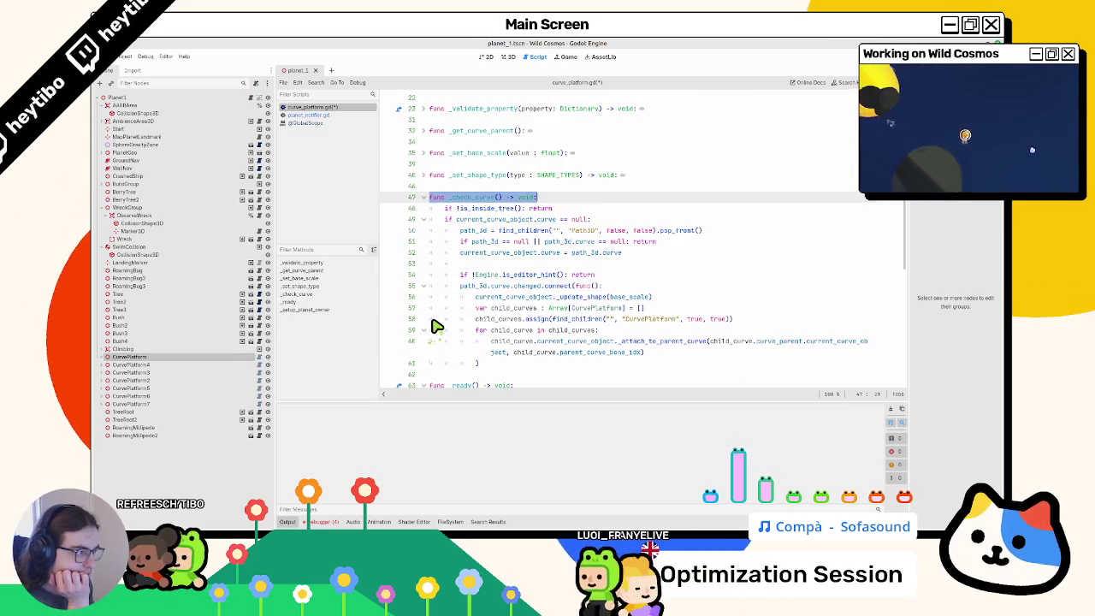
scroll(434, 327, down, 2)
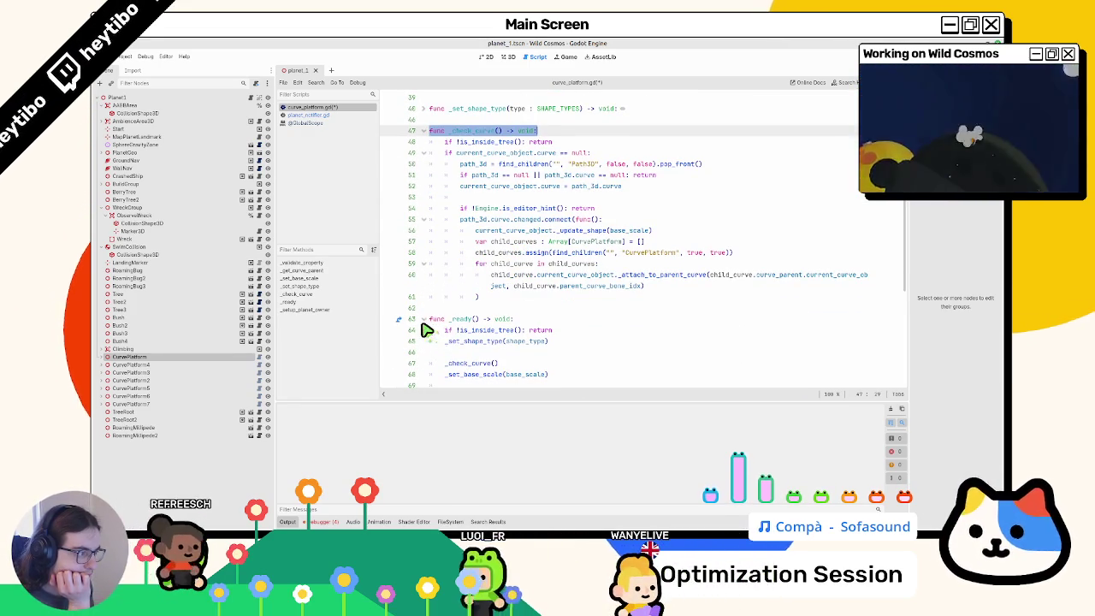
ctrl+click(600, 243)
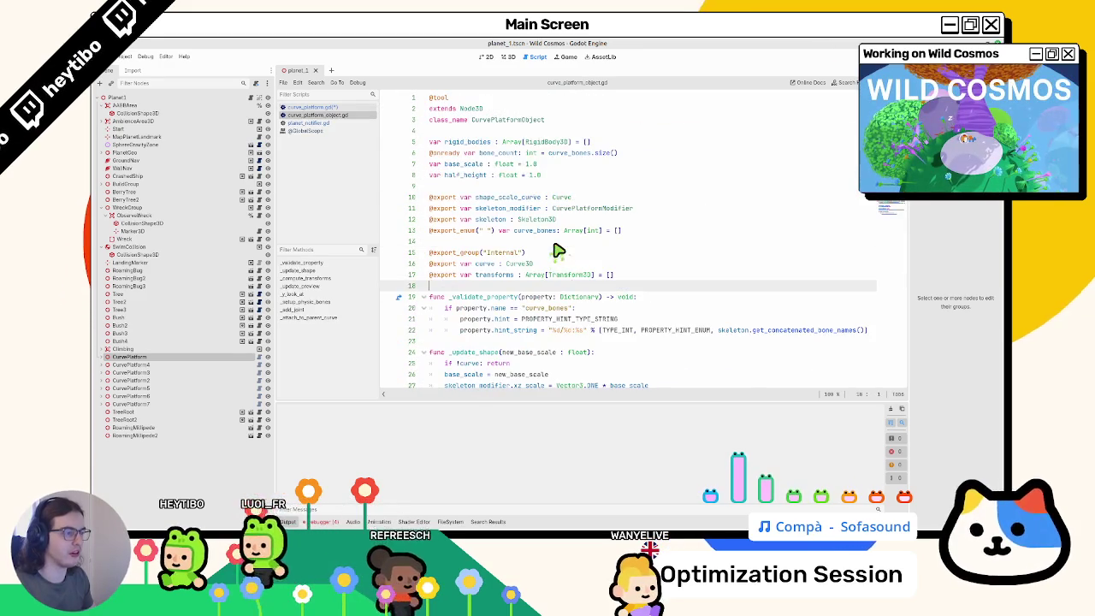
scroll(542, 254, down, 10)
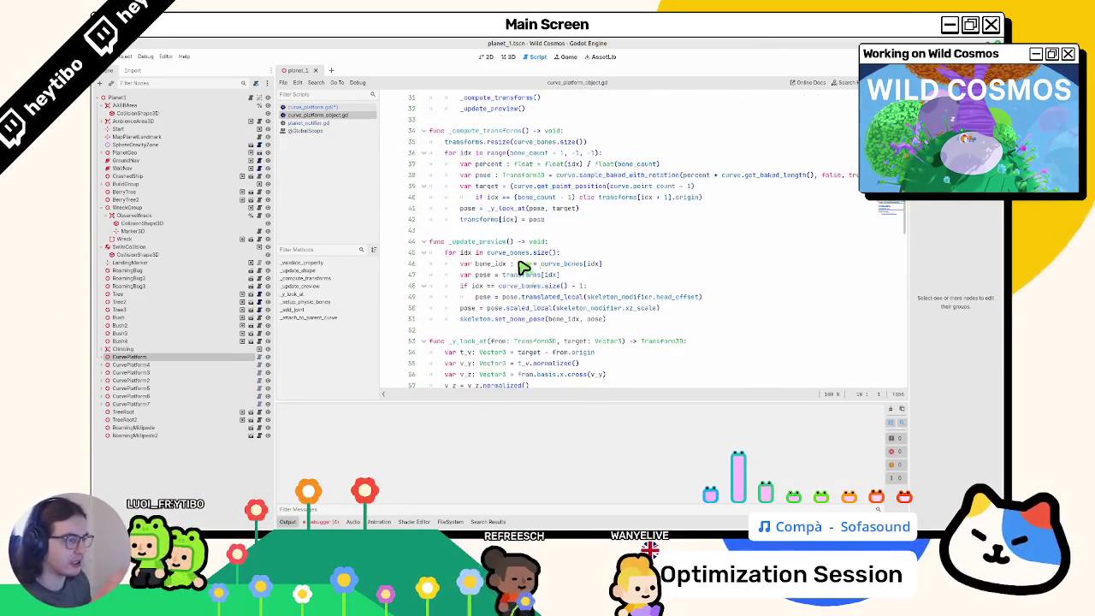
scroll(524, 268, down, 20)
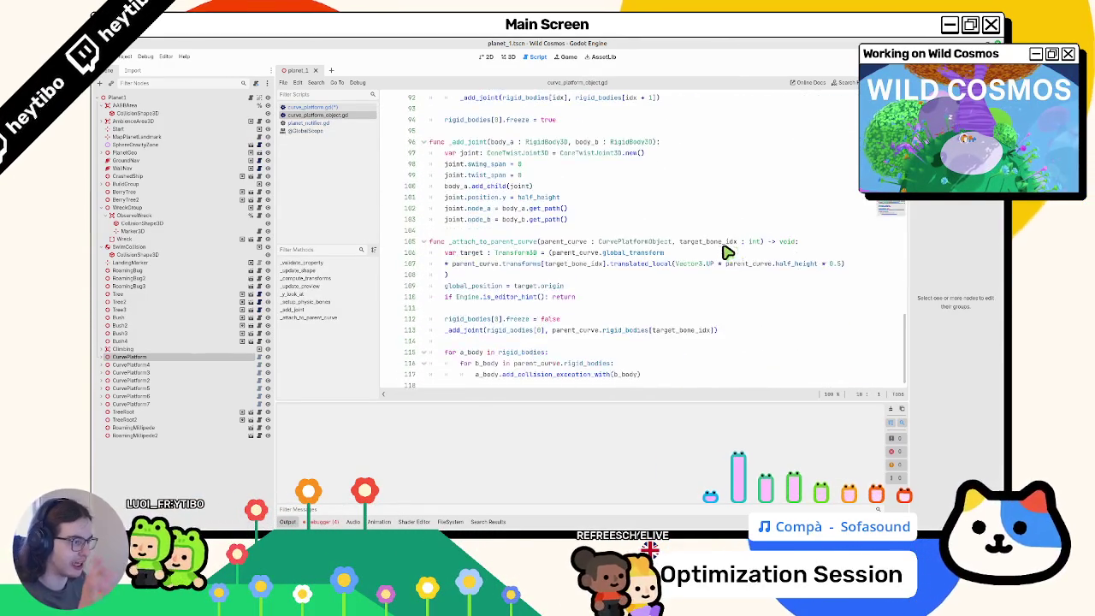
scroll(665, 352, up, 20)
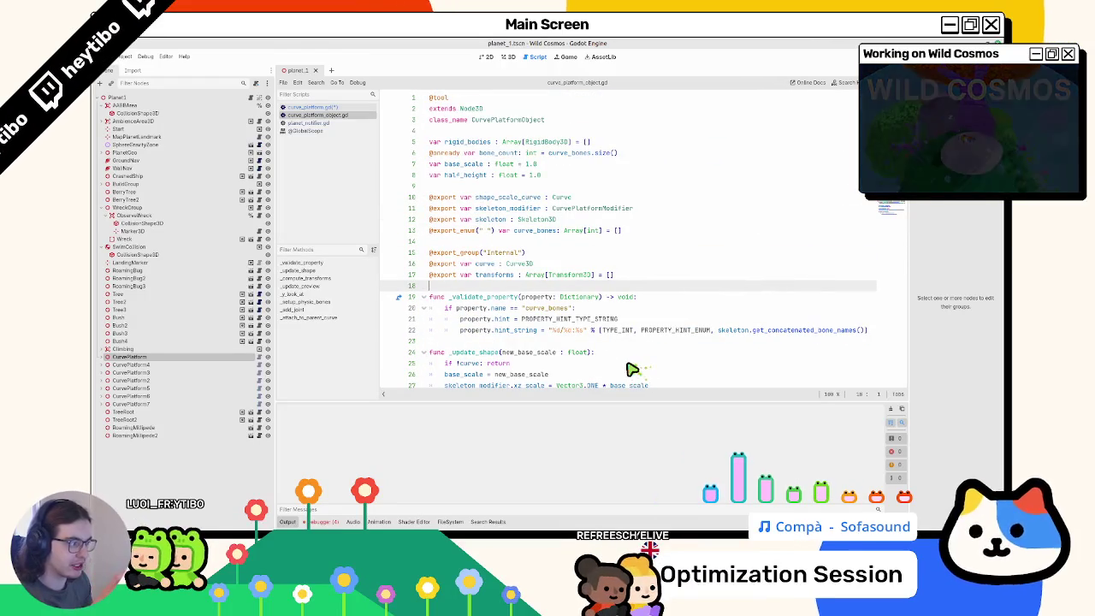
click(339, 107)
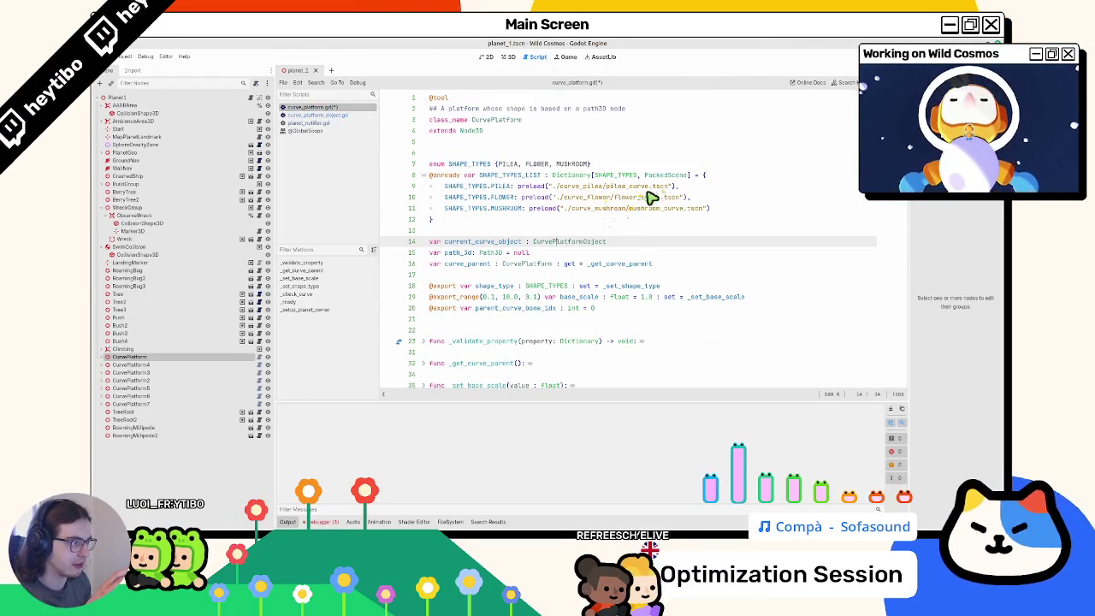
Inspect current_curve_object on line 14 and glance at planet_notifier.gd before returning to curve_platform.gd.
mouse_move(647, 190)
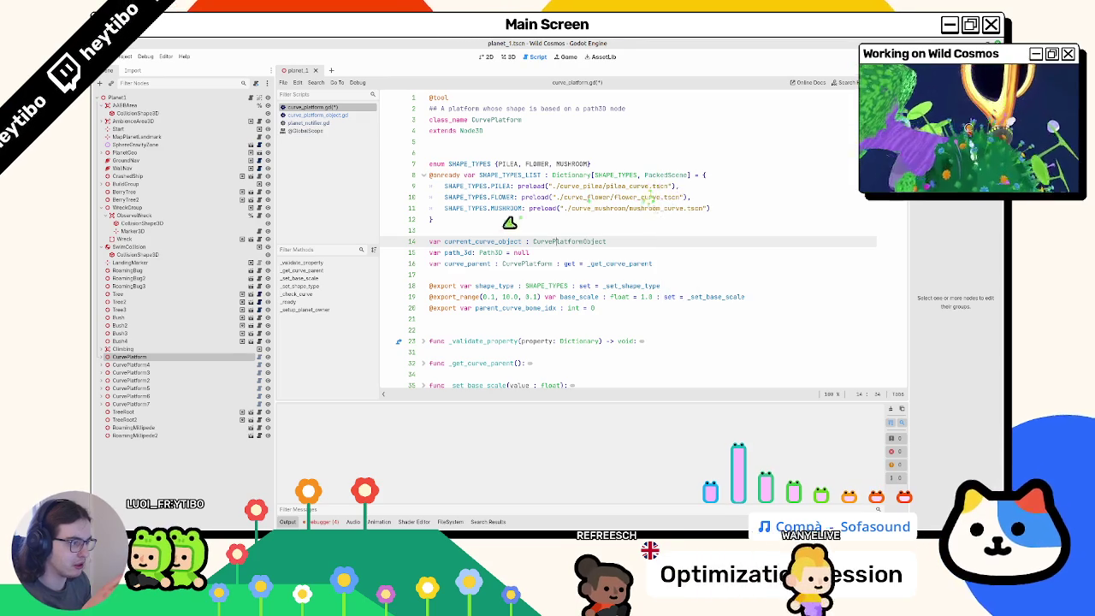
double_click(501, 243)
click(340, 123)
click(349, 107)
scroll(502, 265, down, 15)
click(348, 107)
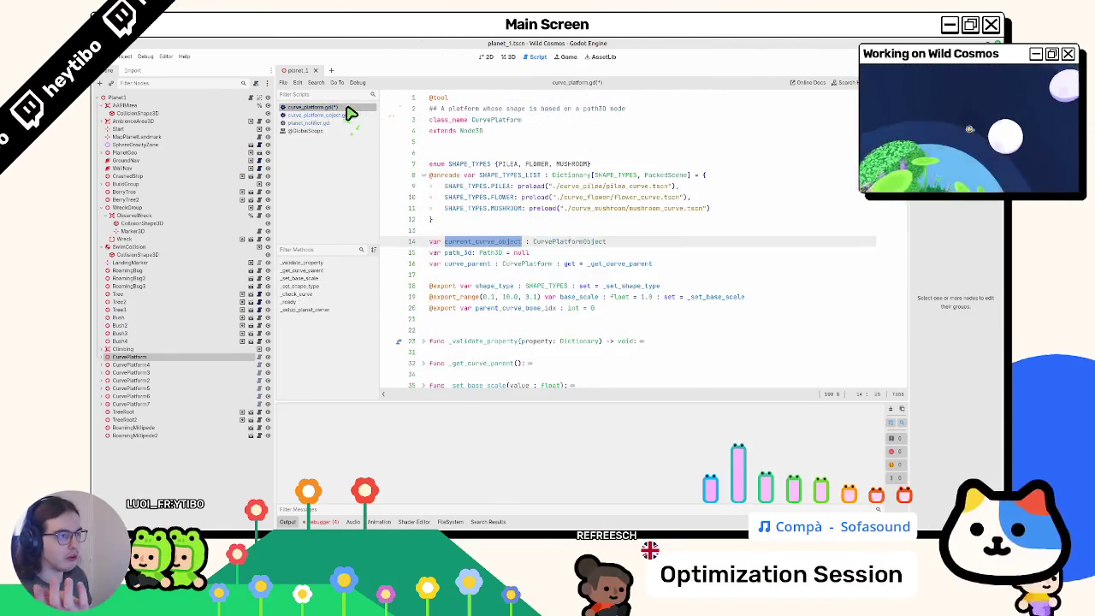
scroll(684, 214, down, 15)
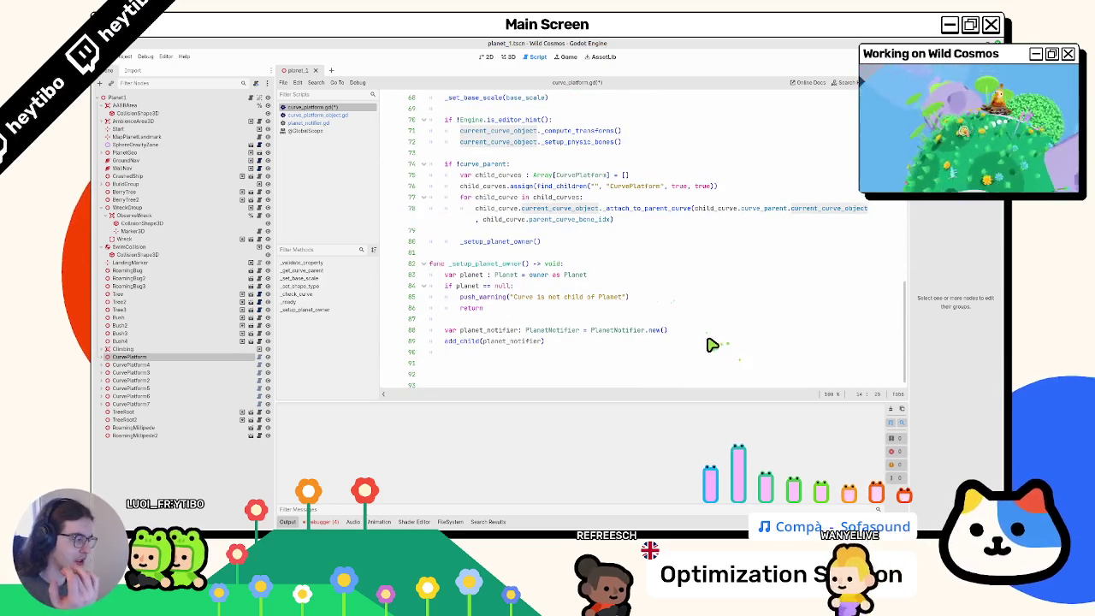
Undo the stray indent on line 91 of curve_platform.gd and switch to curve_platform_object.gd.
click(709, 343)
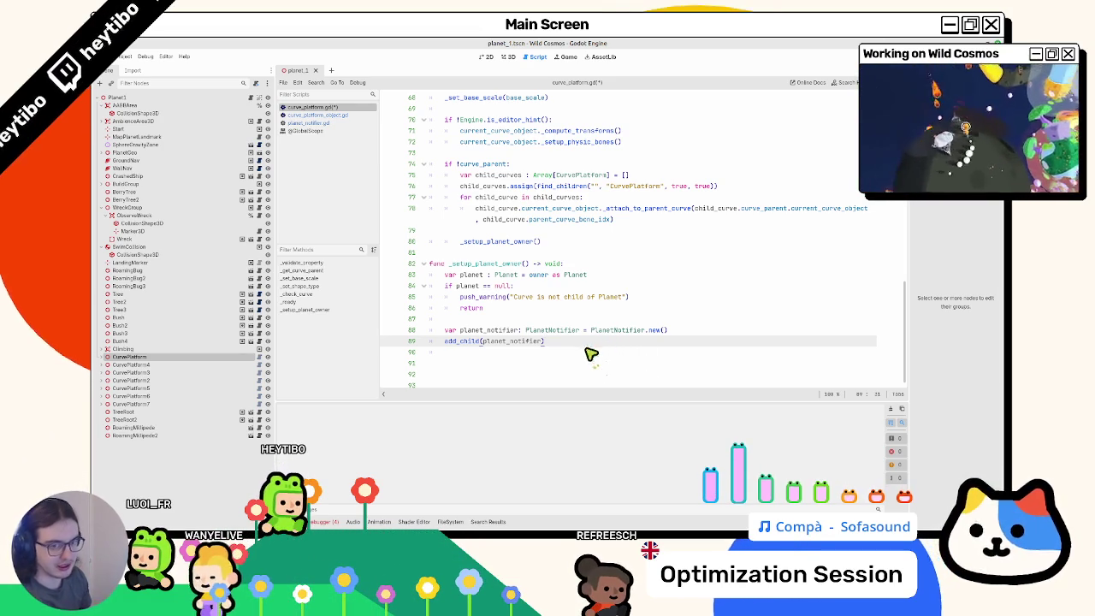
click(527, 366)
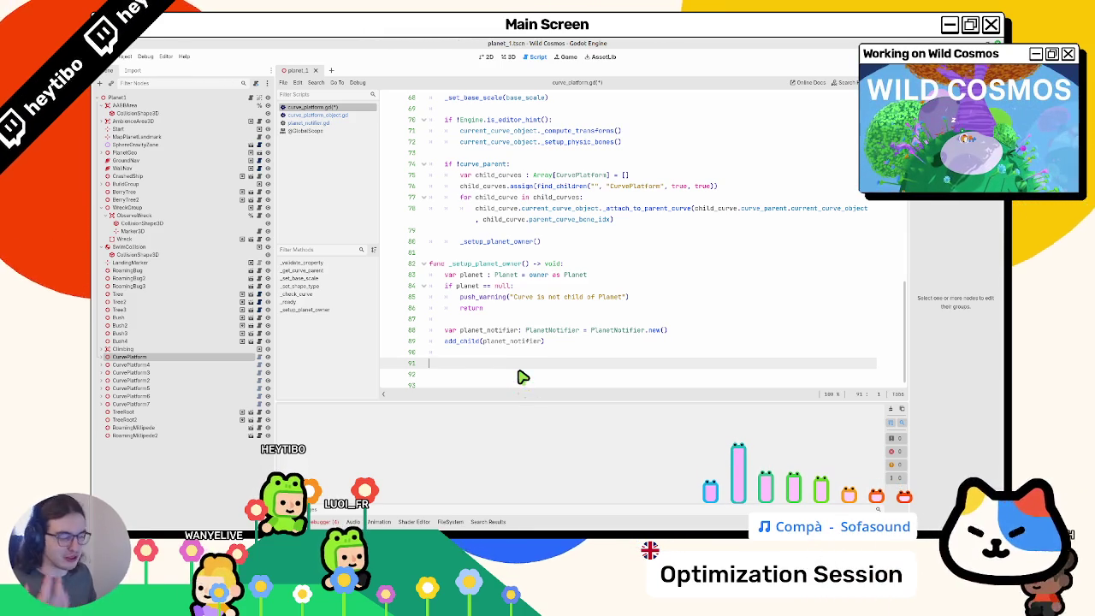
key(Tab)
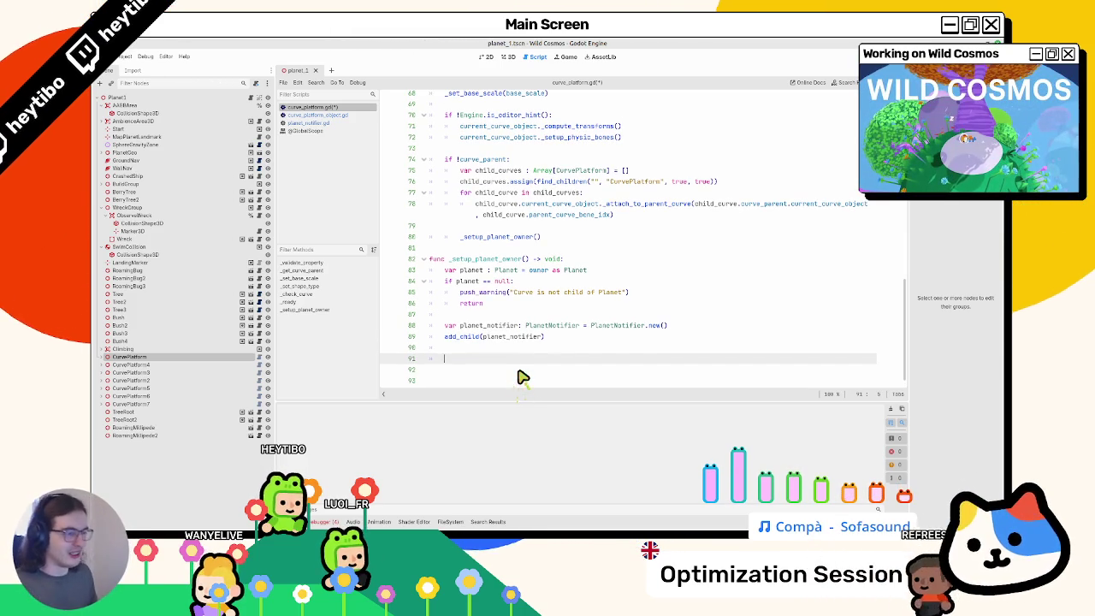
key(ctrl+z)
key(ctrl+z)
key(ctrl+z)
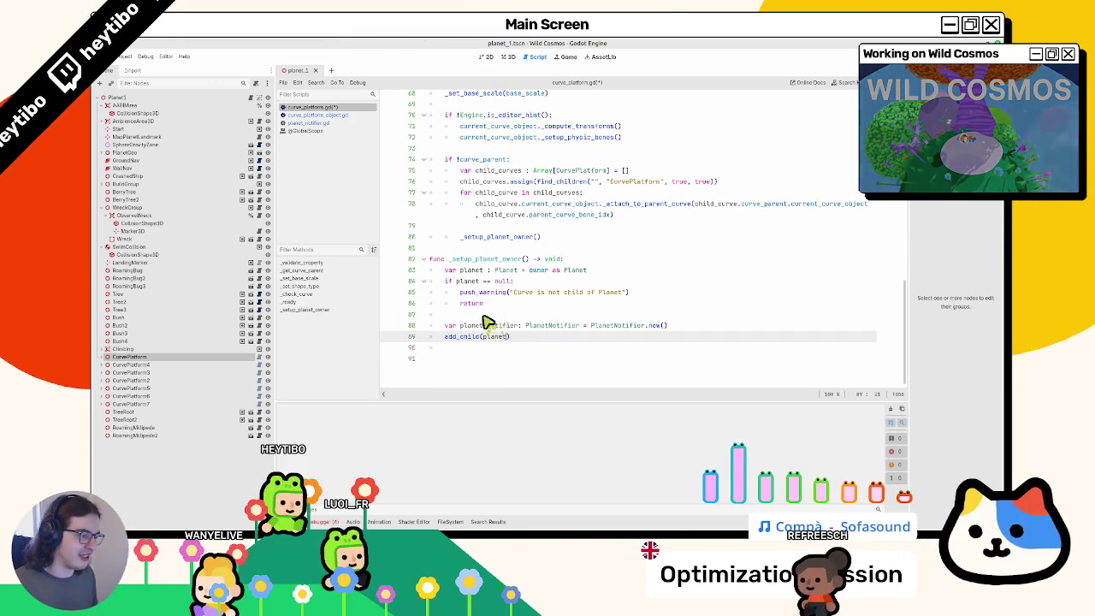
click(344, 115)
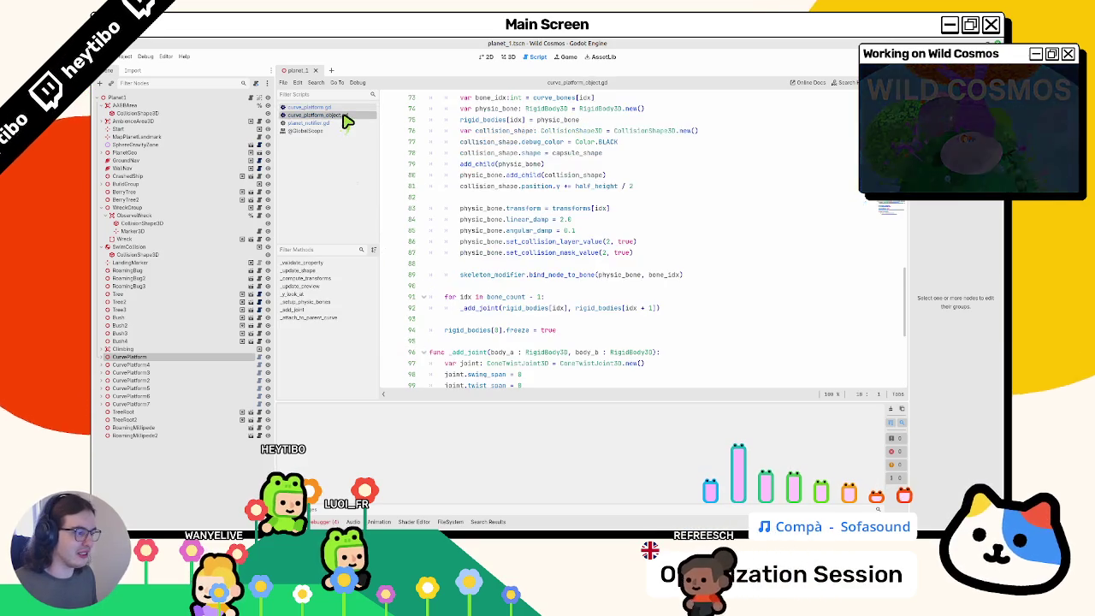
Read through curve_platform_object.gd from the top, noting the _update_preview call on line 32.
key(ctrl+z)
key(ctrl+z)
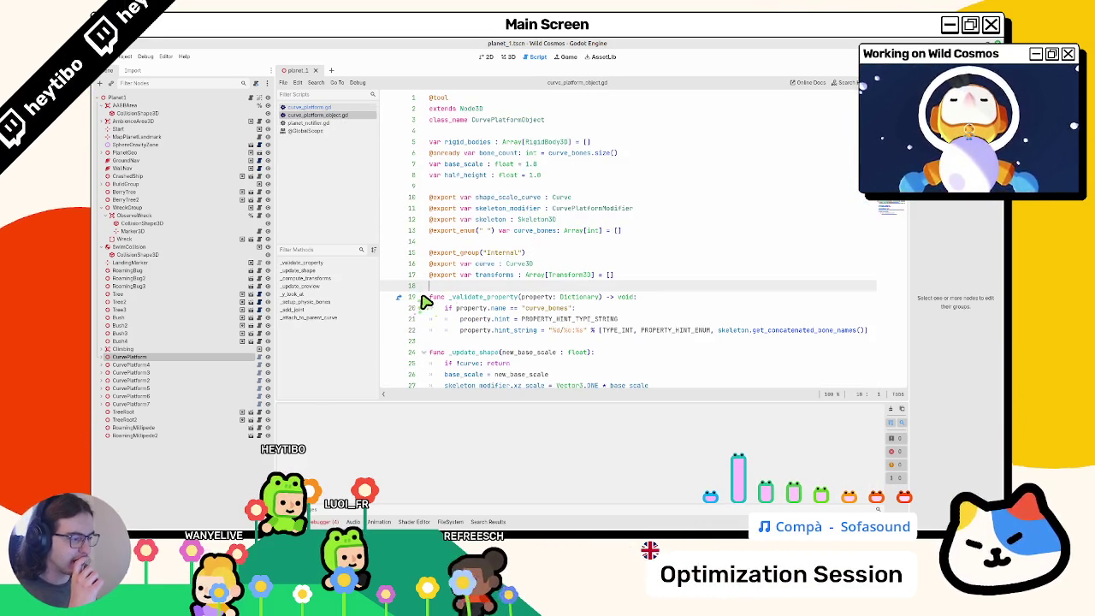
scroll(428, 303, down, 8)
scroll(465, 242, up, 3)
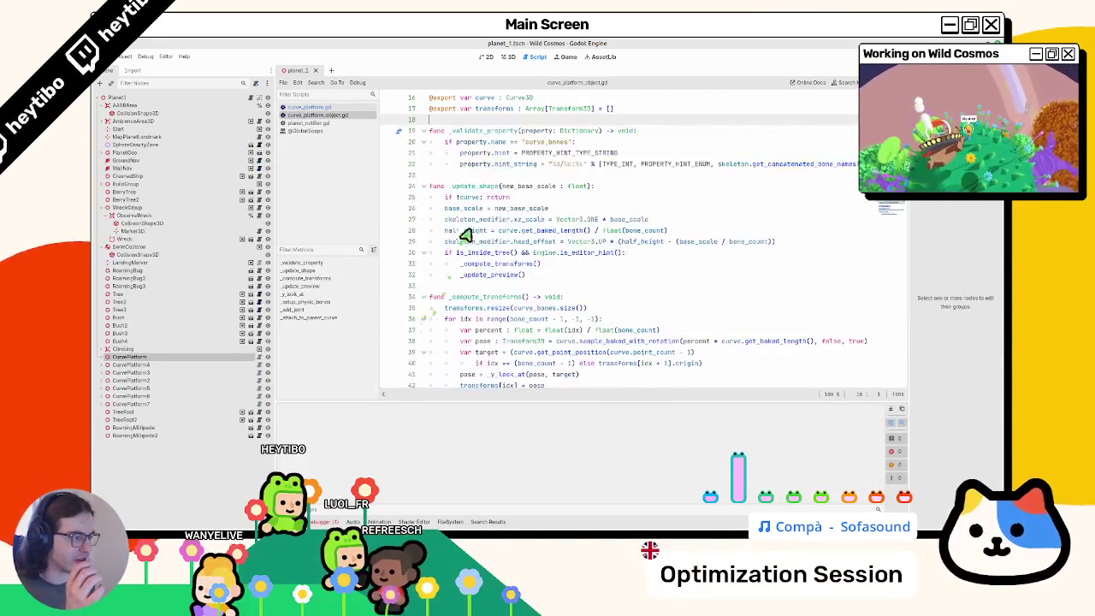
double_click(479, 274)
scroll(477, 276, down, 5)
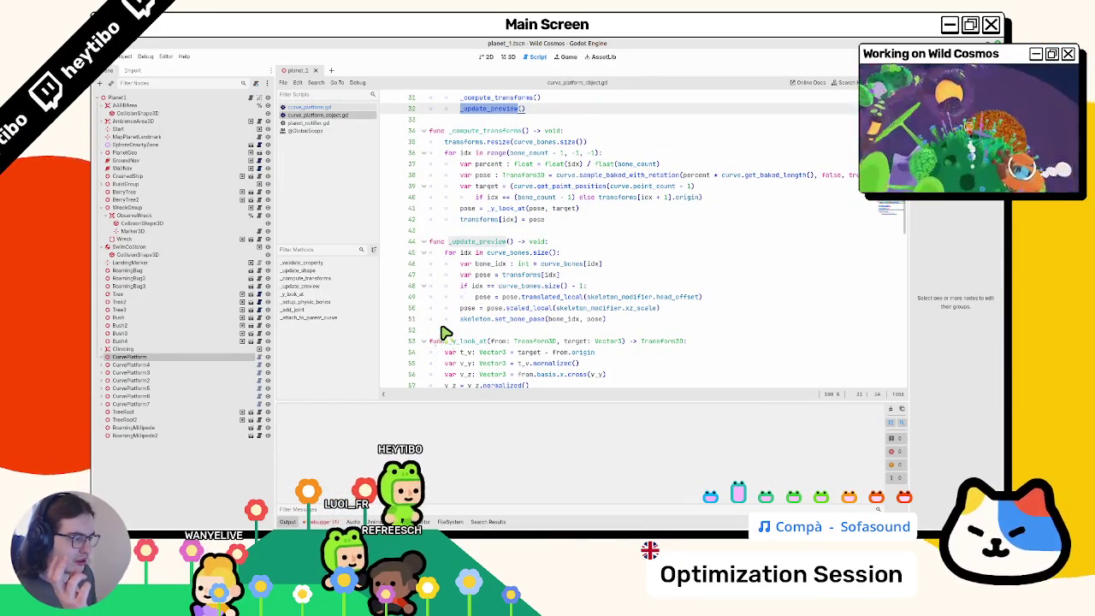
scroll(453, 330, down, 2)
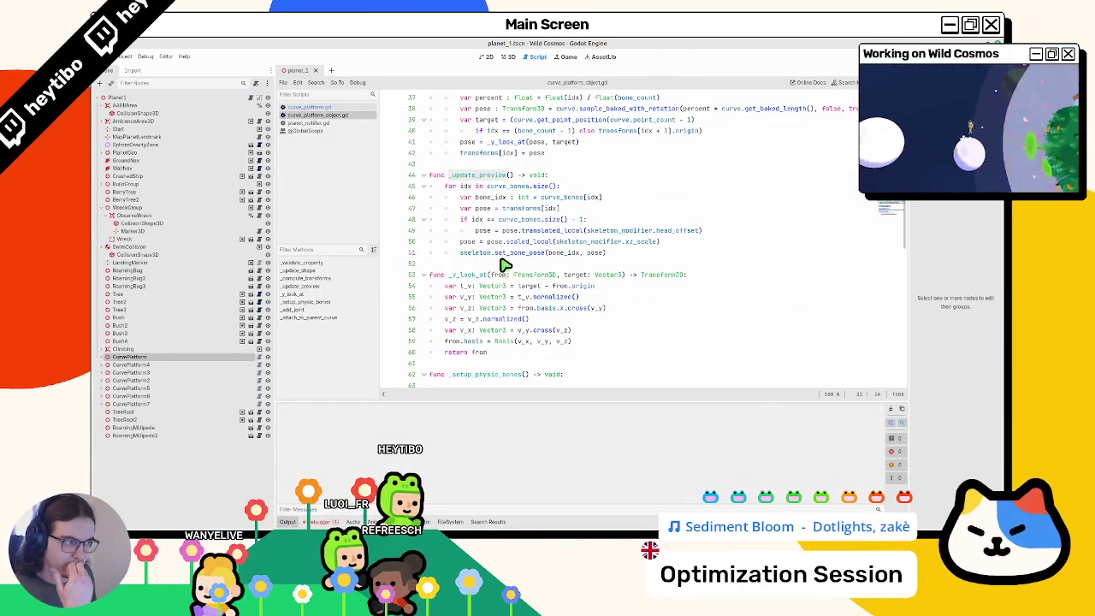
scroll(504, 266, up, 12)
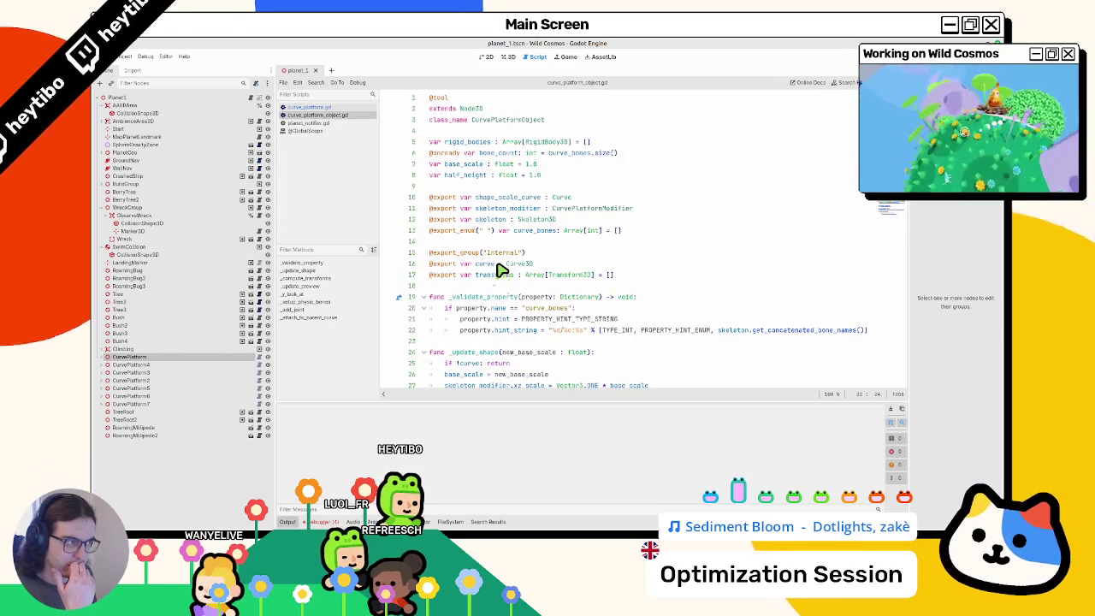
scroll(496, 273, down, 9)
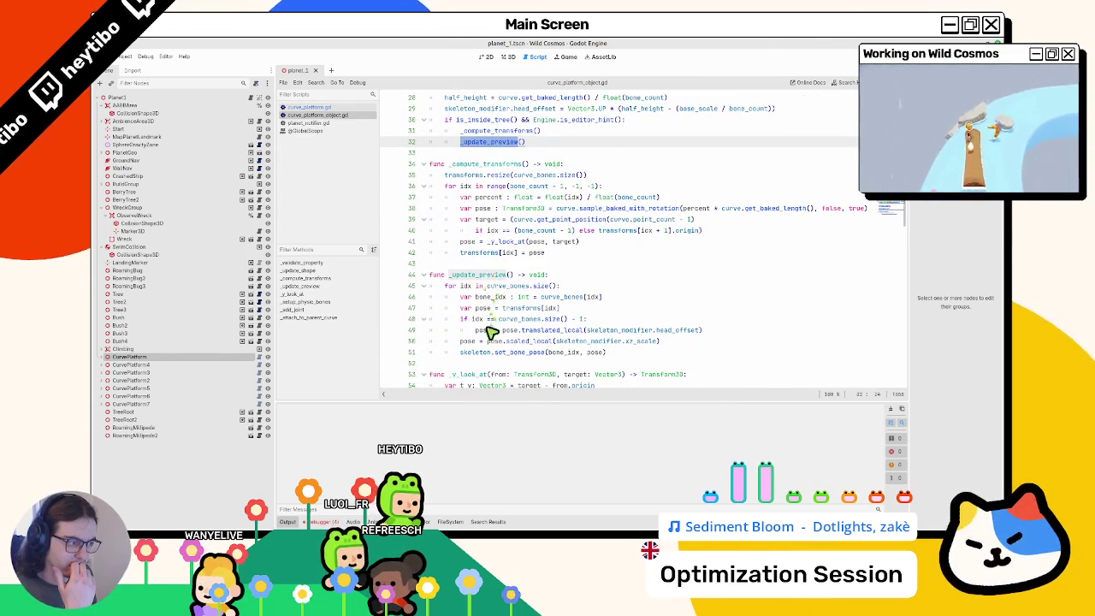
Examine the set_bone_pose call on line 51 and the _update_preview function.
double_click(503, 353)
scroll(503, 357, down, 4)
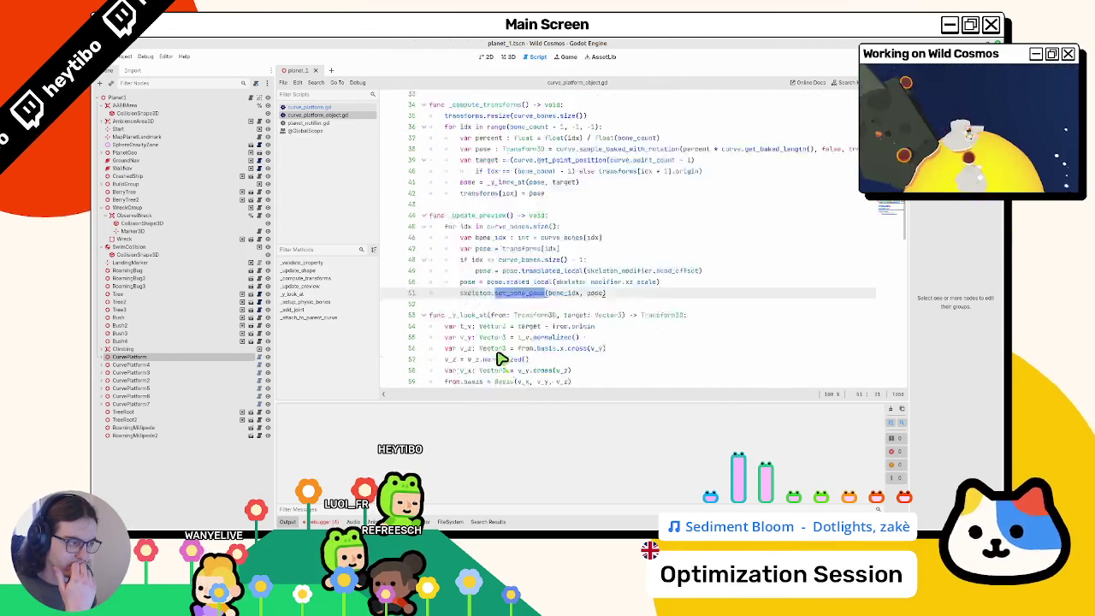
click(485, 143)
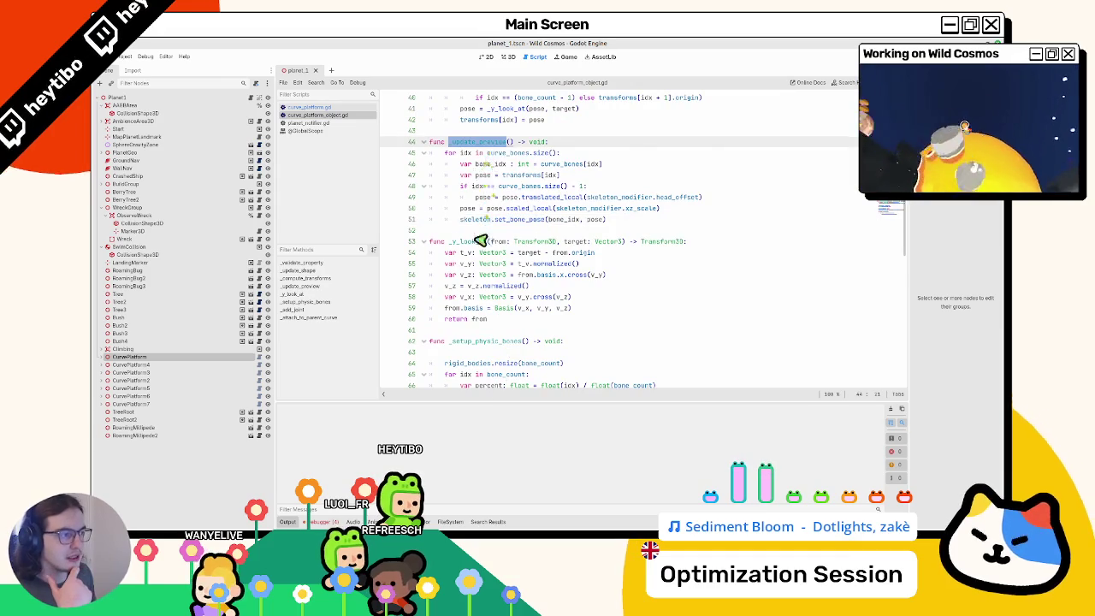
scroll(476, 253, down, 3)
scroll(470, 261, down, 14)
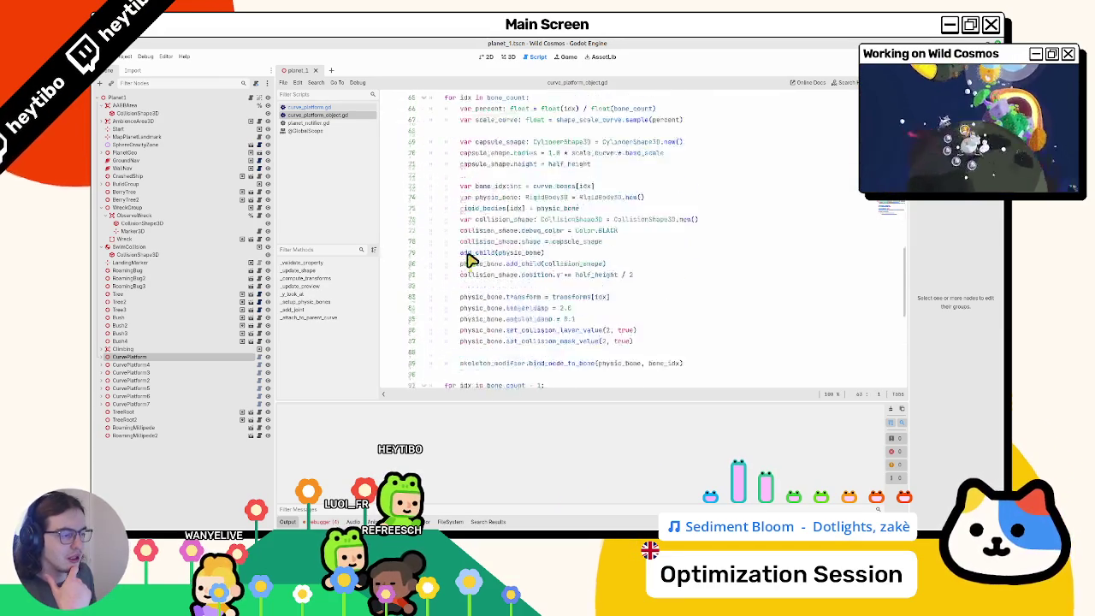
From curve_platform.gd, follow _compute_transforms on line 71 to its definition, then return.
click(344, 109)
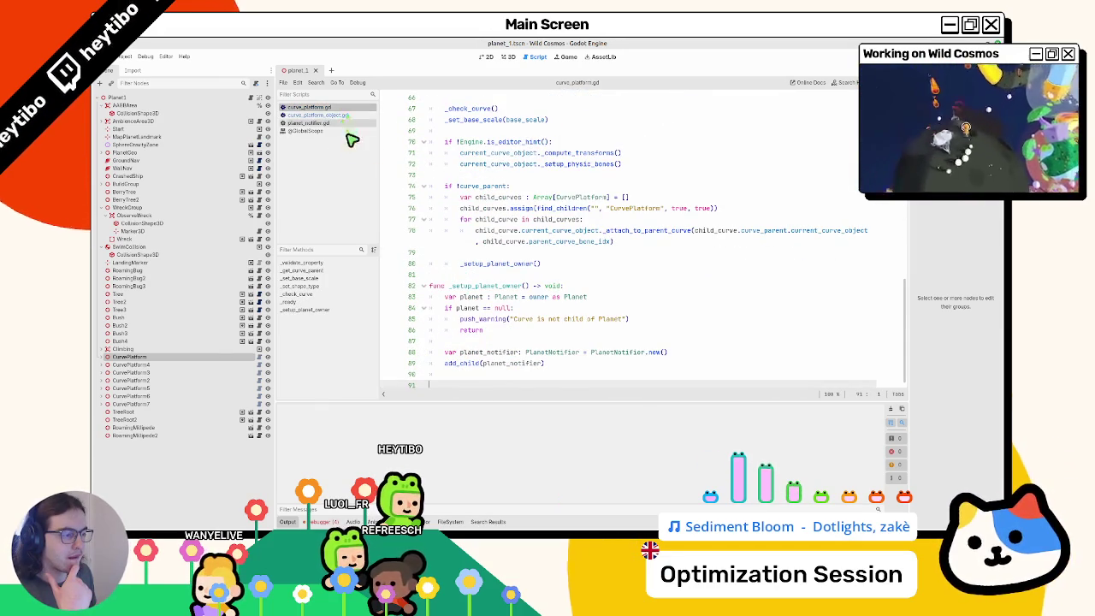
click(340, 115)
click(342, 107)
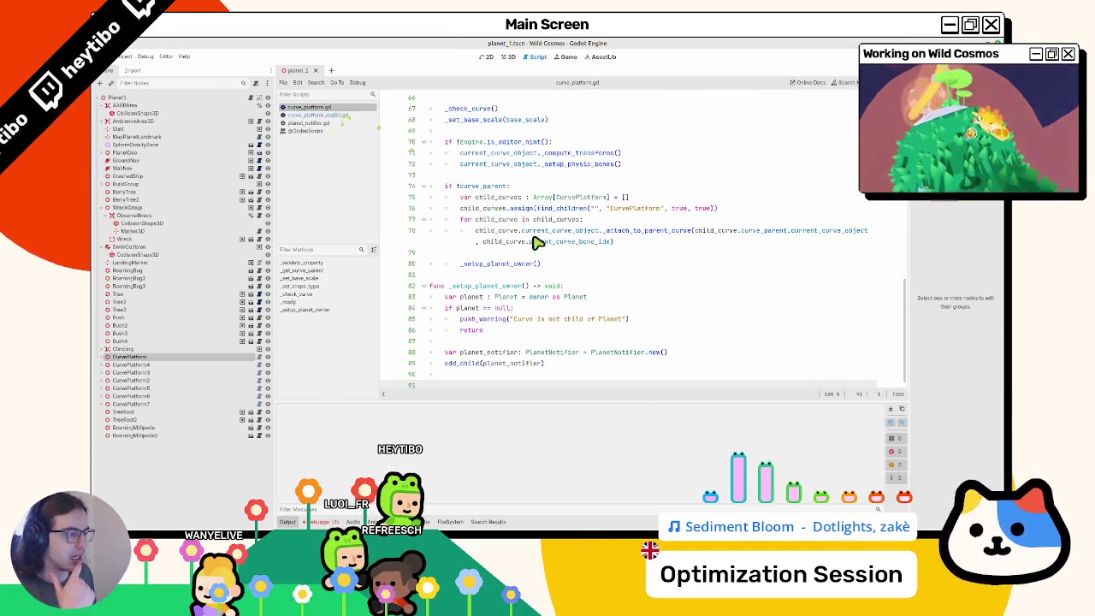
double_click(524, 264)
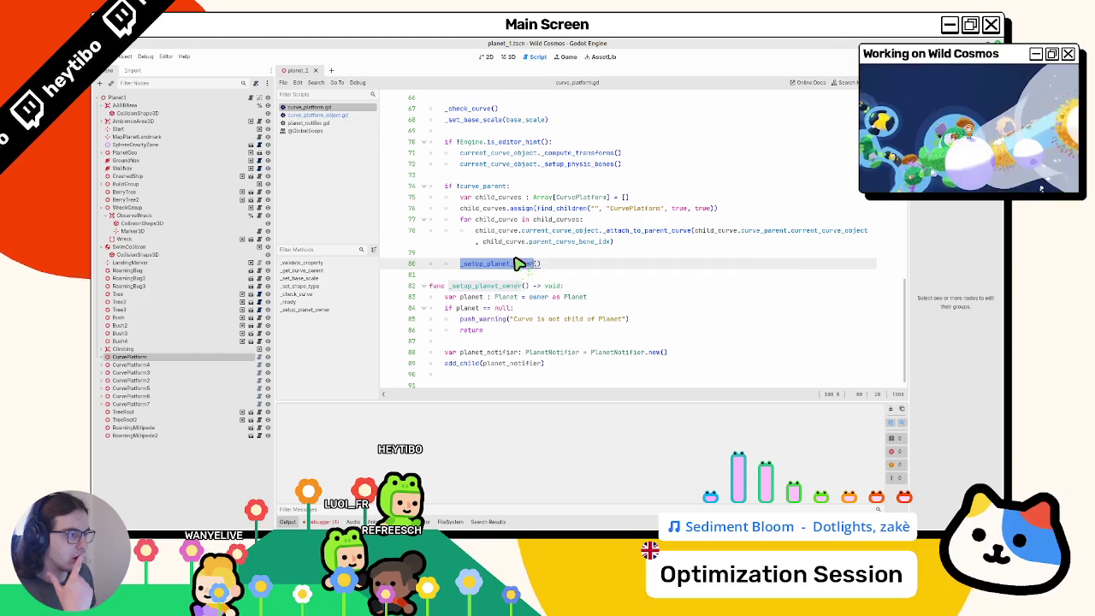
double_click(567, 153)
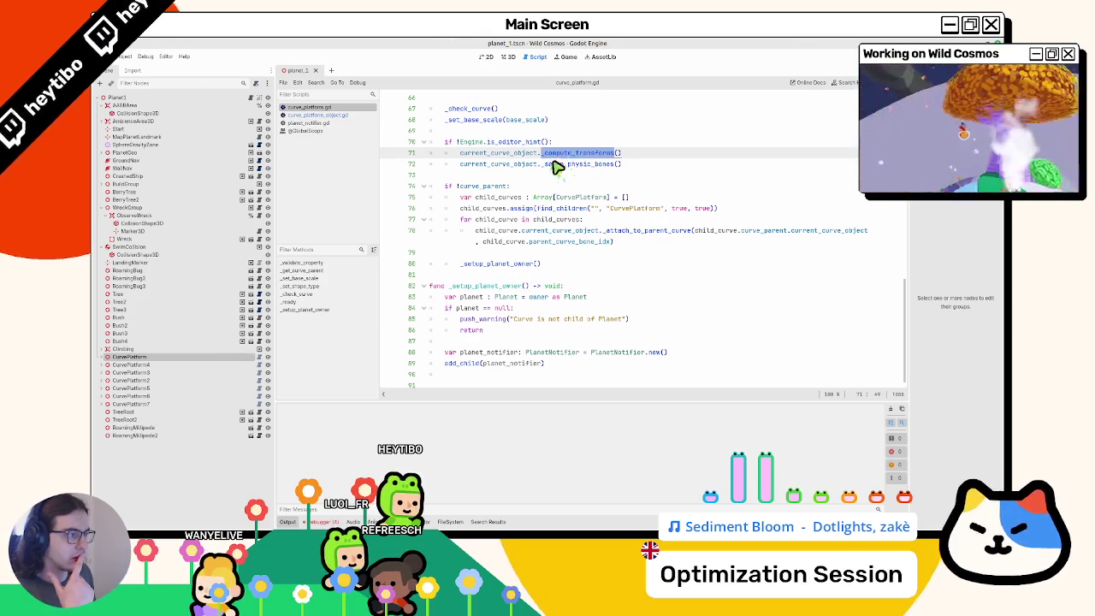
ctrl+click(556, 156)
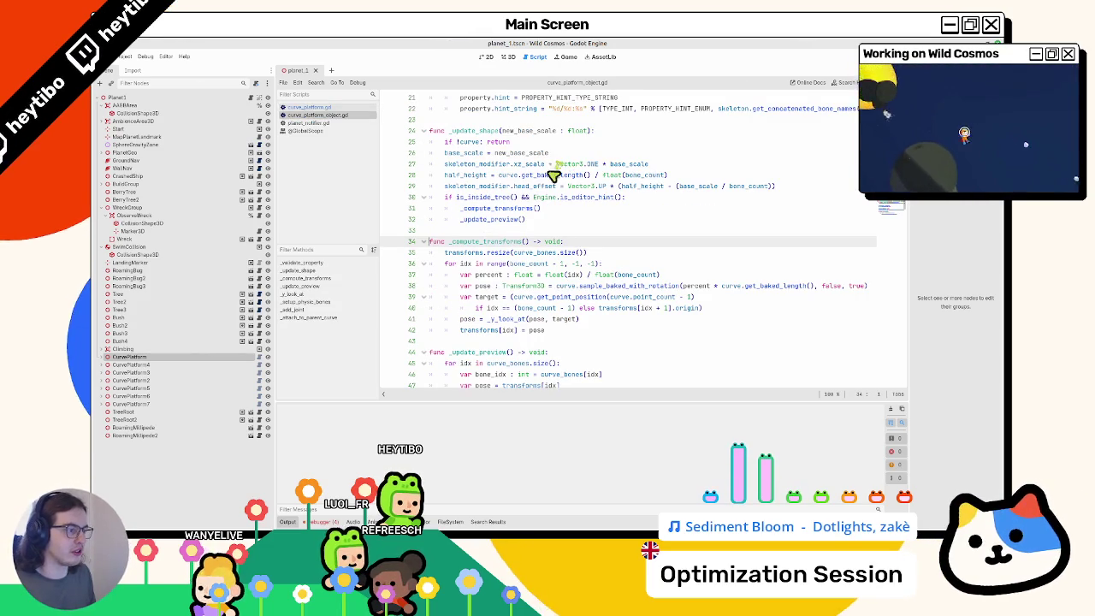
double_click(492, 220)
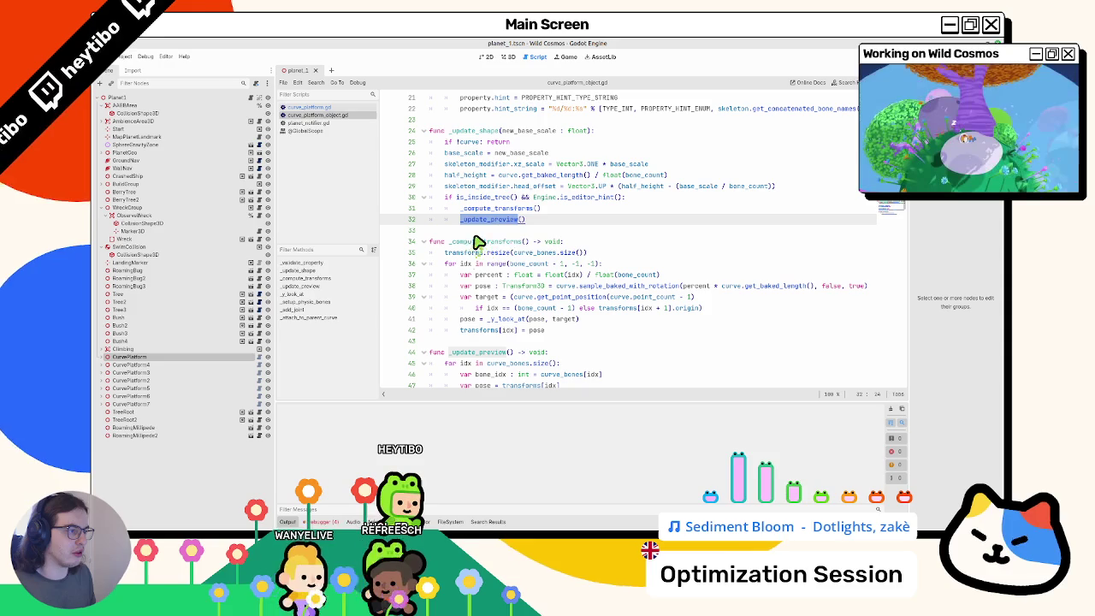
click(346, 108)
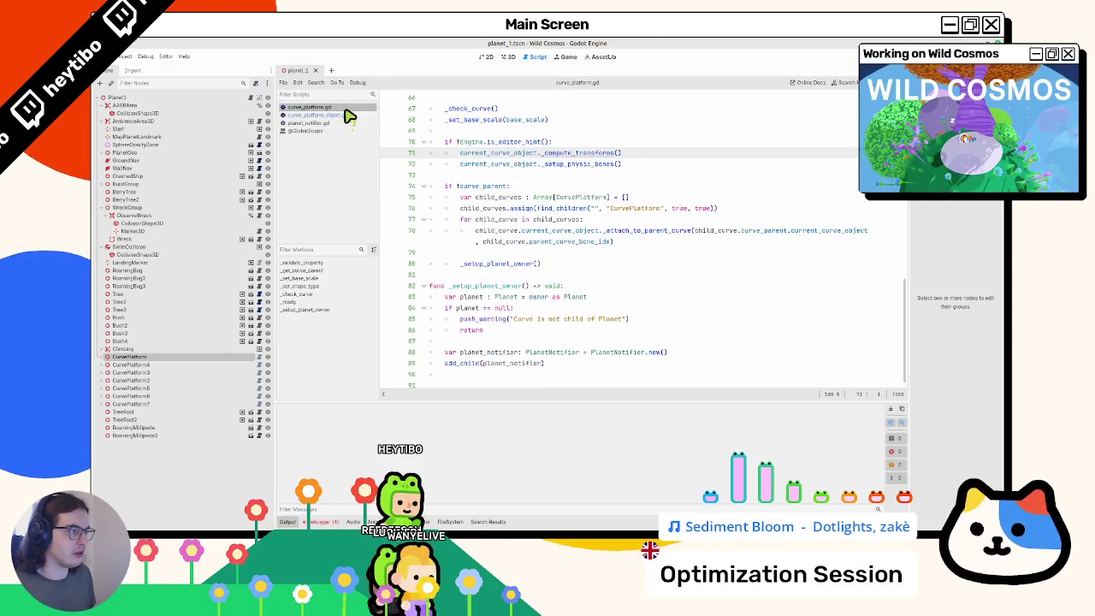
Search for 'update_shape' and select the _update_shape call on line 56.
key(ctrl+f)
text(update_shape)
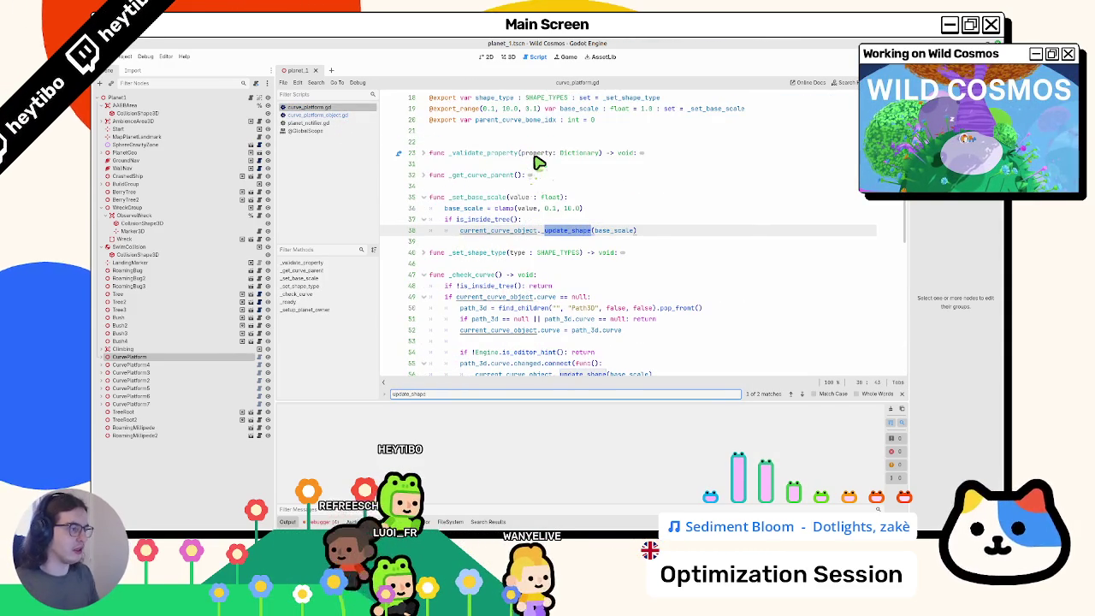
key(Return)
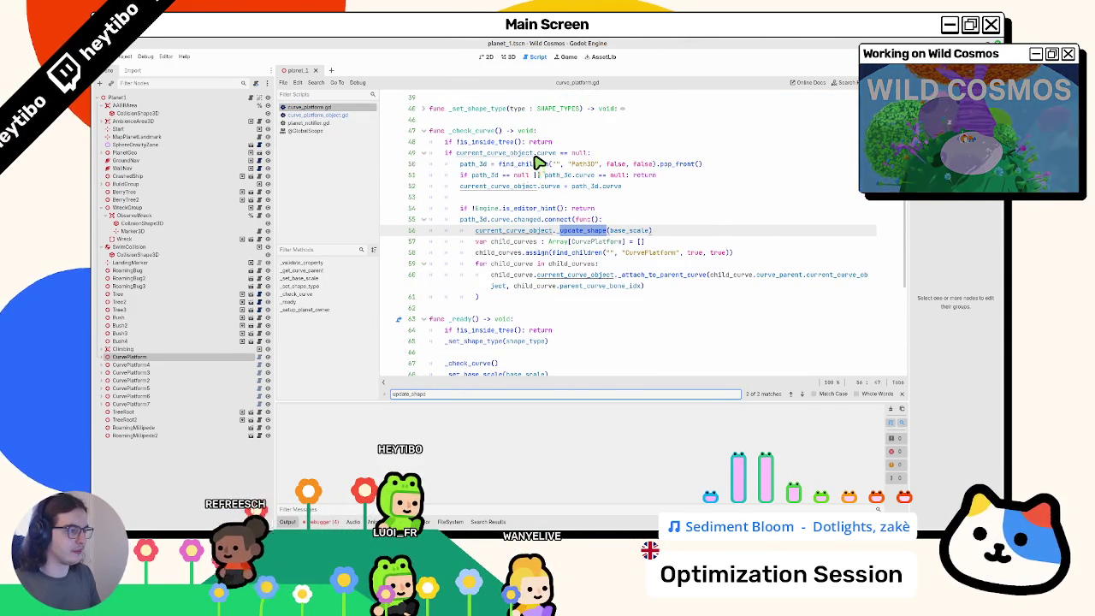
key(Escape)
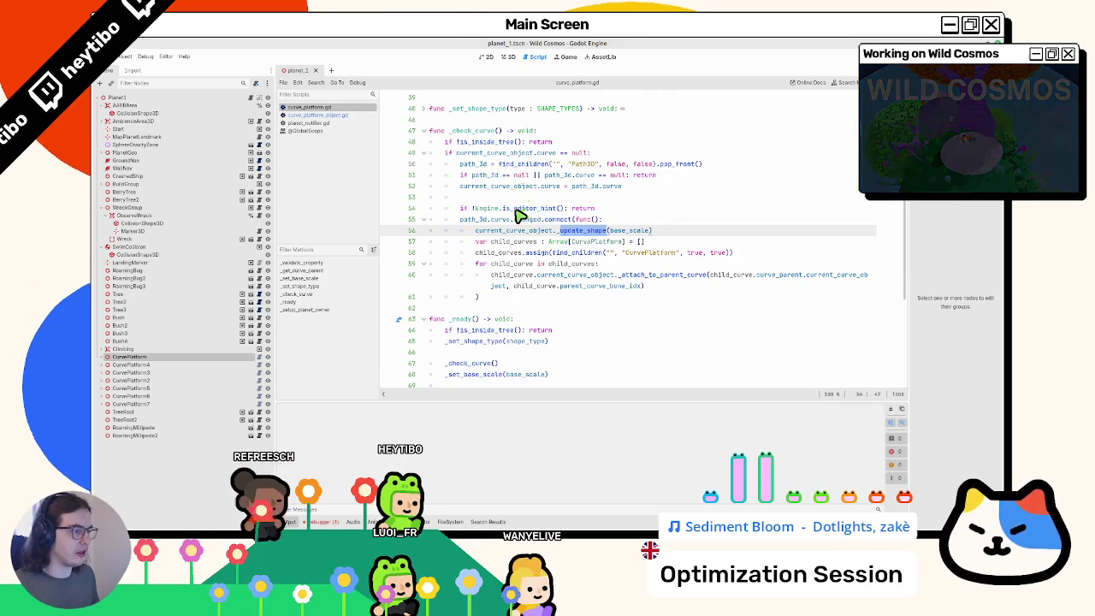
drag(476, 231, 727, 235)
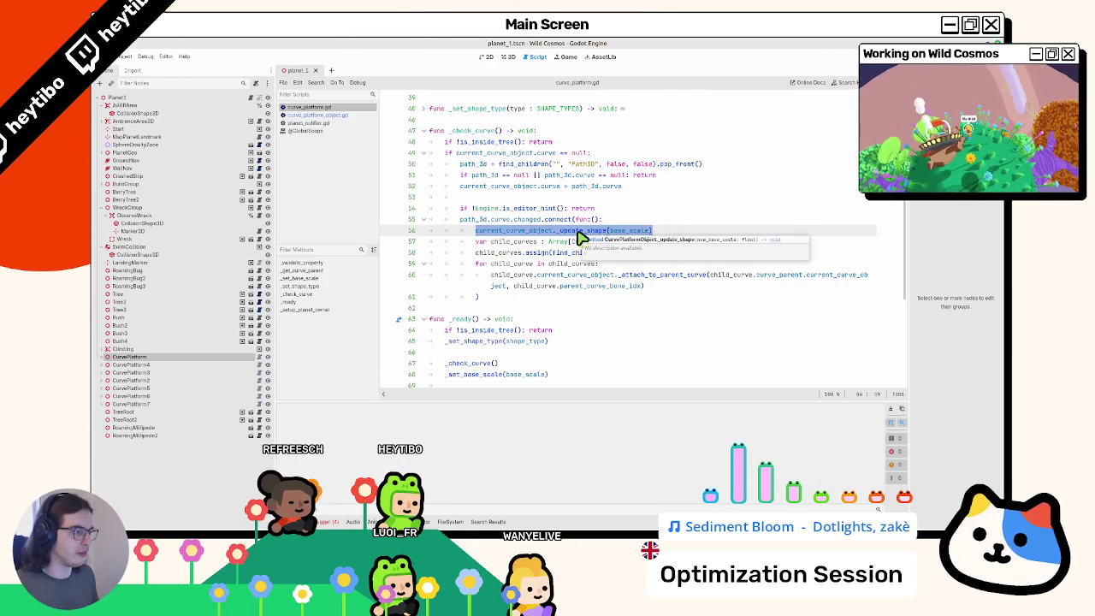
Follow the base_scale declaration and the _update_shape definition.
ctrl+click(621, 233)
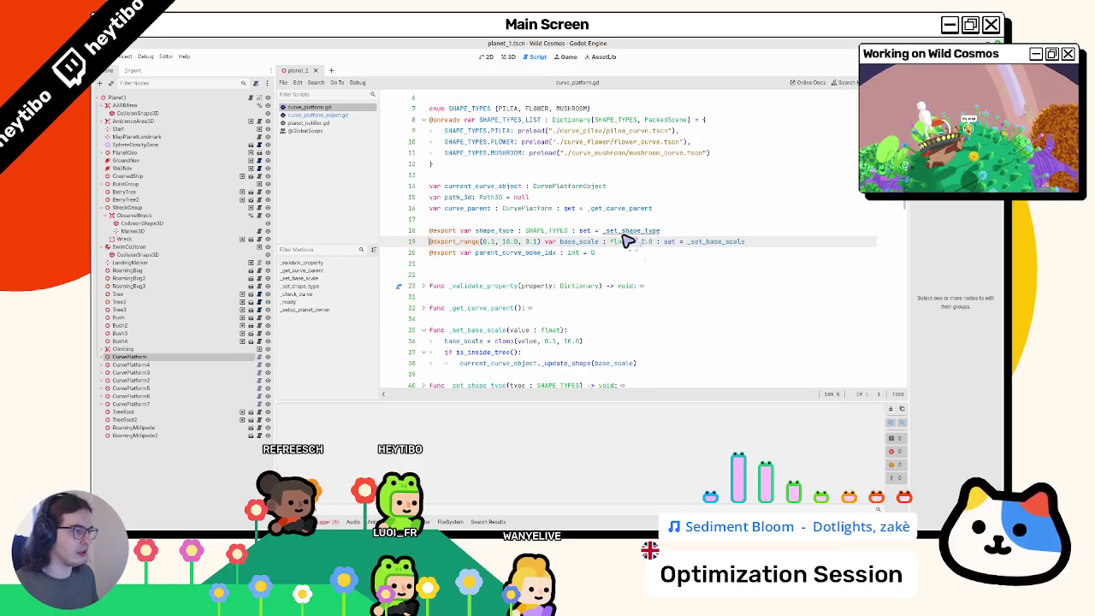
click(584, 265)
scroll(584, 266, down, 10)
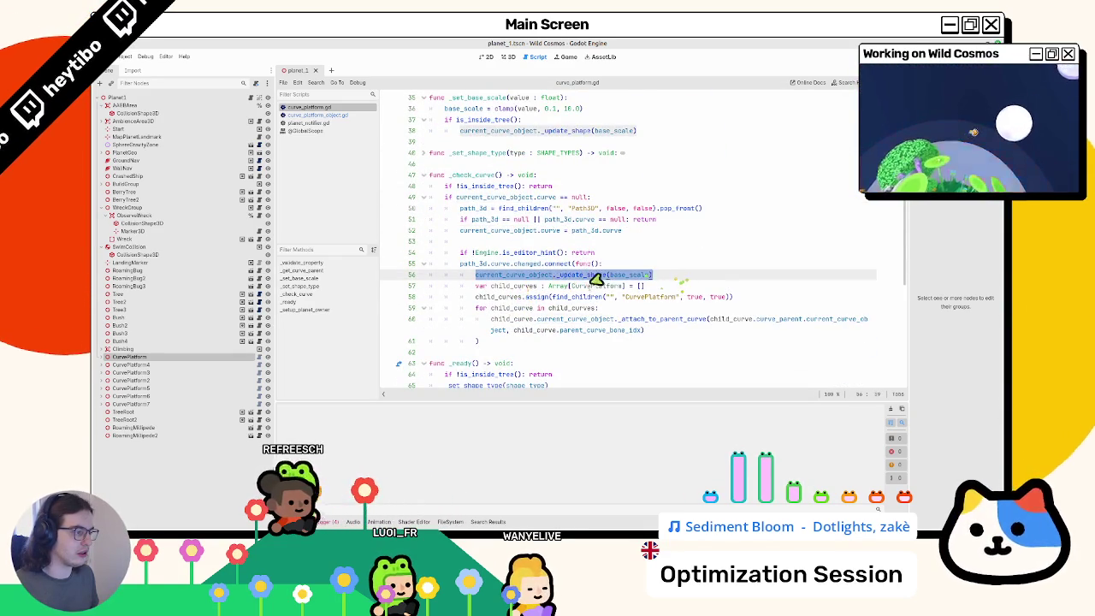
ctrl+click(590, 275)
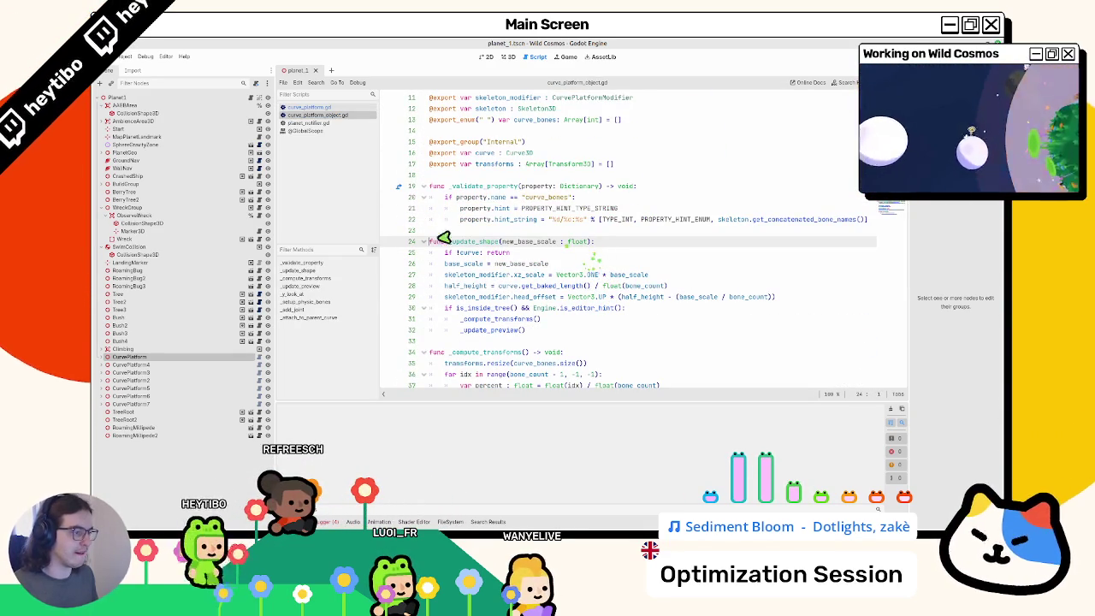
click(449, 225)
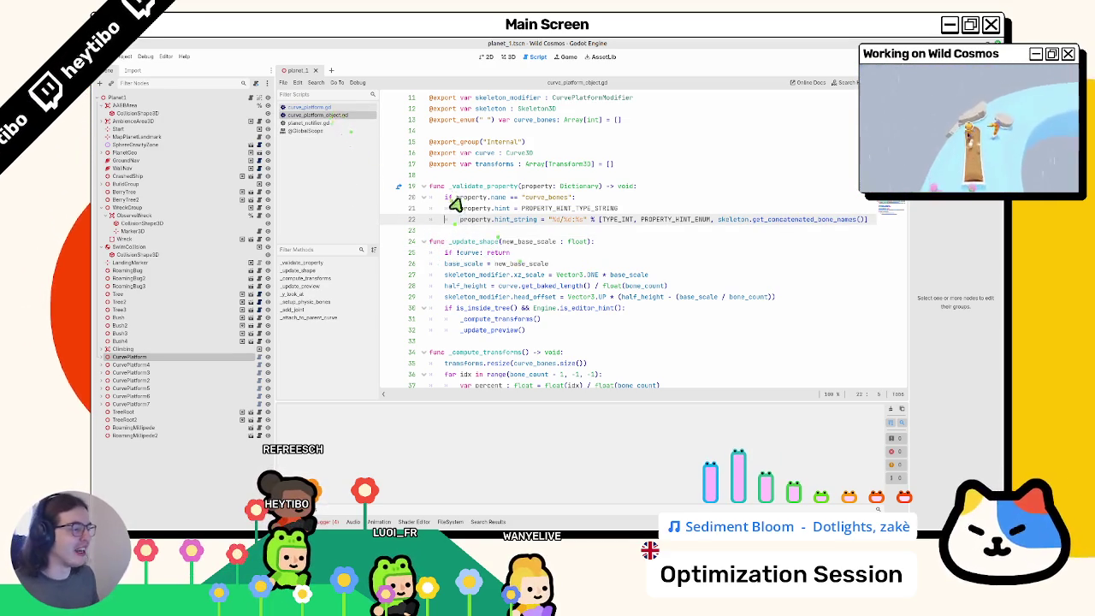
scroll(451, 224, down, 12)
scroll(475, 193, up, 6)
Trace _compute_transforms and _y_look_at, then select _update_preview() on line 44.
ctrl+click(488, 158)
scroll(475, 164, up, 1)
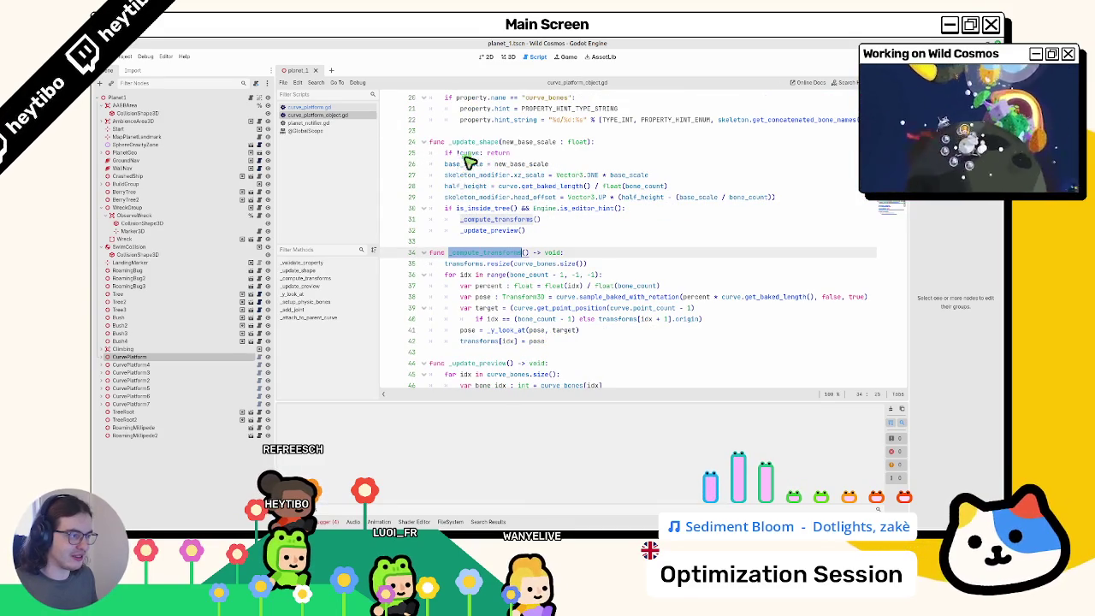
click(479, 220)
scroll(475, 227, down, 10)
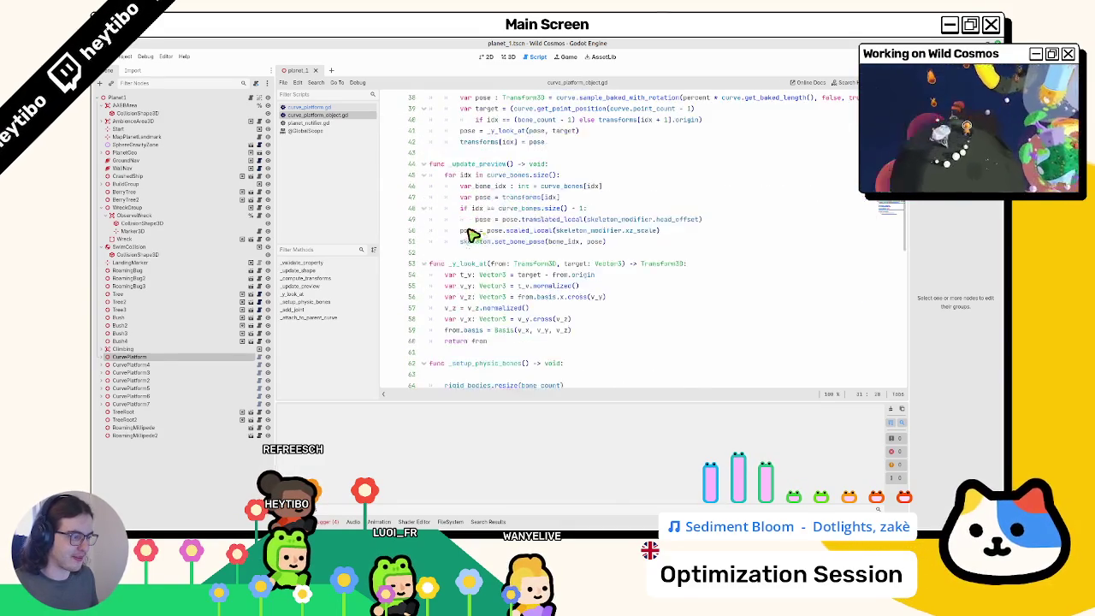
scroll(469, 235, down, 3)
ctrl+click(469, 237)
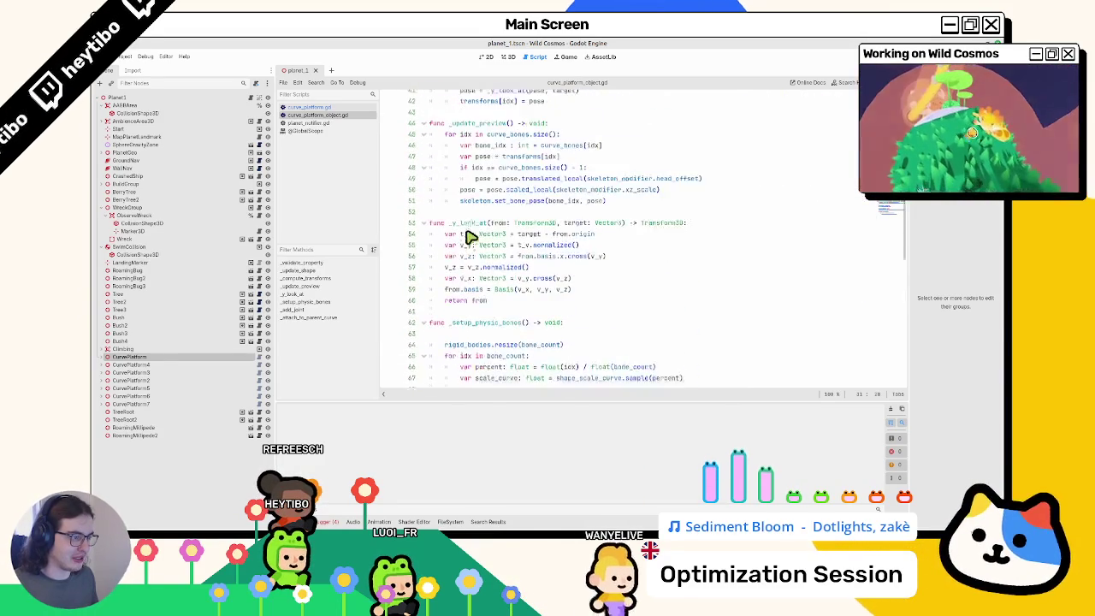
scroll(471, 239, up, 1)
triple_click(486, 199)
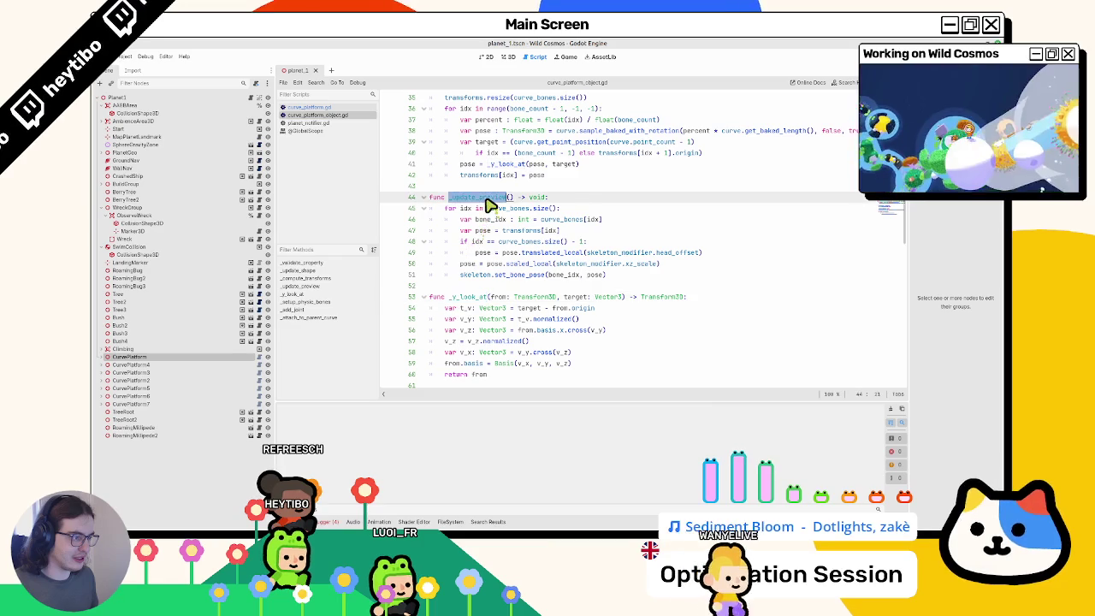
click(484, 203)
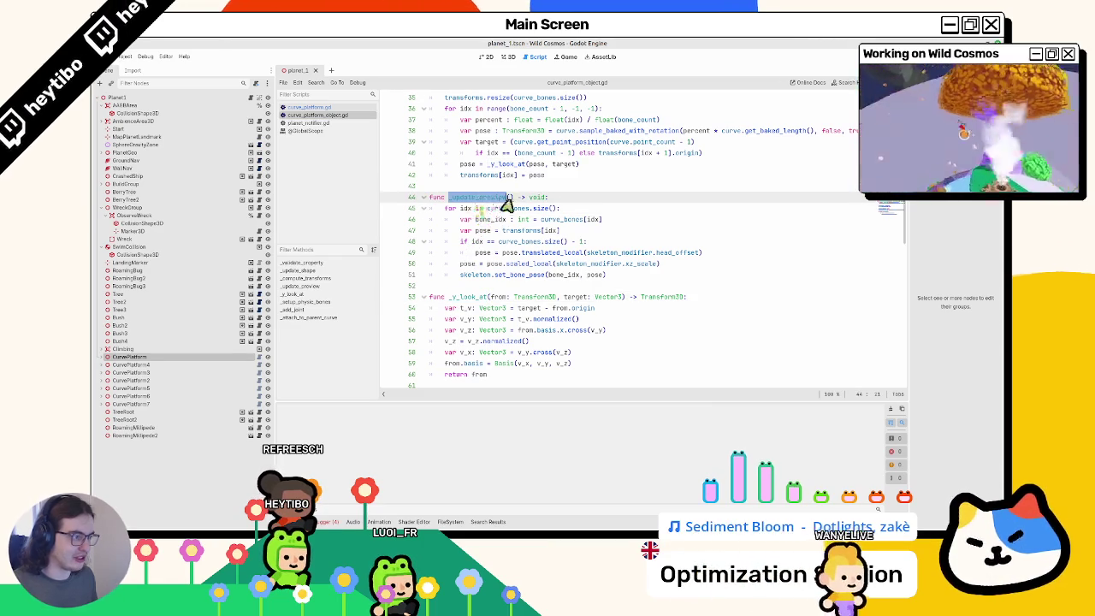
drag(483, 203, 514, 202)
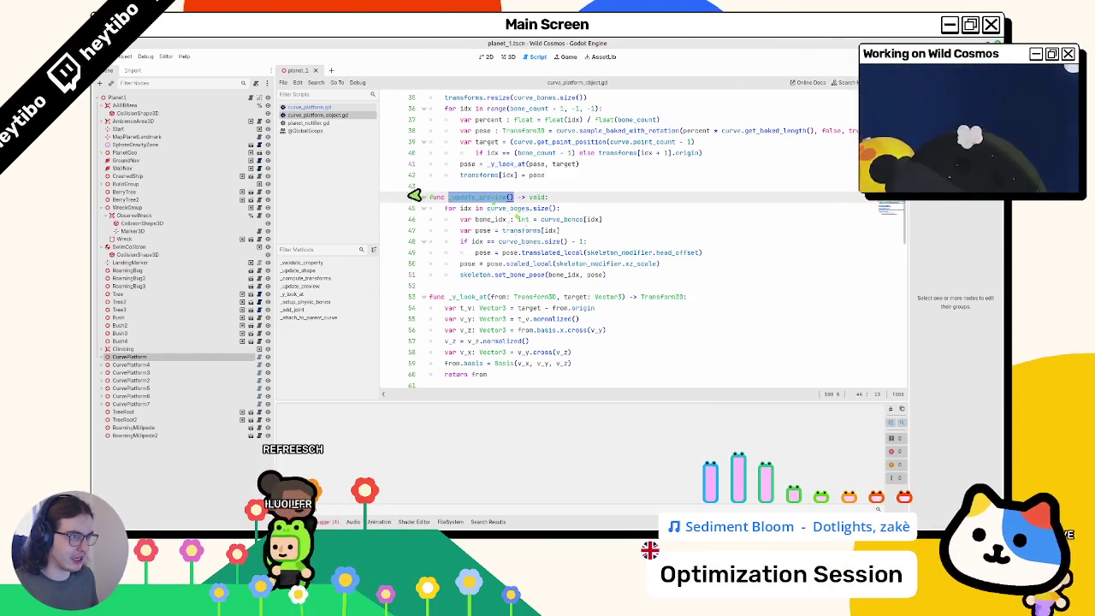
In curve_platform.gd, review the line 74 curve_parent check and add blank lines after add_child(planet_notifier).
click(336, 109)
scroll(513, 247, down, 10)
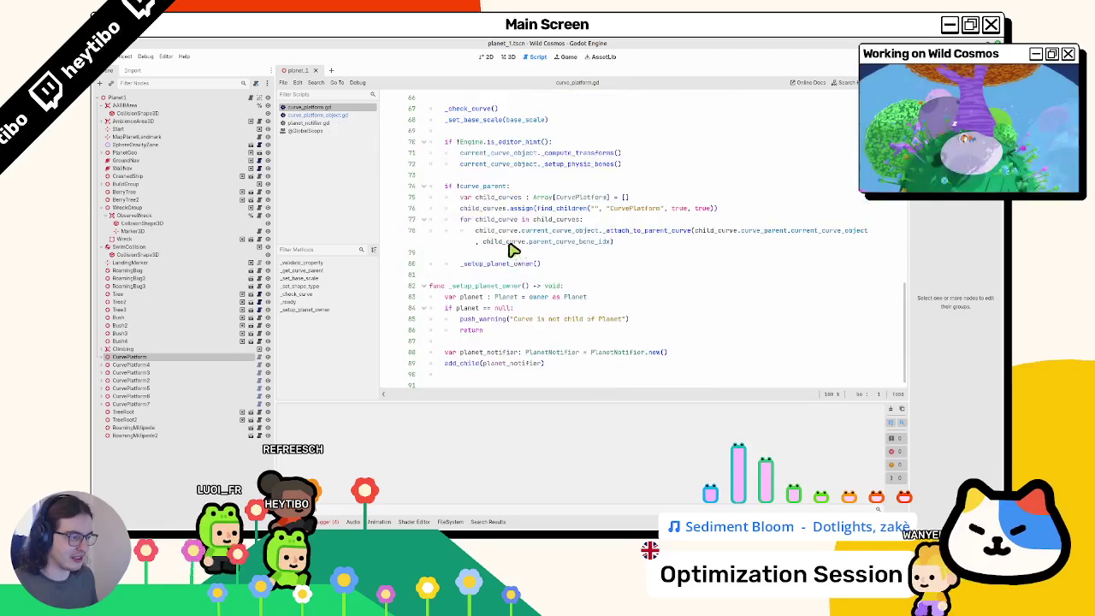
click(495, 378)
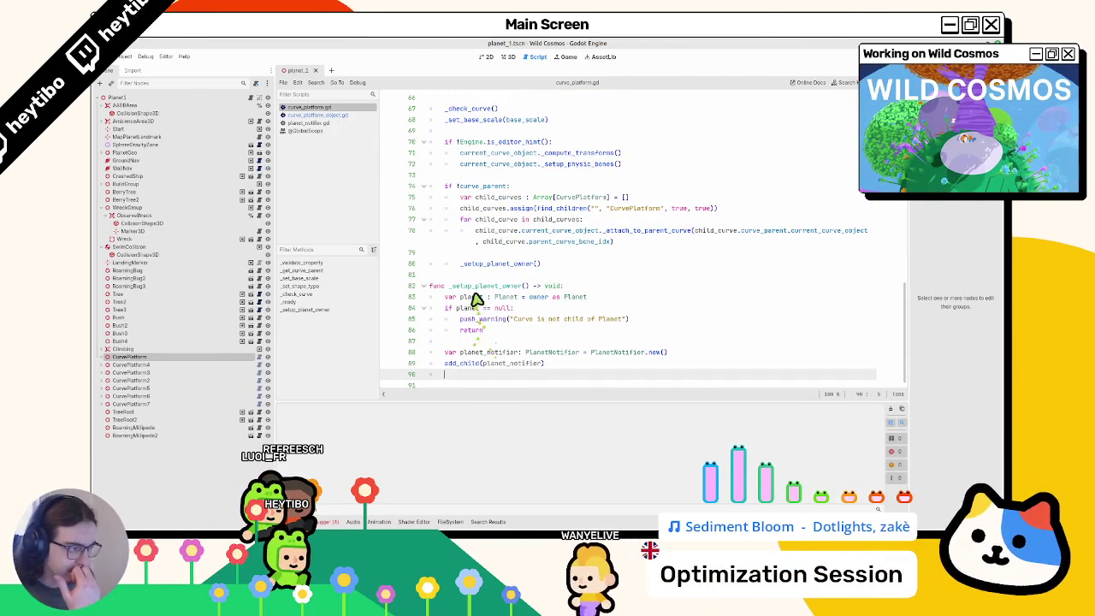
scroll(476, 290, up, 3)
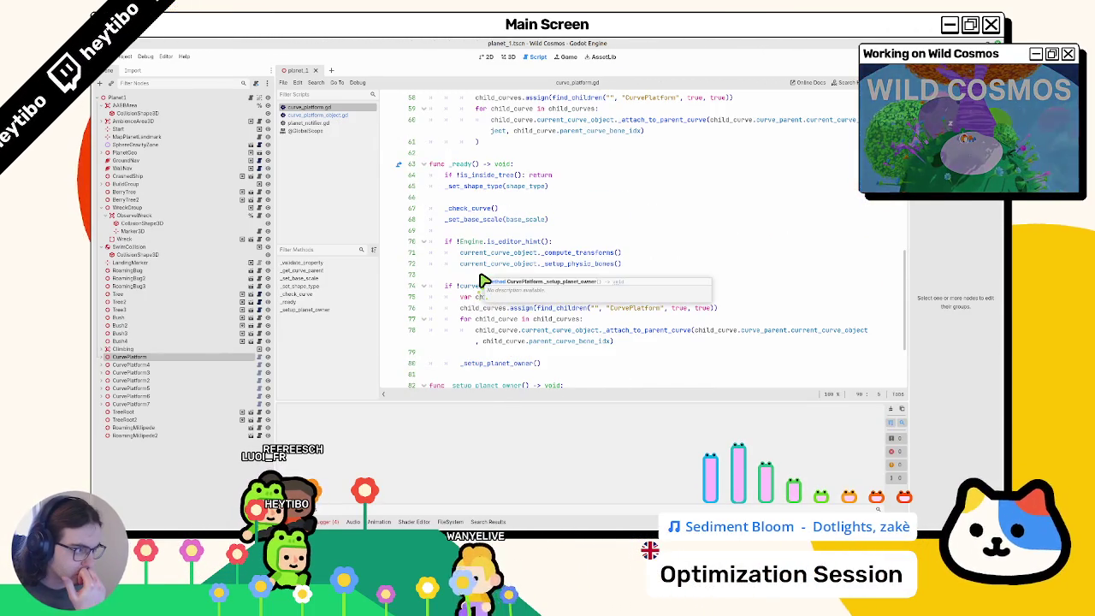
click(456, 287)
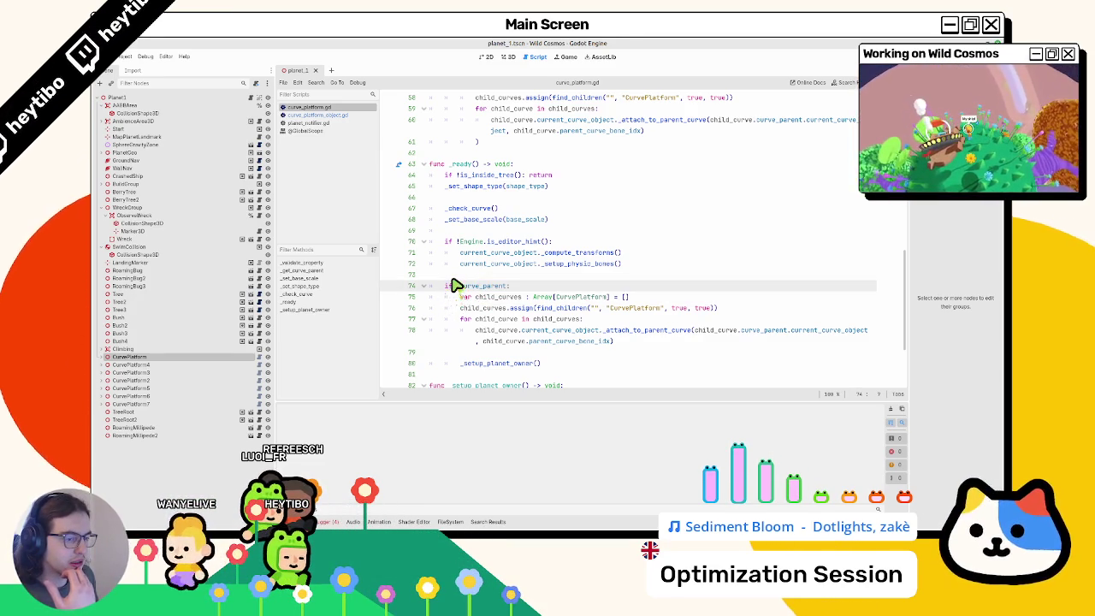
scroll(504, 279, down, 3)
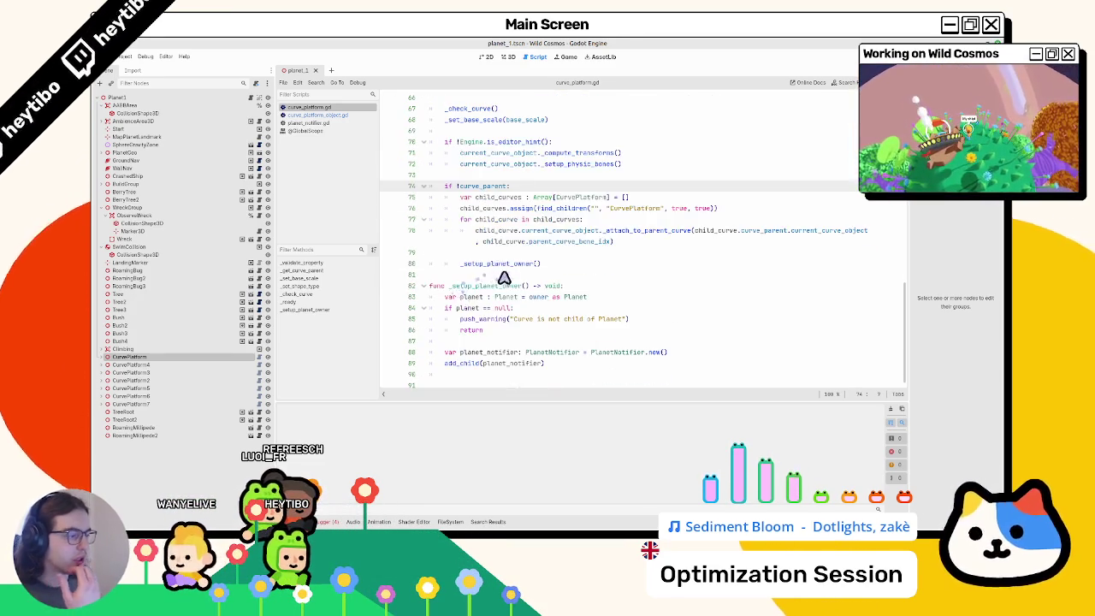
double_click(522, 365)
click(502, 383)
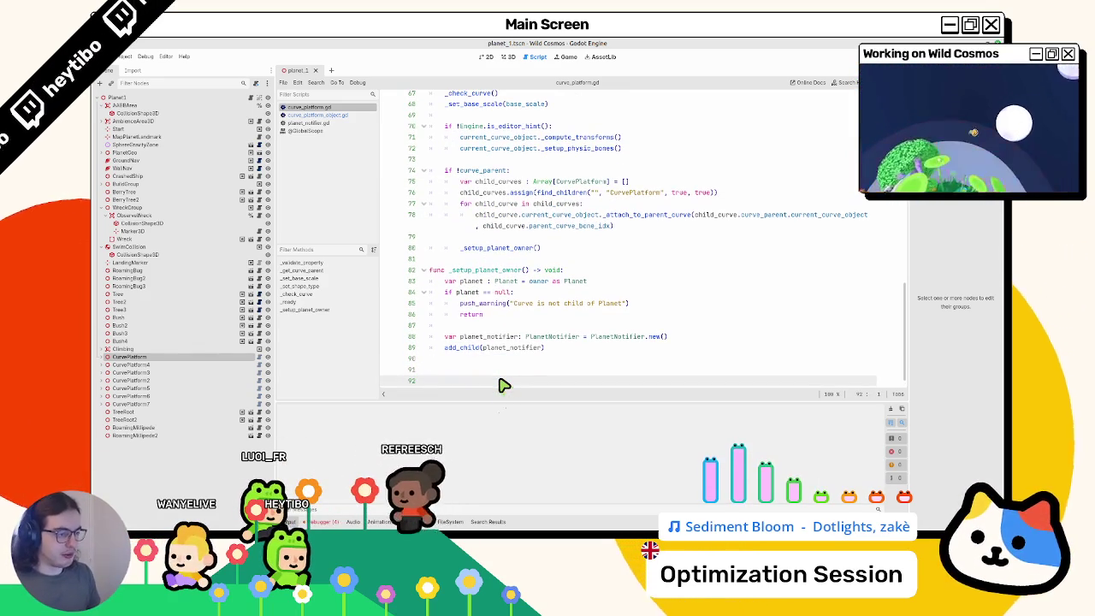
Write a new func _set_active(active: bool) -> void with a pass body.
key(Return)
text(func s)
key(BackSpace)
text(_set_)
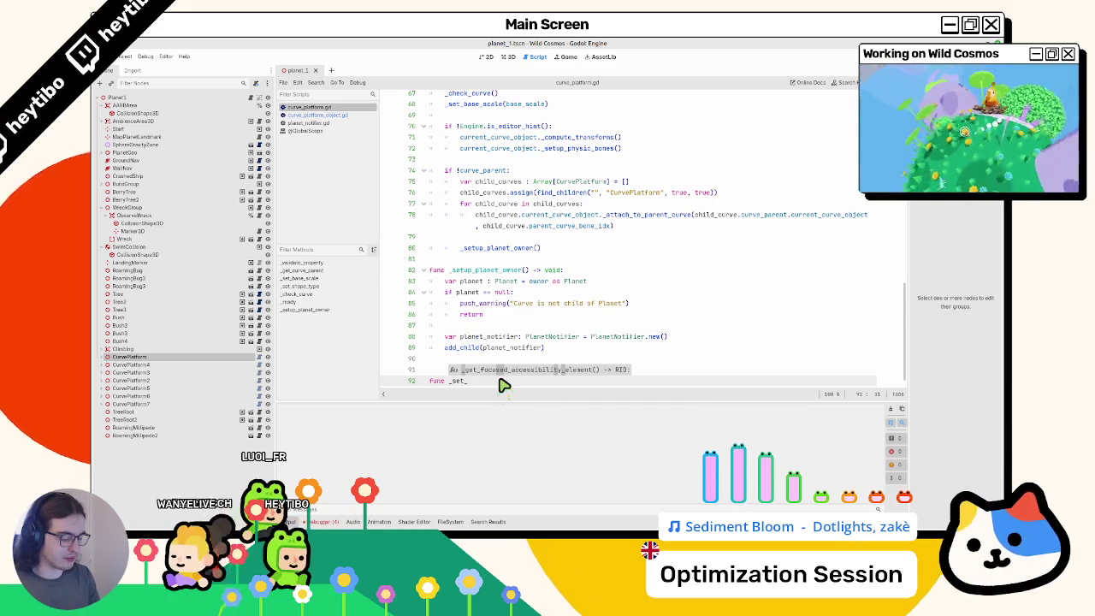
text(ad)
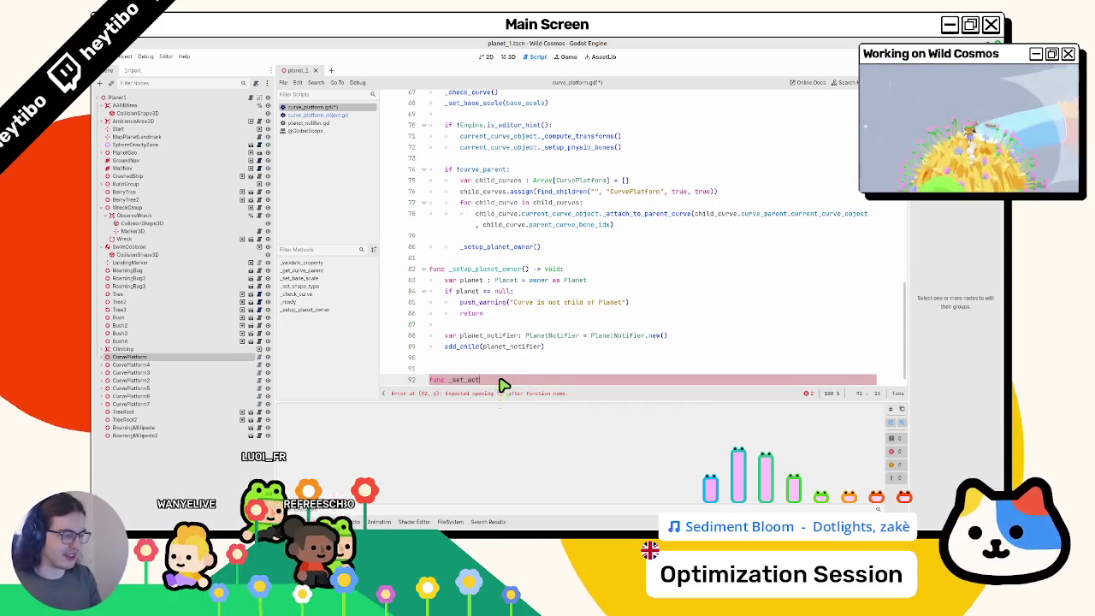
text( -> void:p)
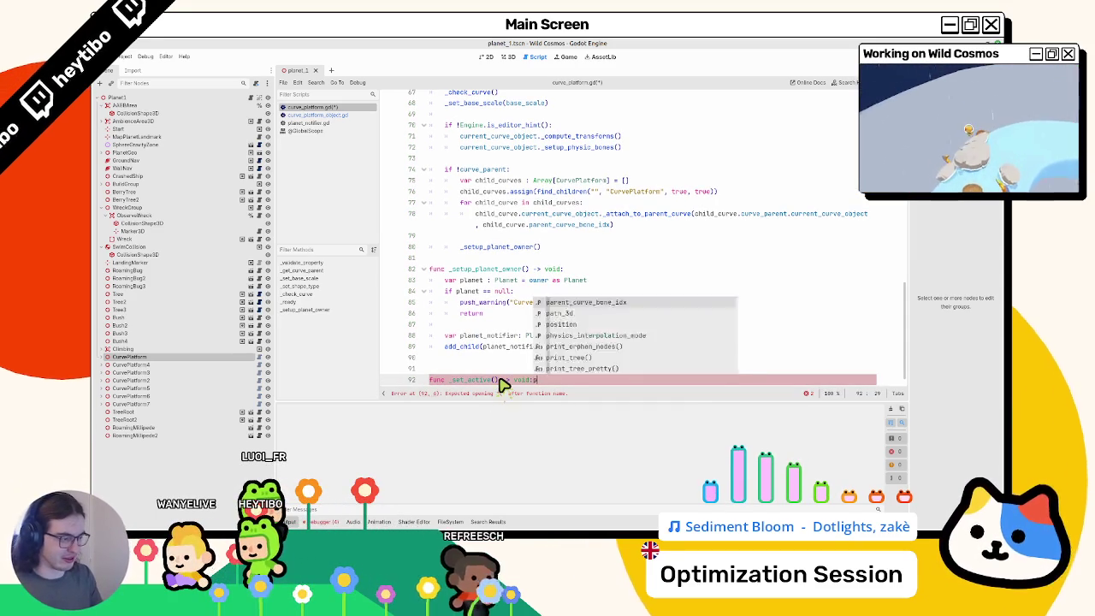
key(BackSpace)
key(Return)
text(pass)
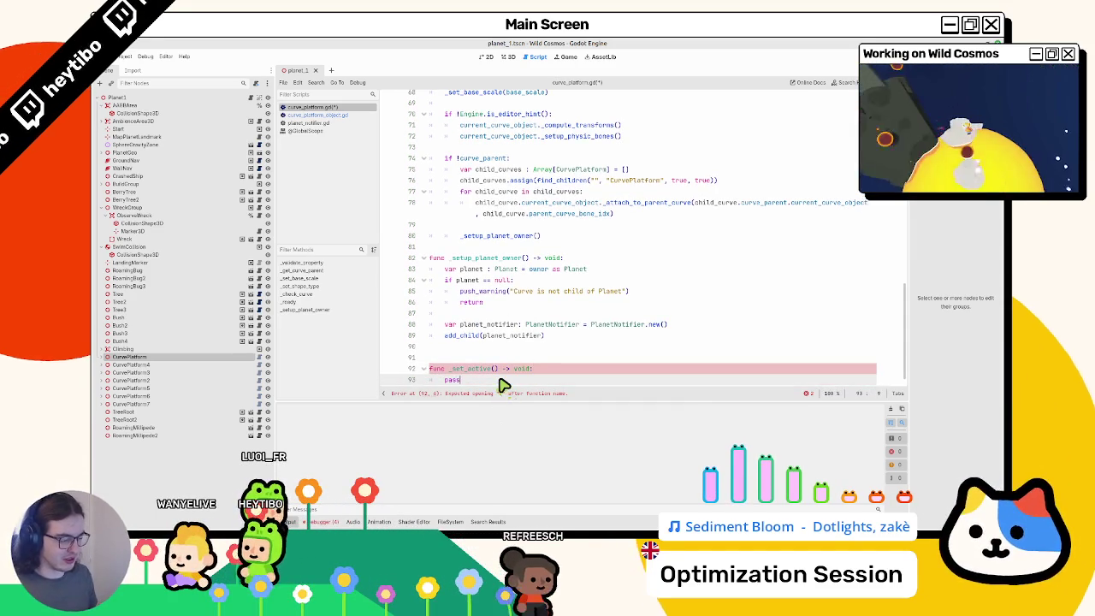
key(Return)
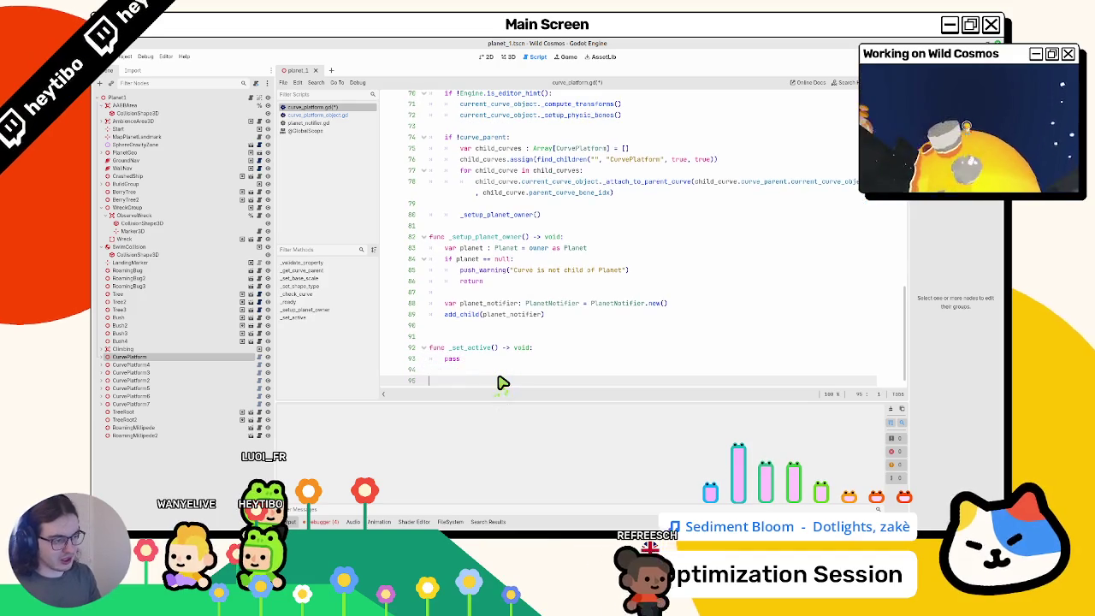
click(496, 347)
double_click(496, 347)
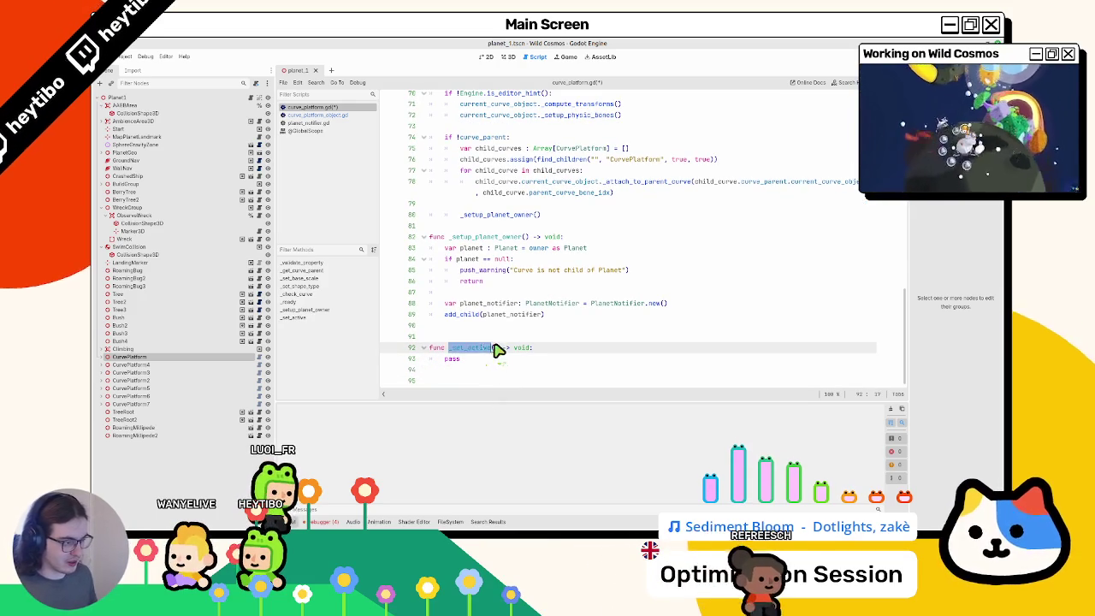
text(active: bool)
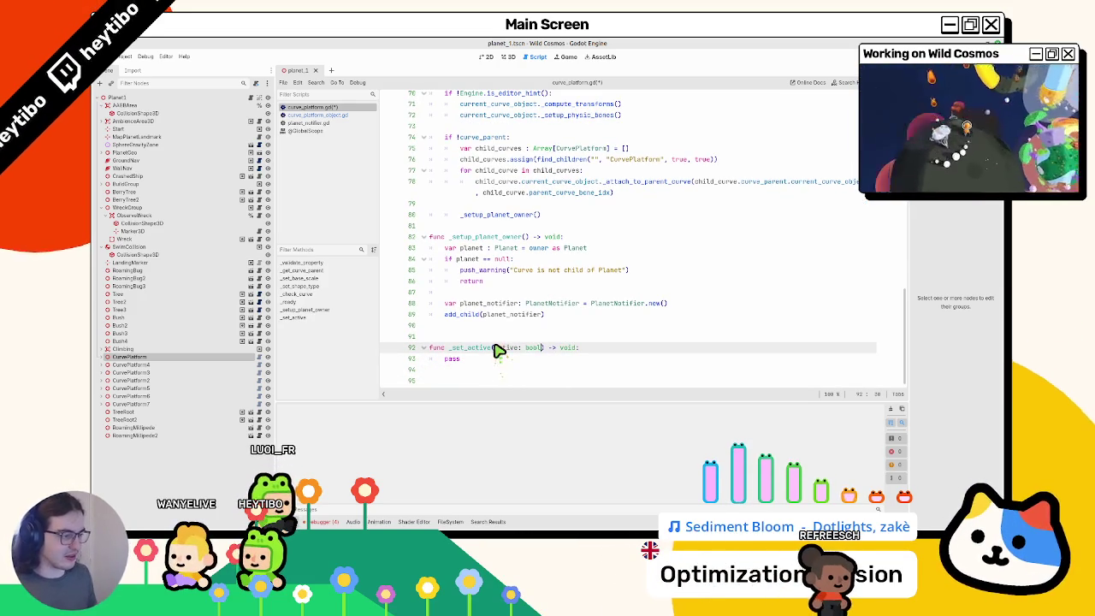
double_click(505, 348)
key(ctrl+f)
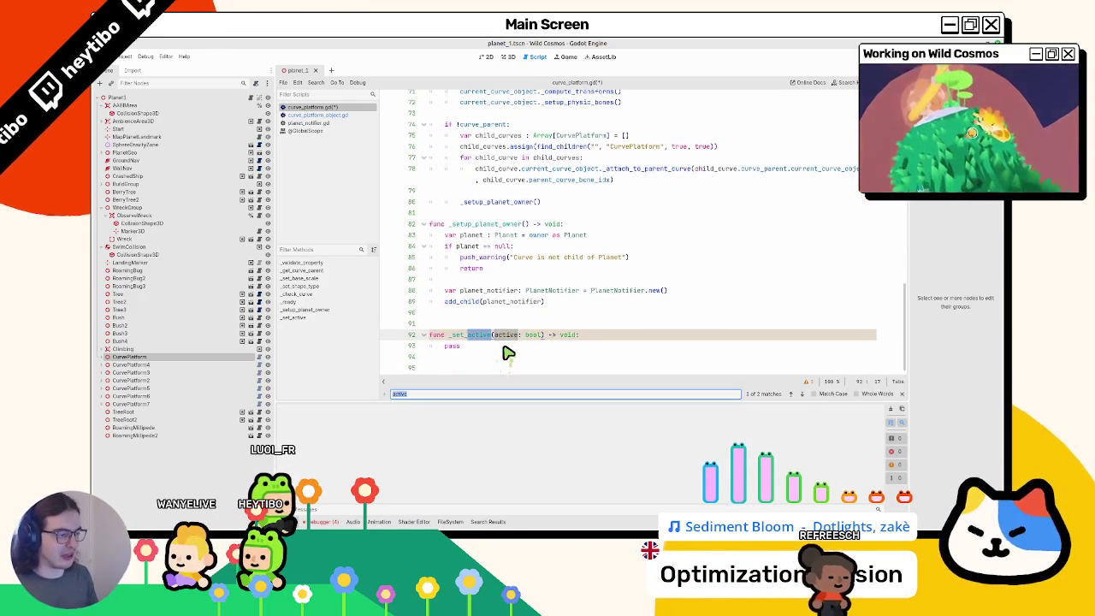
key(Escape)
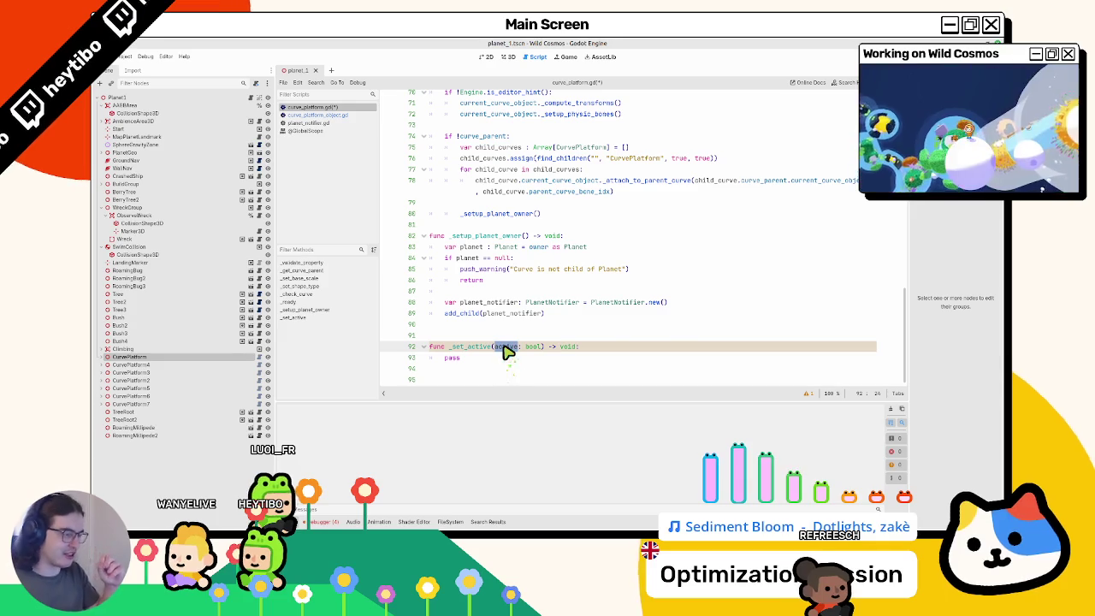
Add a _set_active call on a new line, passing planet_notifier's active value.
click(453, 374)
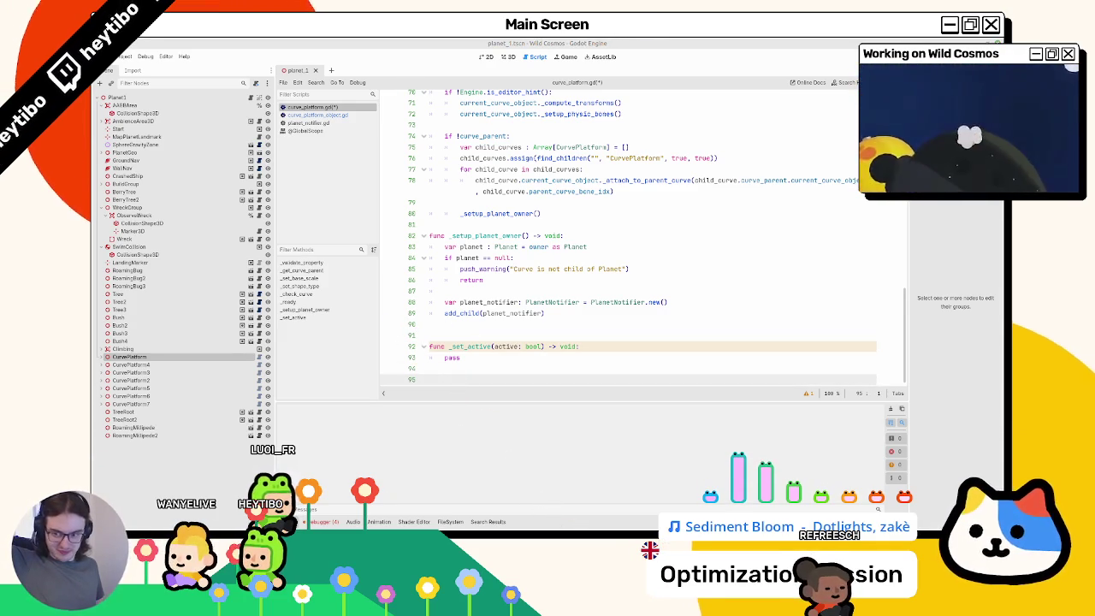
double_click(487, 346)
key(ctrl+c)
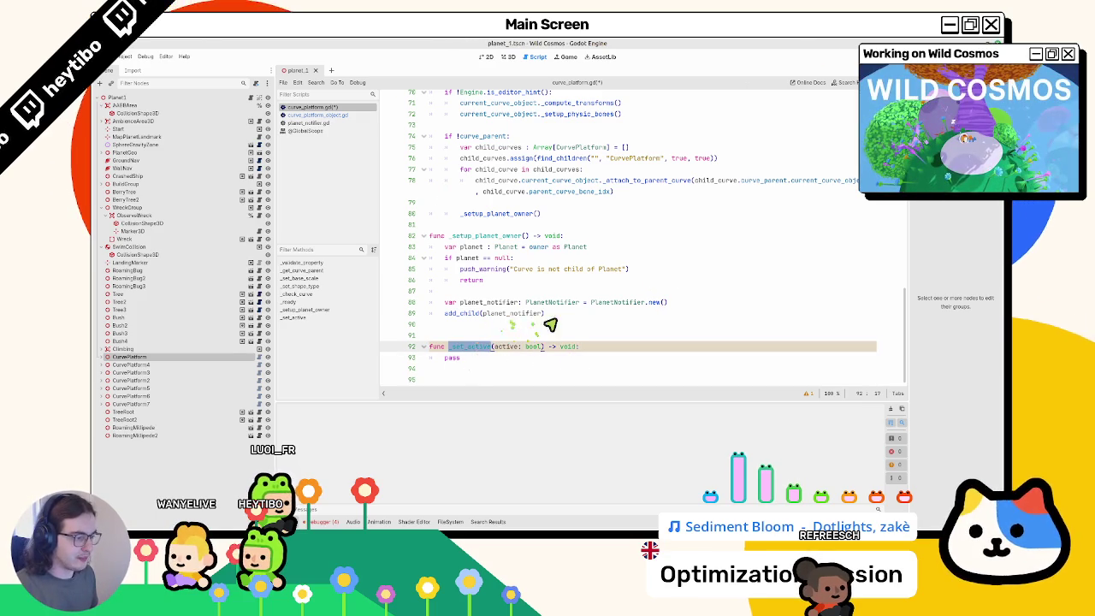
click(536, 325)
key(Return)
key(ctrl+v)
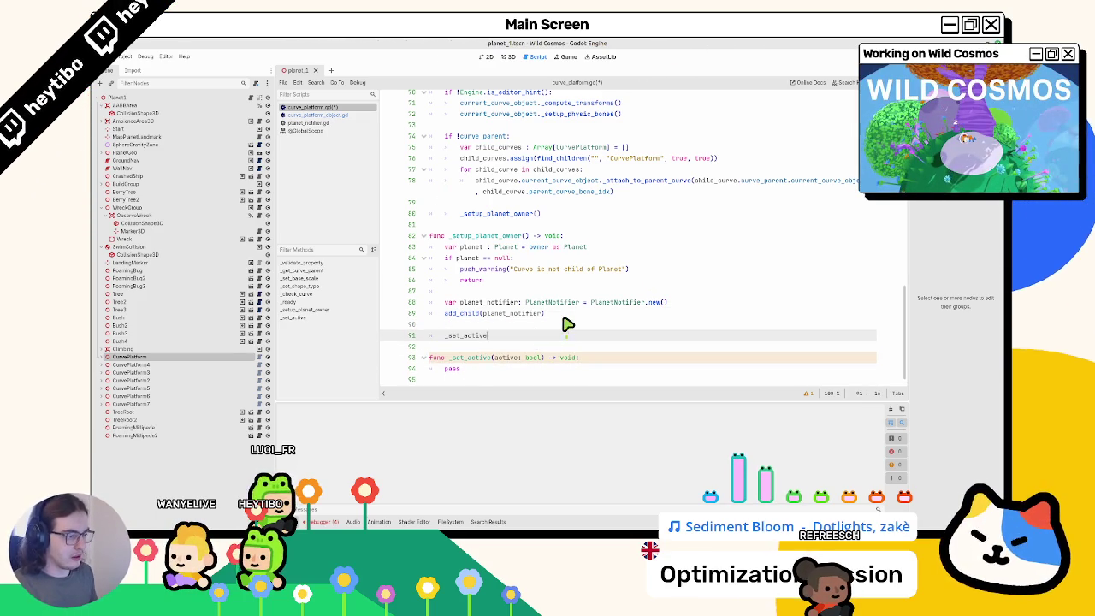
text(.)
text(pla)
key(BackSpace)
key(BackSpace)
key(BackSpace)
text((pla)
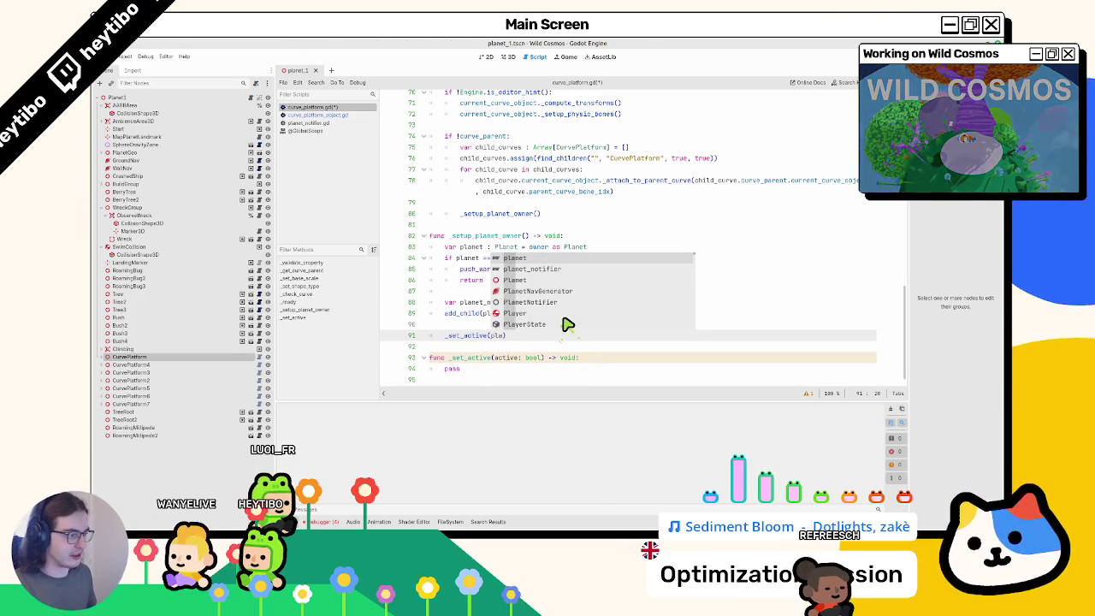
key(Down)
key(Return)
text(.a)
key(Return)
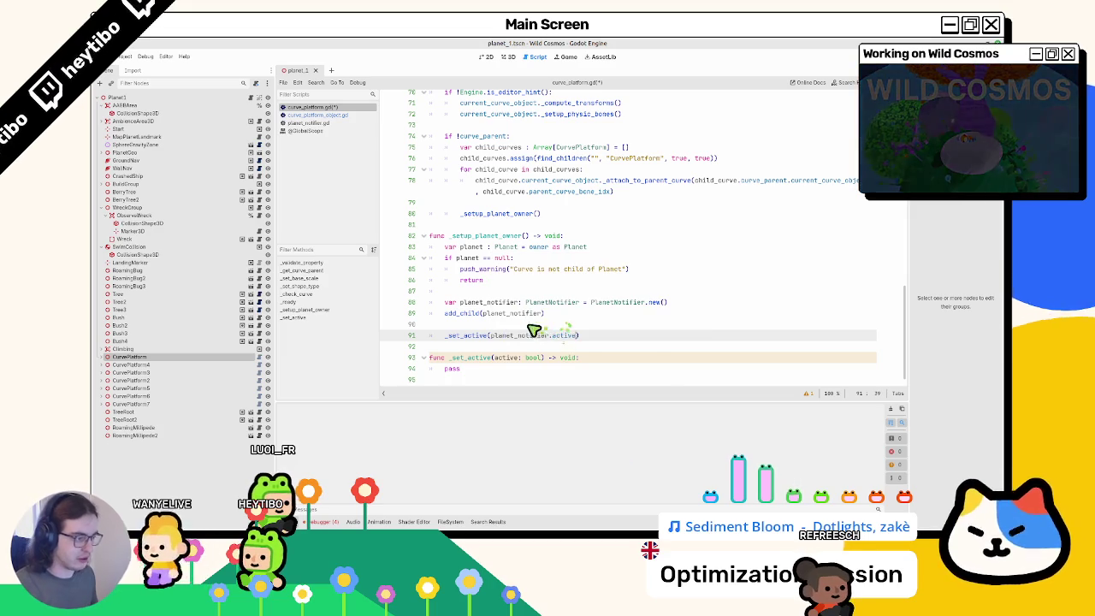
Under add_child, write planet_notifier.player_is_on_planet.connect(_set_active).
double_click(516, 313)
key(ctrl+c)
click(587, 313)
key(Return)
key(ctrl+v)
text(.)
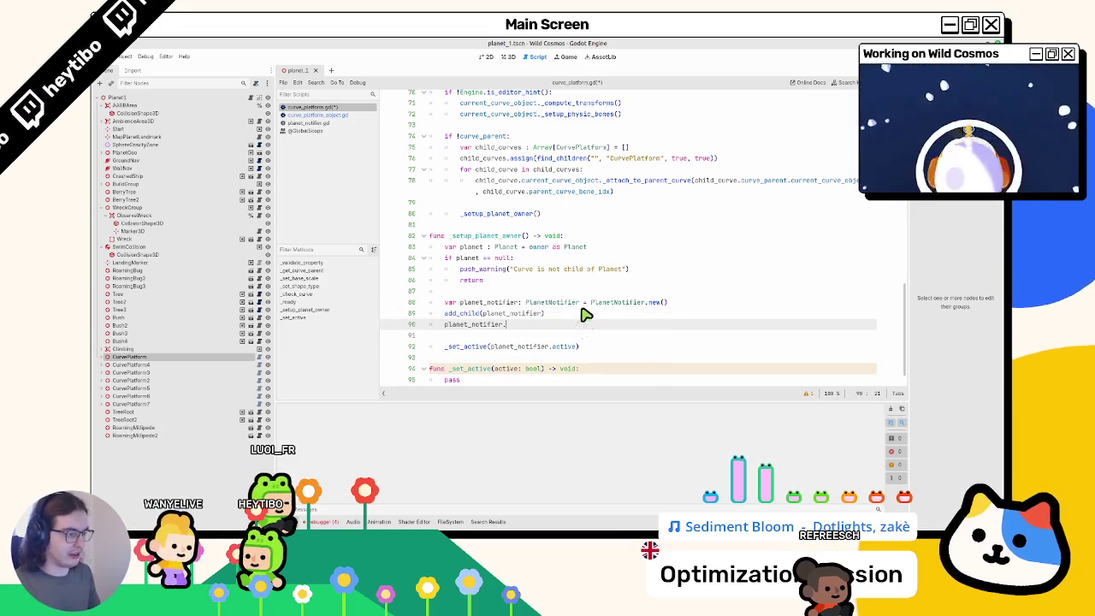
text(co)
key(BackSpace)
key(BackSpace)
key(BackSpace)
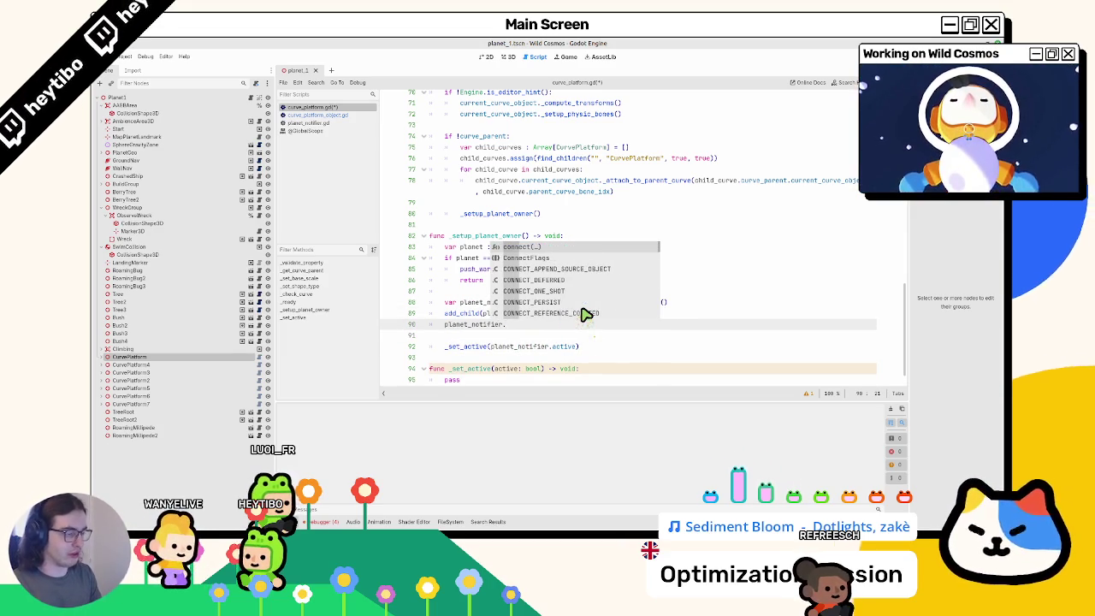
text(pla)
key(Return)
text(.con)
key(Return)
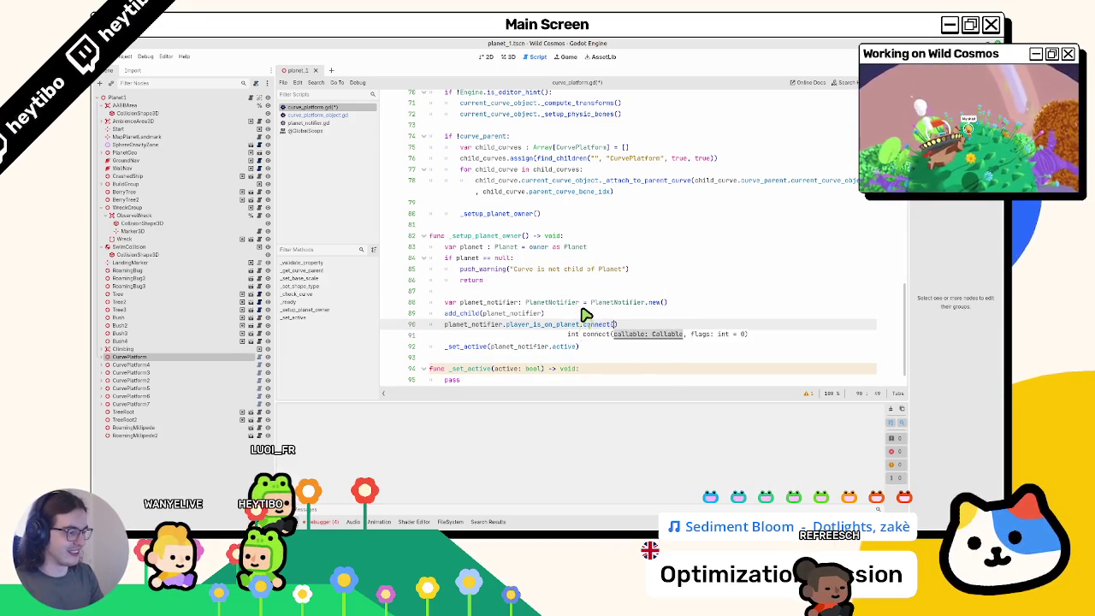
text(_se)
text(t_a)
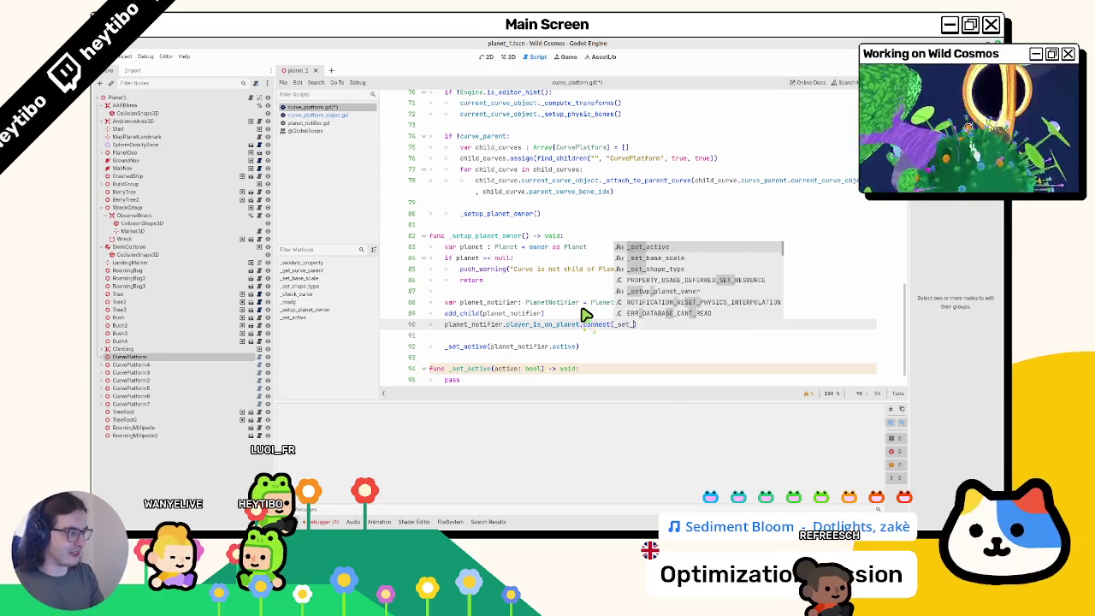
key(Return)
Fill in the _set_active body, then run the game in debug mode.
key(Down)
key(Down)
key(Down)
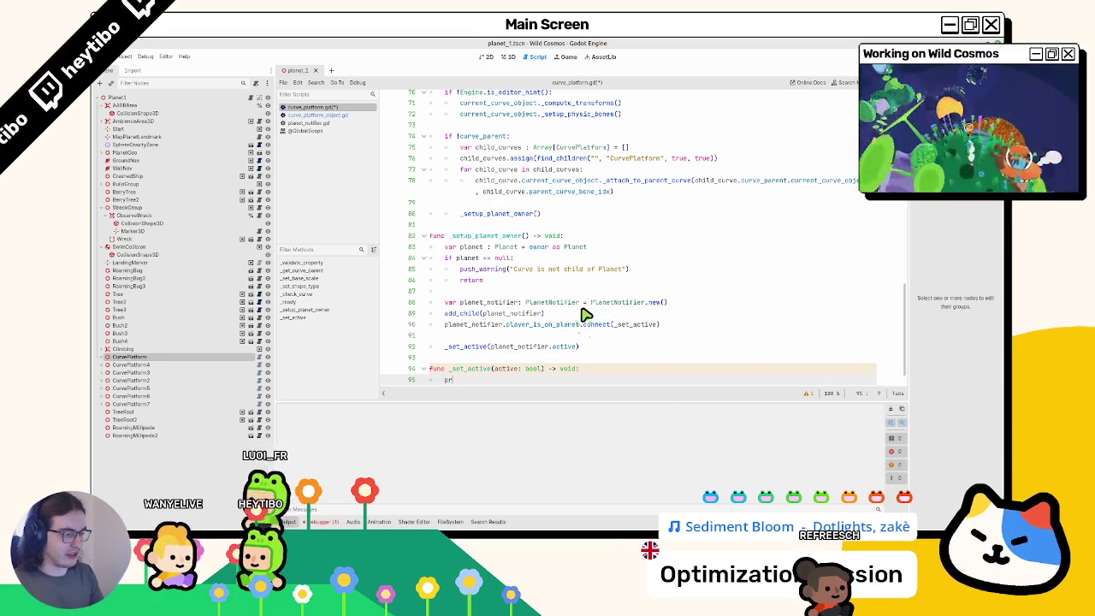
text(replacing_by)
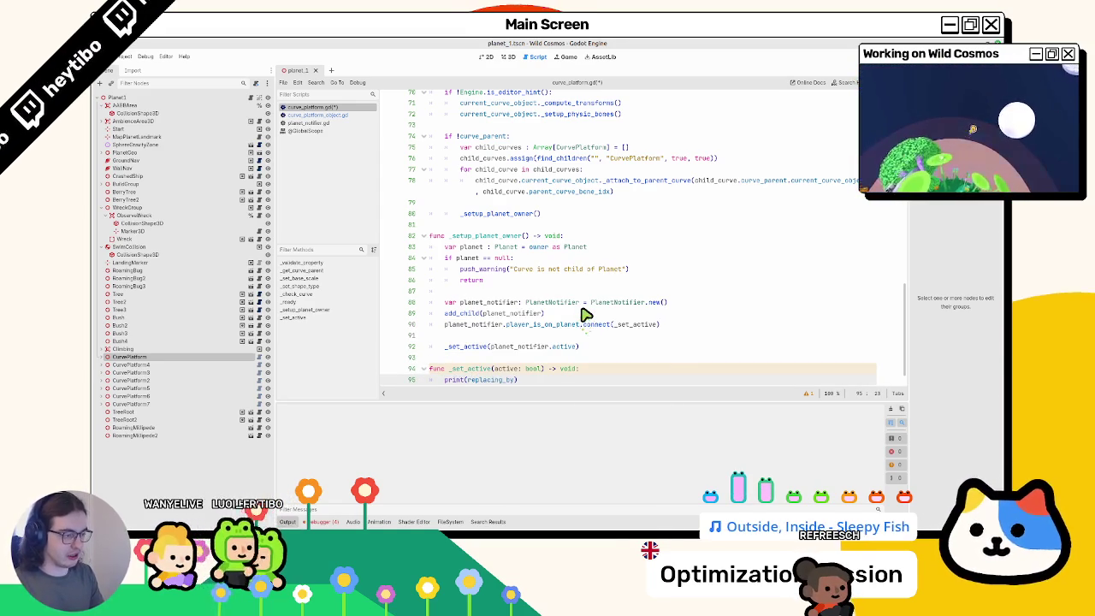
text(tive)
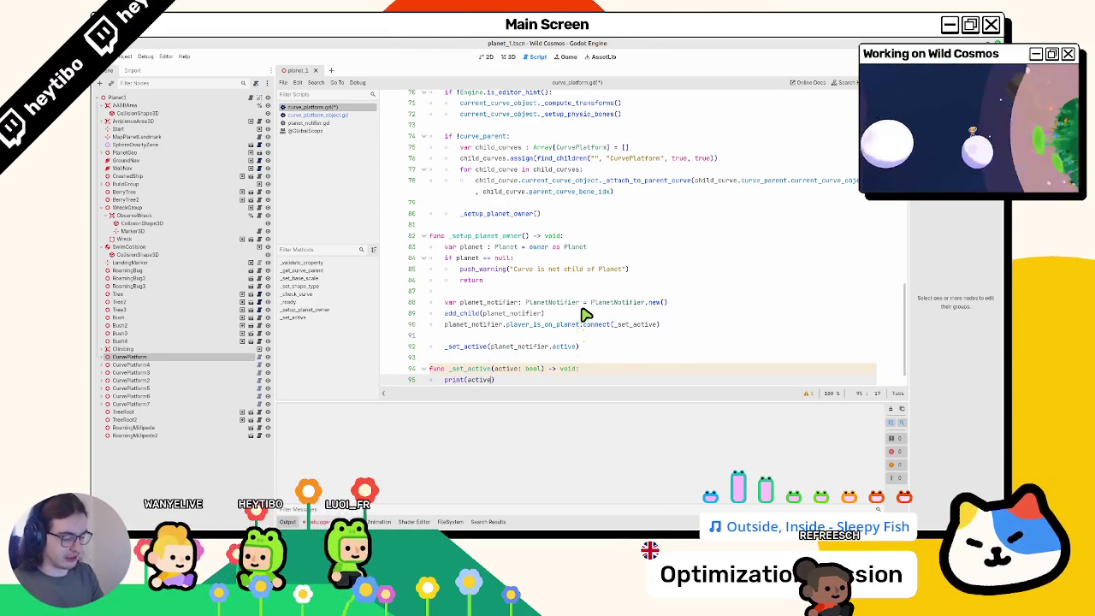
key(ctrl+shift+o)
key(Return)
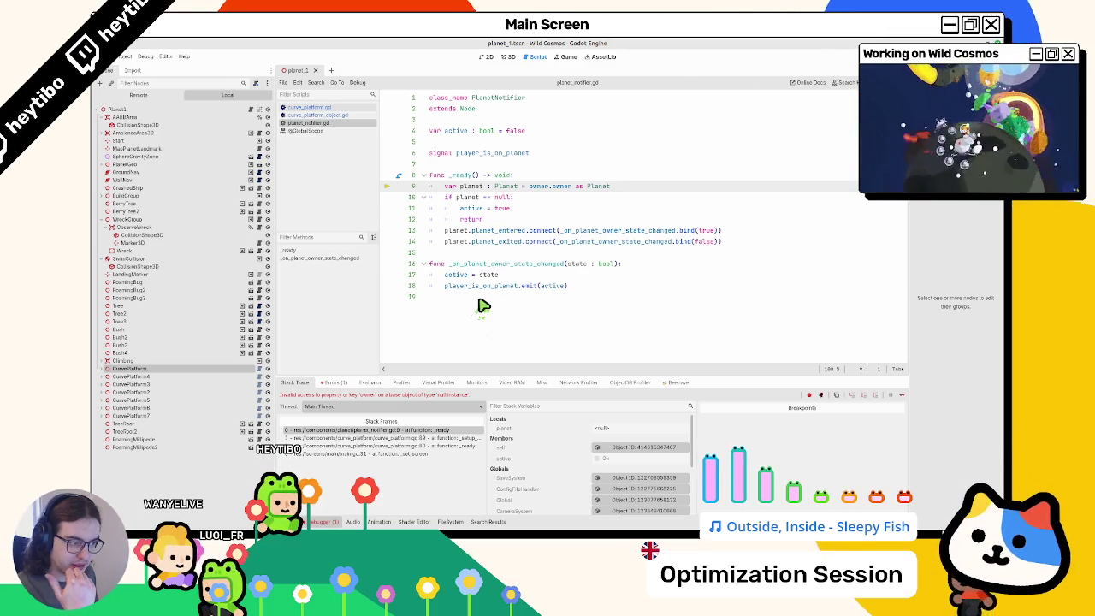
Inspect the failing owner.owner access on line 9 of planet_notifier.gd.
drag(529, 187, 565, 190)
click(334, 116)
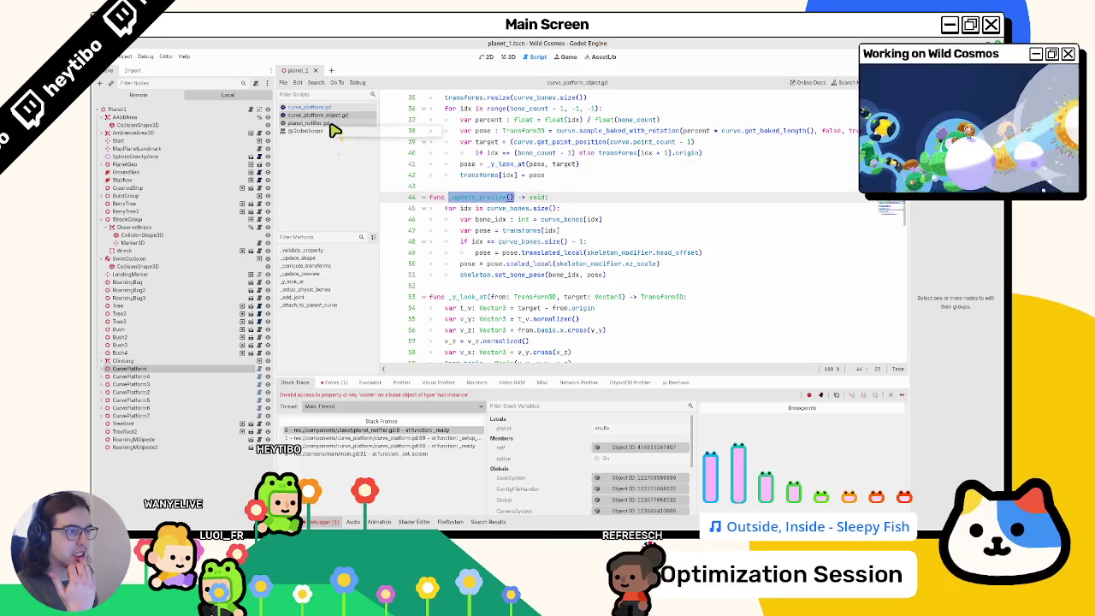
click(330, 124)
click(323, 132)
middle_click(323, 133)
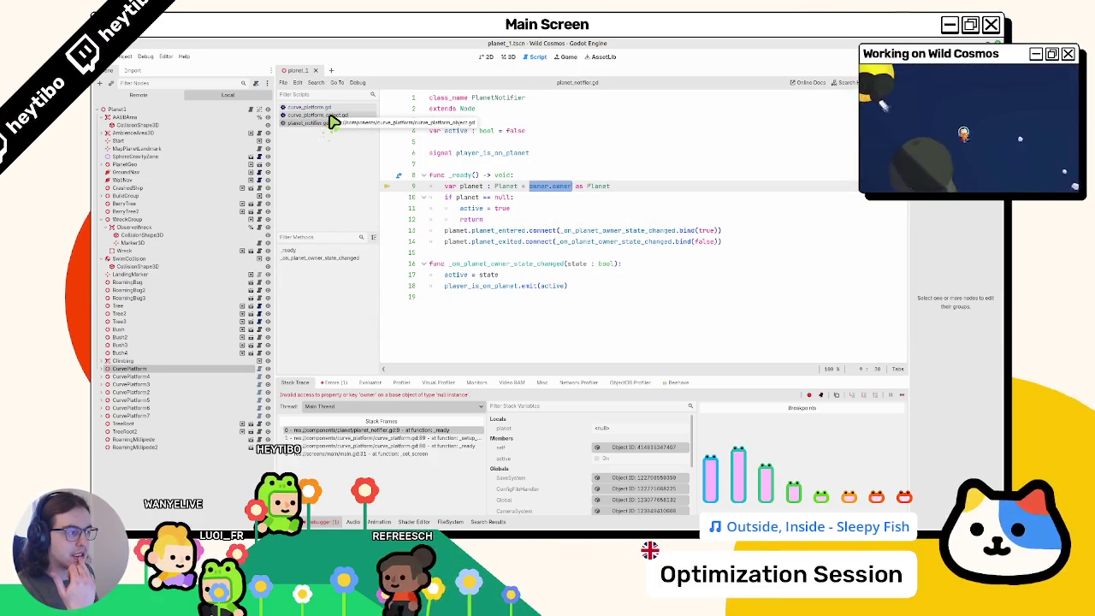
Go to add_child(planet_notifier) in curve_platform.gd and begin editing its arguments.
click(334, 109)
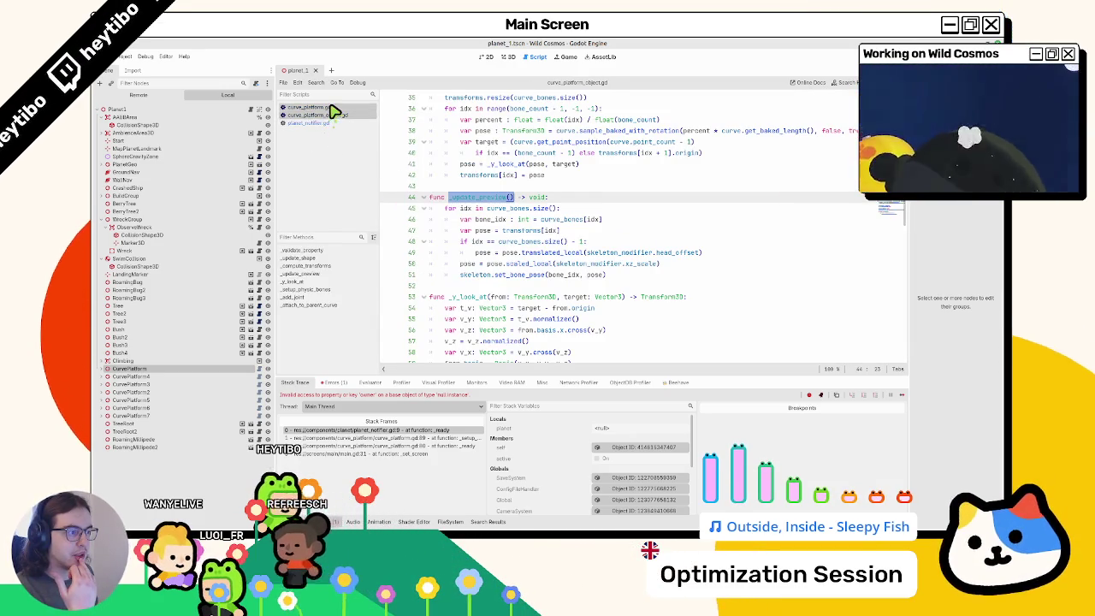
scroll(439, 183, down, 5)
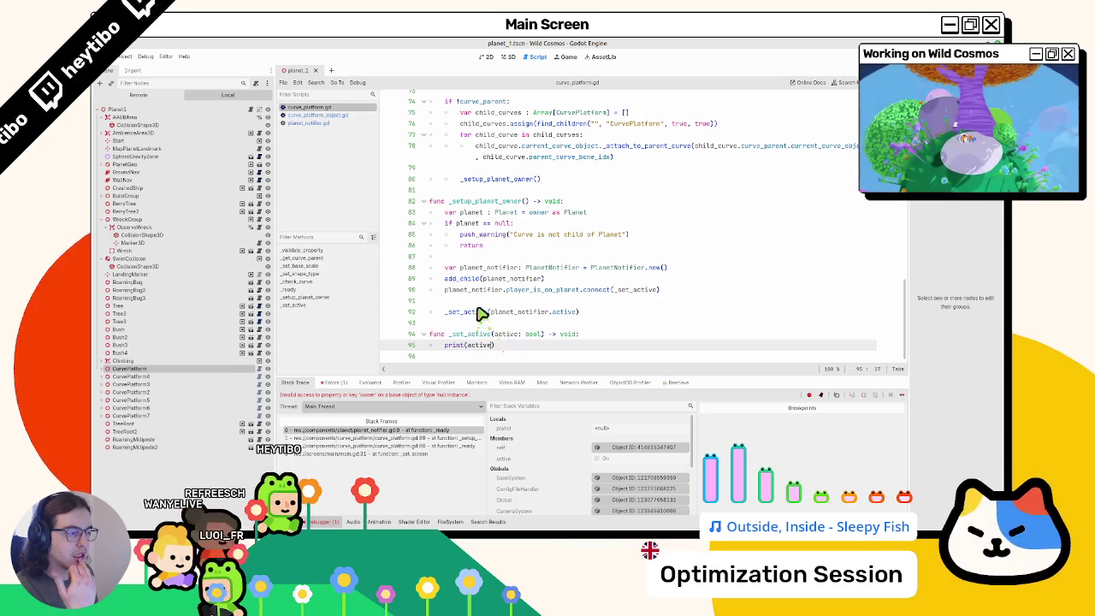
double_click(511, 279)
click(548, 278)
text(,)
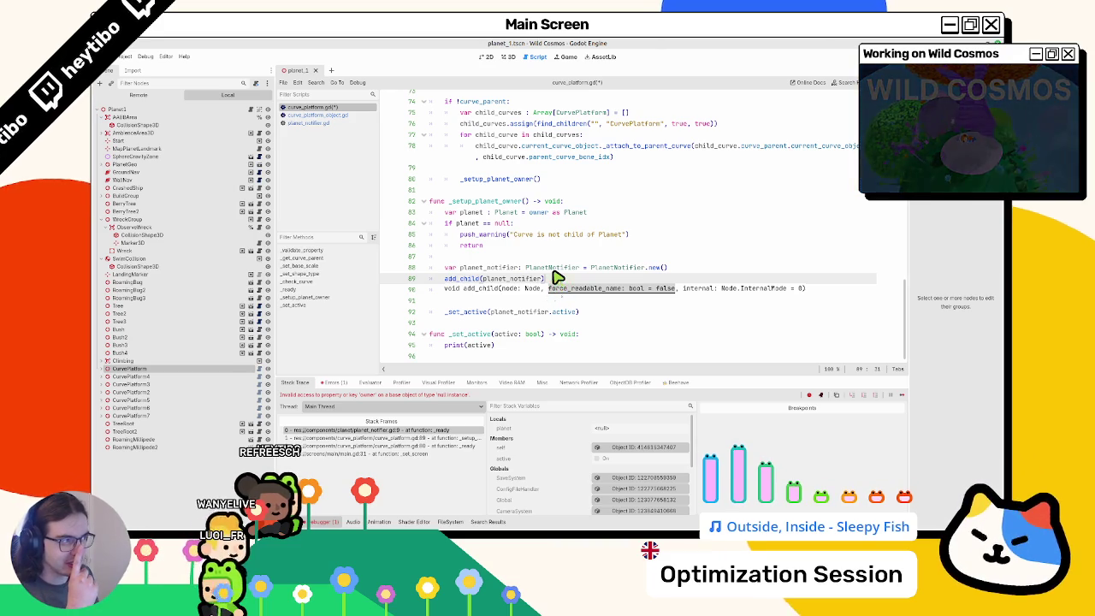
scroll(539, 265, up, 5)
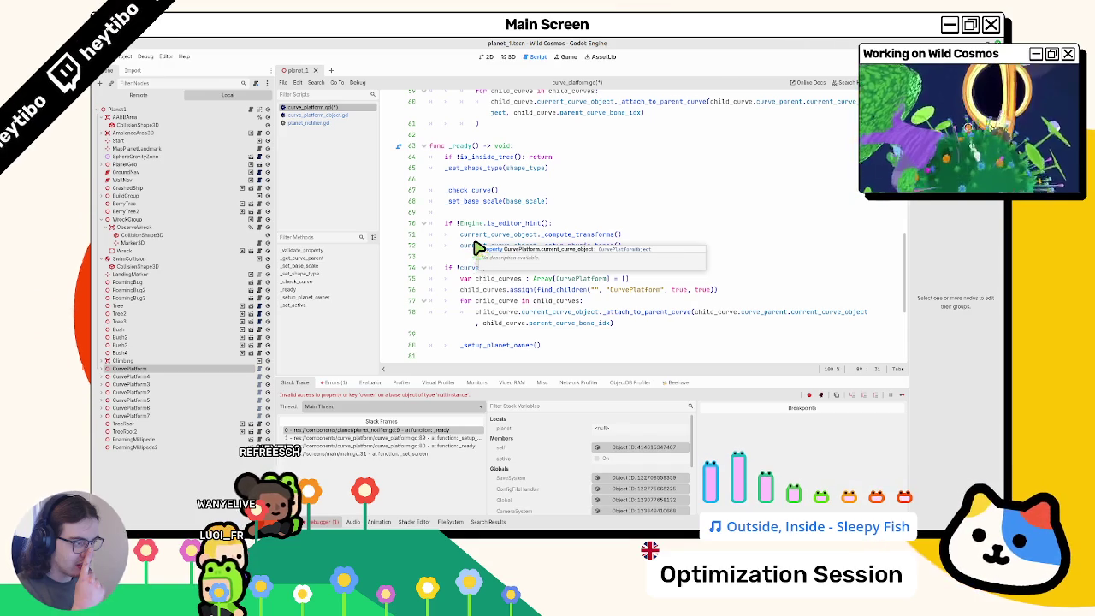
scroll(475, 246, down, 4)
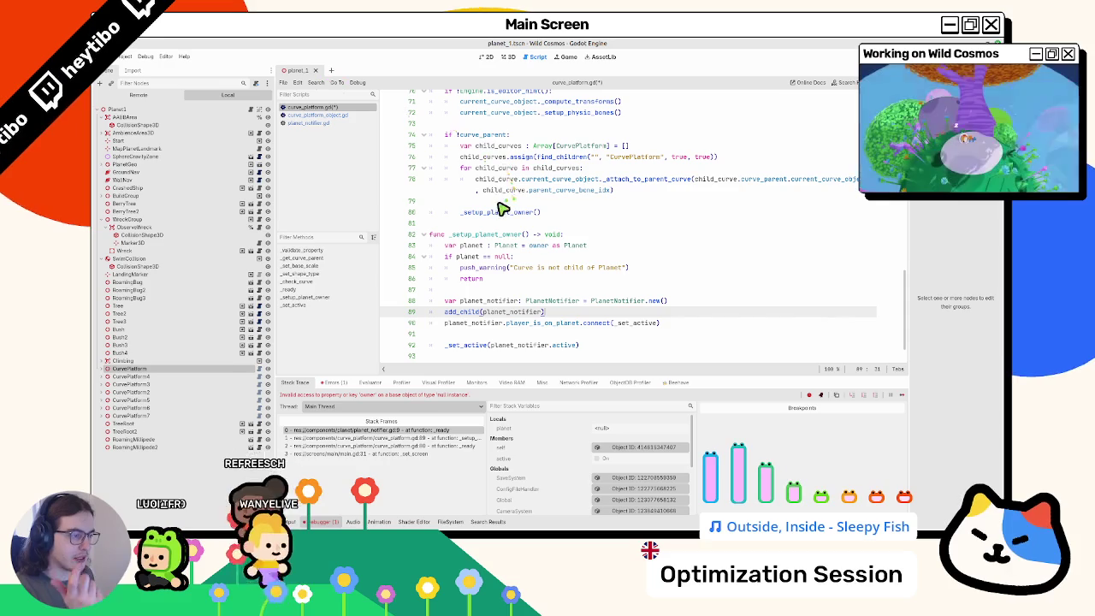
Comment out everything from the _setup_planet_owner() line to the end of curve_platform.gd.
click(496, 213)
triple_click(494, 219)
key(ctrl+shift+End)
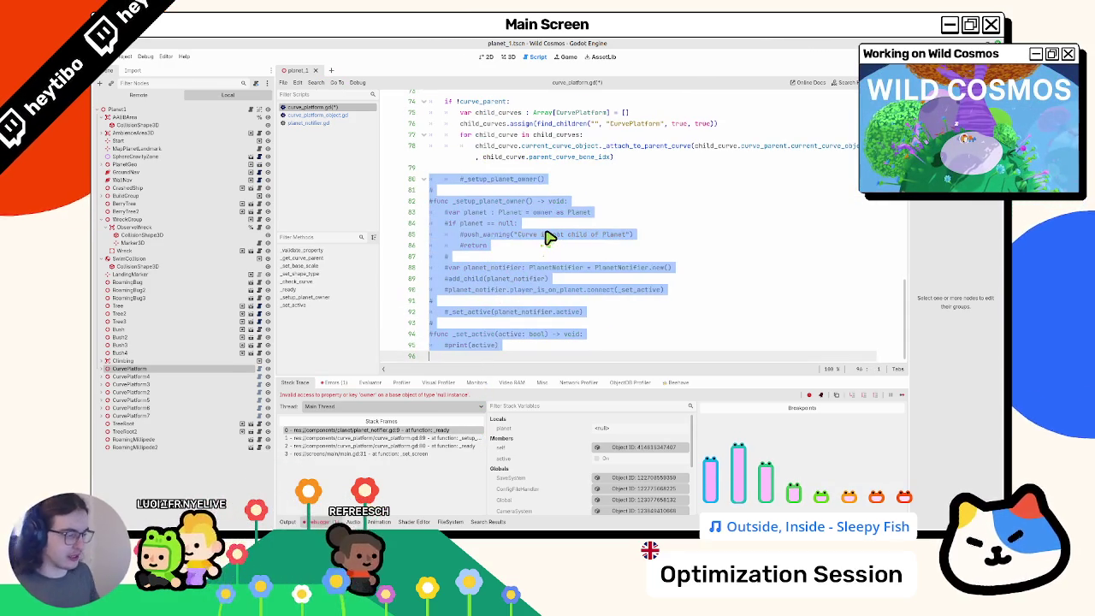
key(ctrl+k)
Look up _update_preview in curve_platform_object.gd and position after _setup_physic_bones in curve_platform.gd.
click(485, 171)
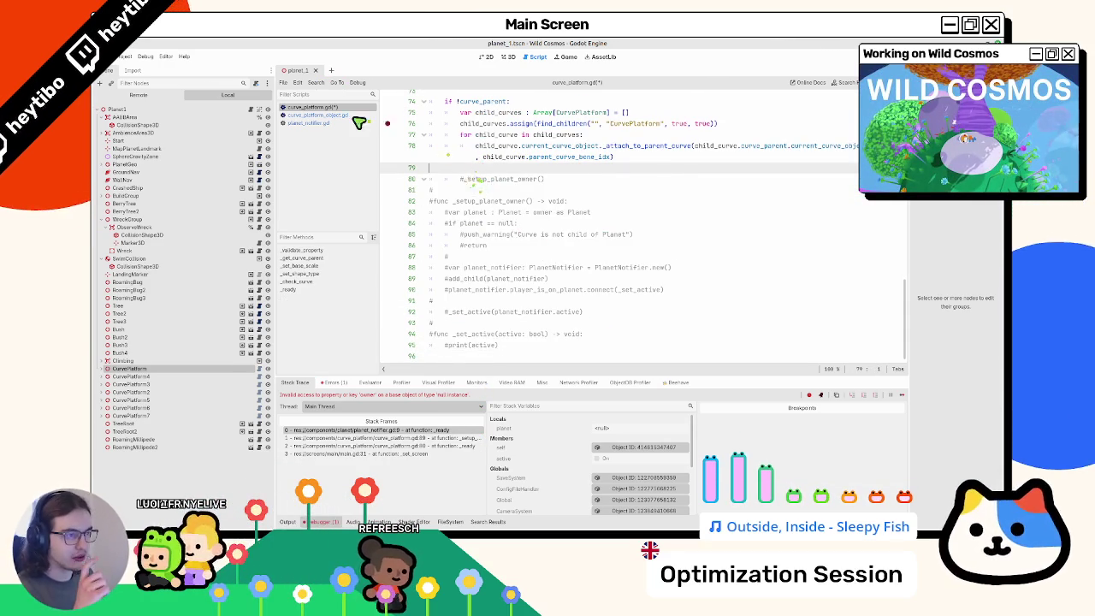
click(357, 115)
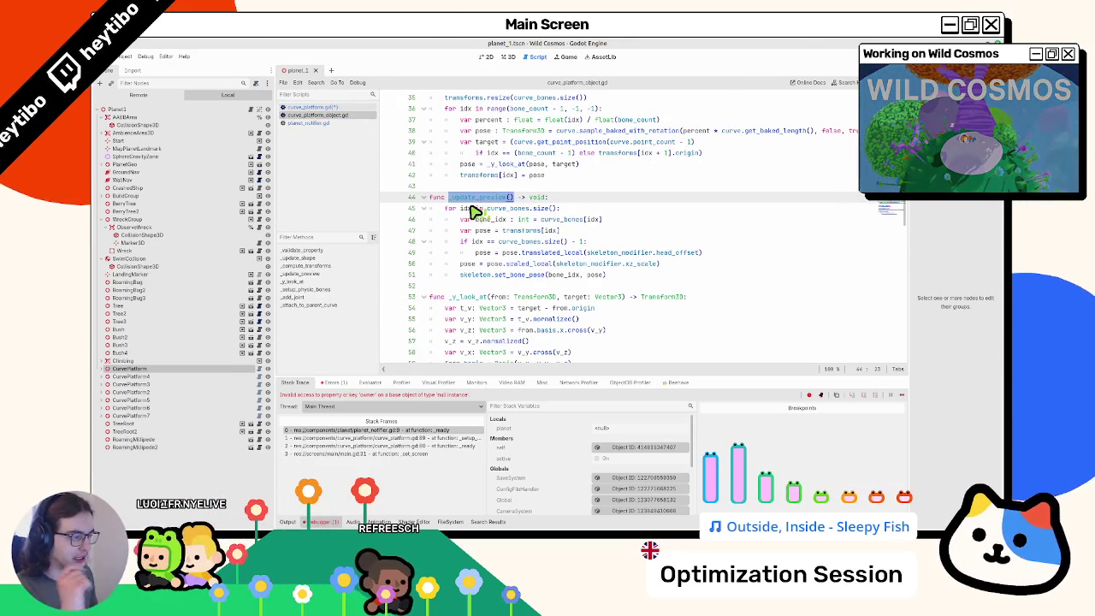
click(330, 109)
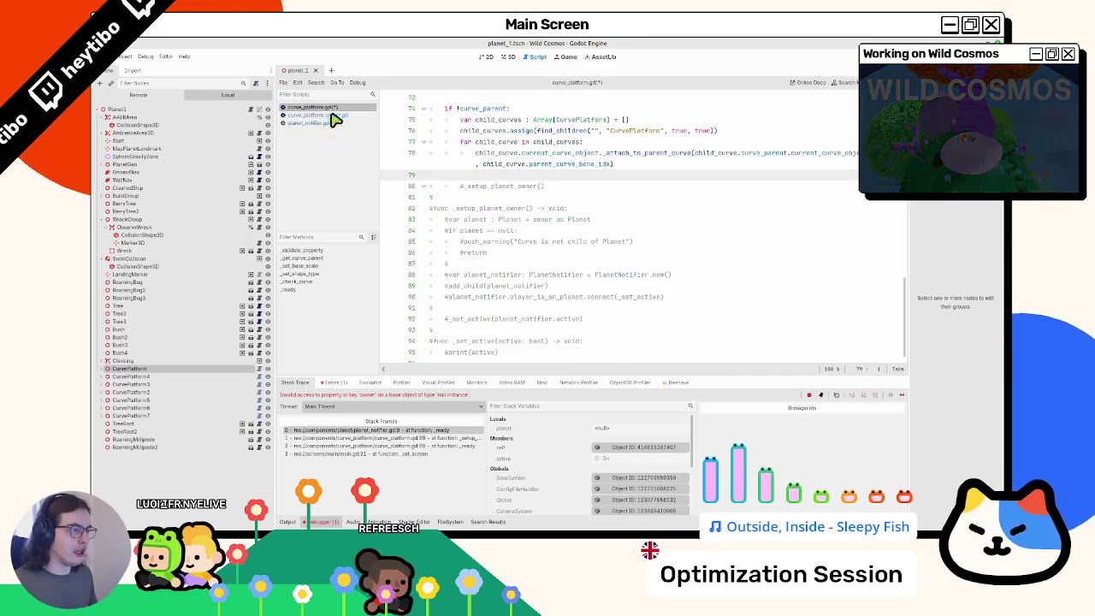
scroll(487, 174, up, 4)
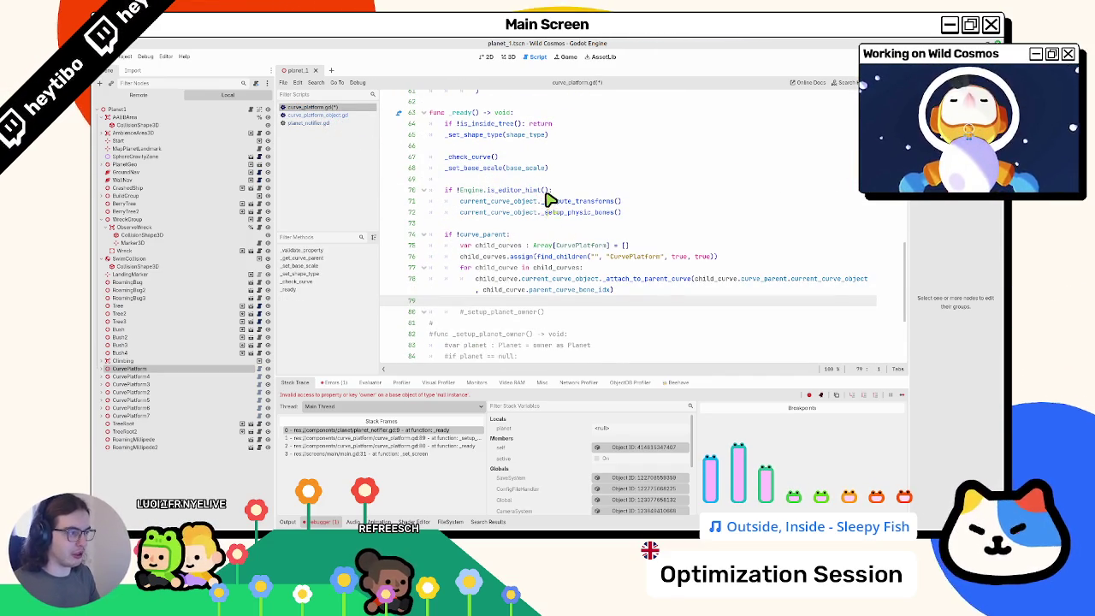
key(Return)
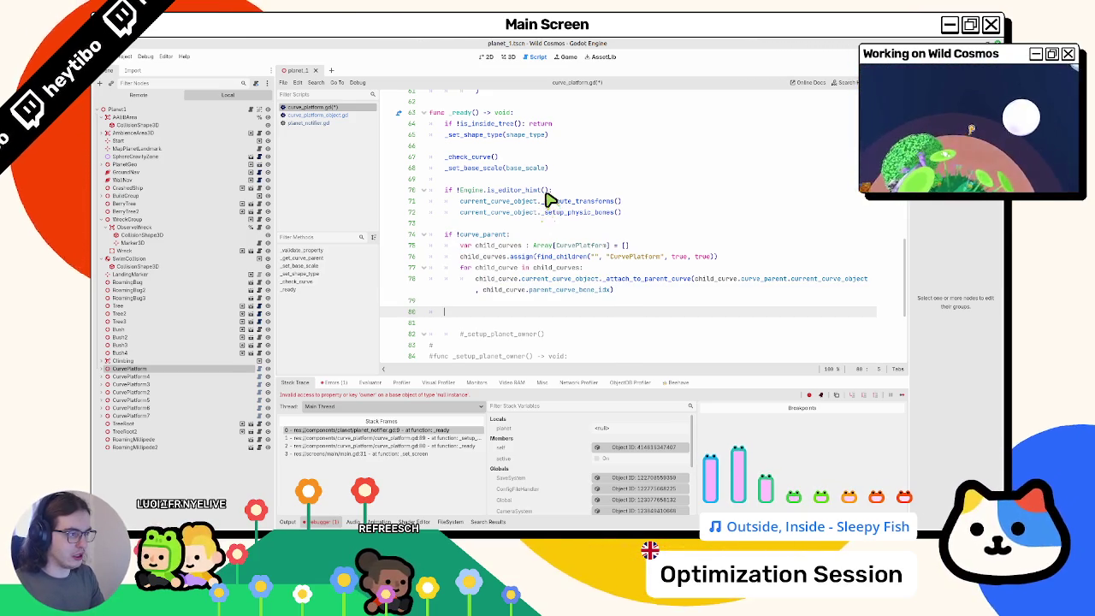
text(if en)
key(BackSpace)
key(BackSpace)
key(BackSpace)
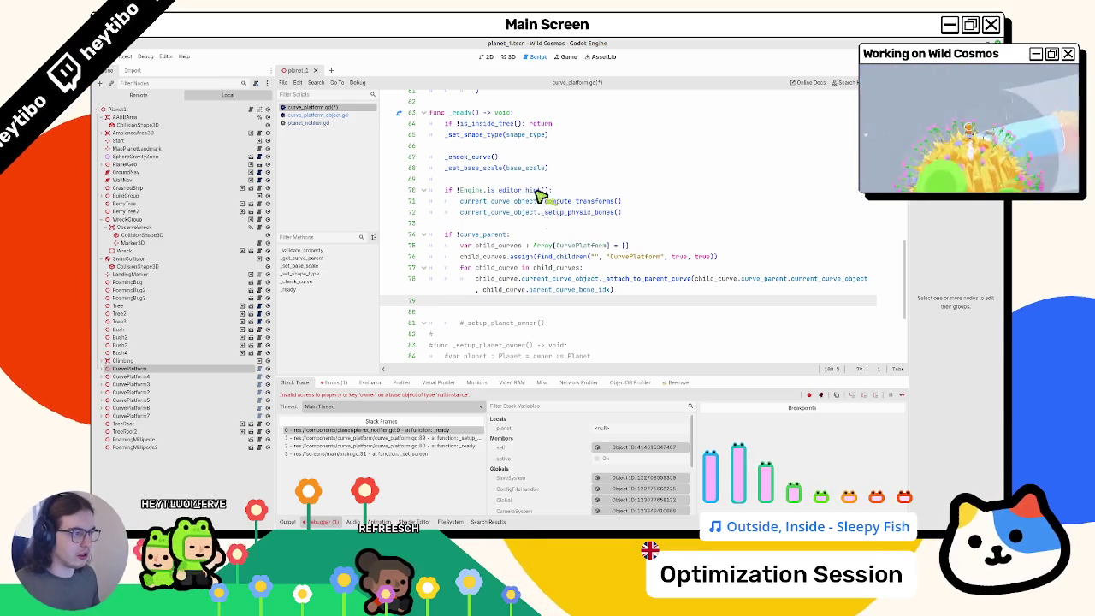
click(648, 215)
Add current_curve_object._update_preview() on line 73 under _setup_physic_bones().
key(Return)
text(_update_preview())
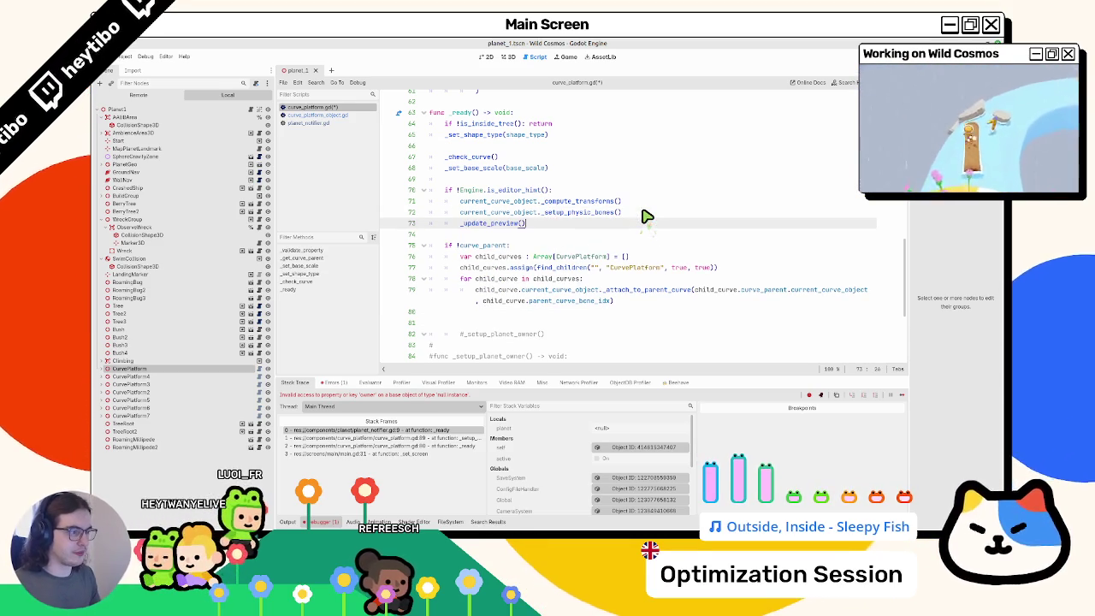
click(528, 314)
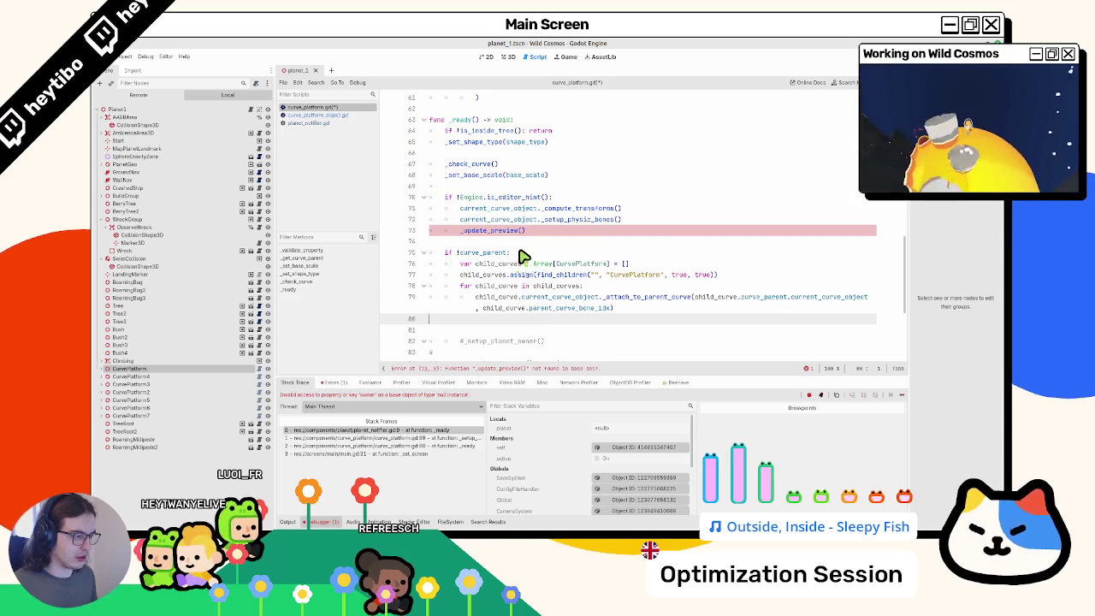
click(485, 229)
key(ctrl+z)
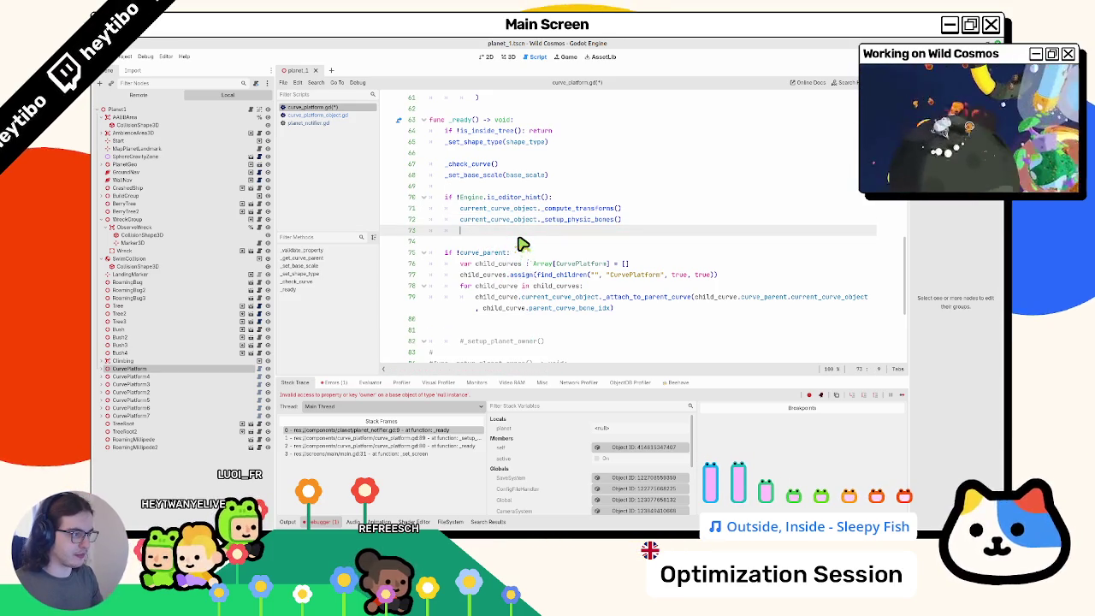
text(curr)
key(Return)
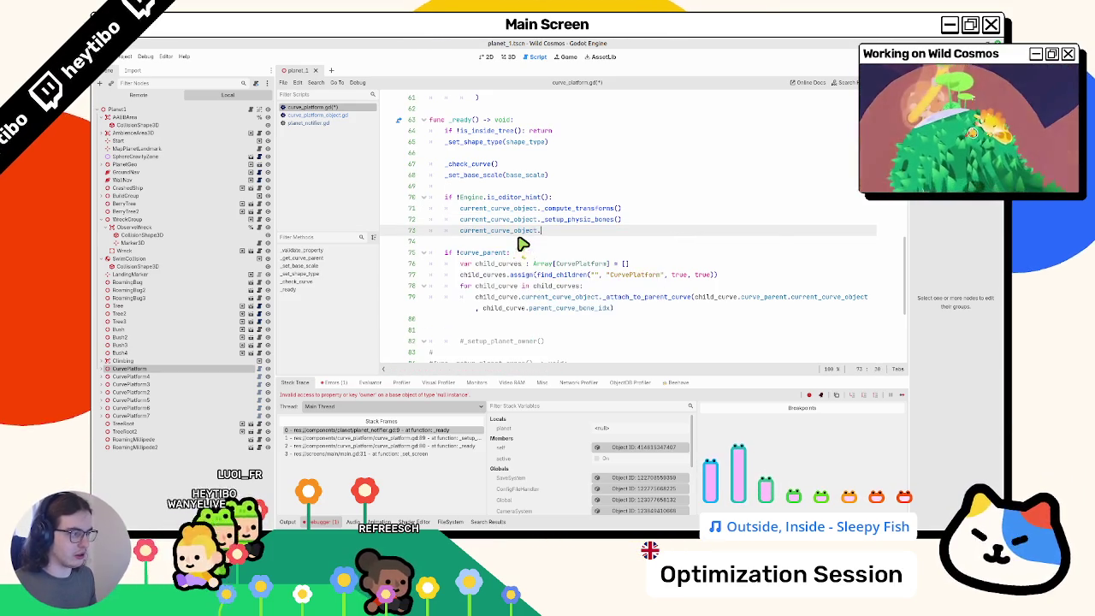
text(._update_preview()
key(Return)
key(BackSpace)
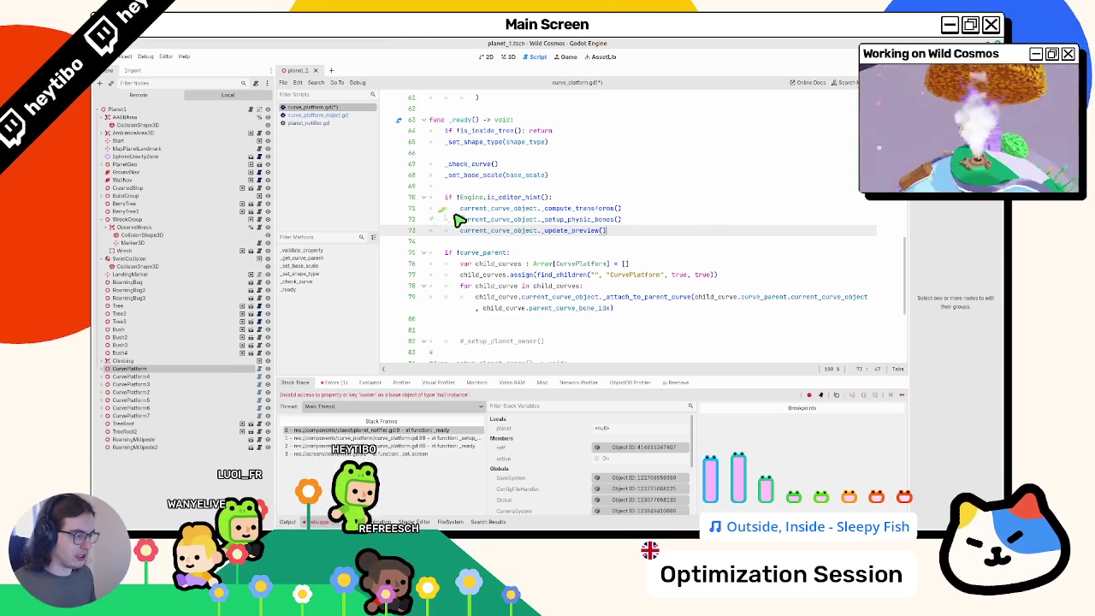
Review the curve_parent block and the new _update_preview call in _ready.
scroll(459, 220, down, 3)
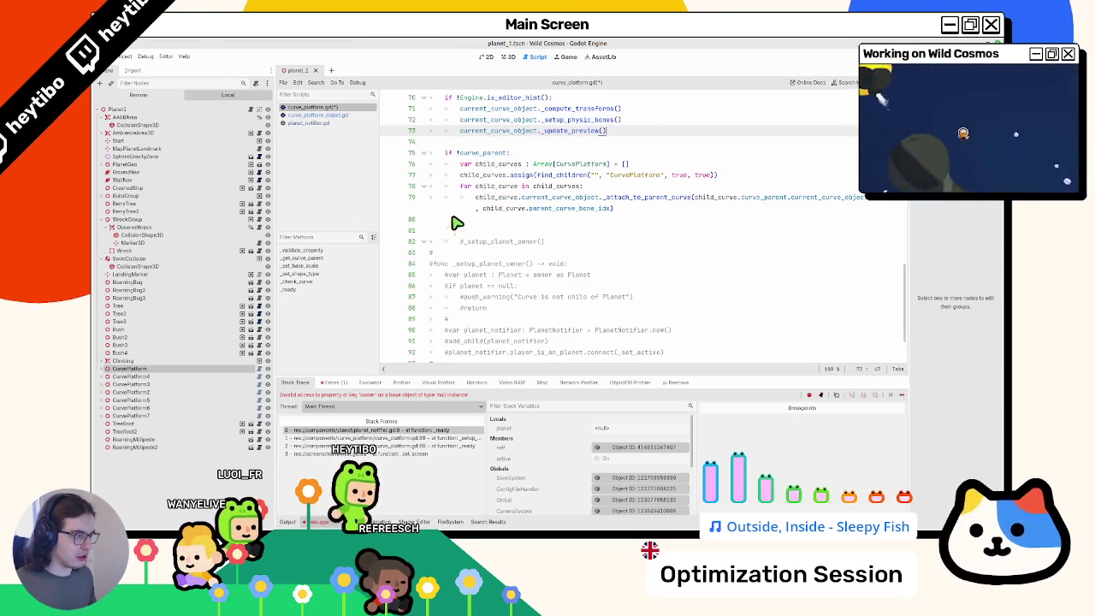
scroll(458, 222, up, 1)
mouse_move(462, 186)
mouse_down()
mouse_move(489, 192)
mouse_move(479, 264)
mouse_up()
scroll(475, 274, up, 2)
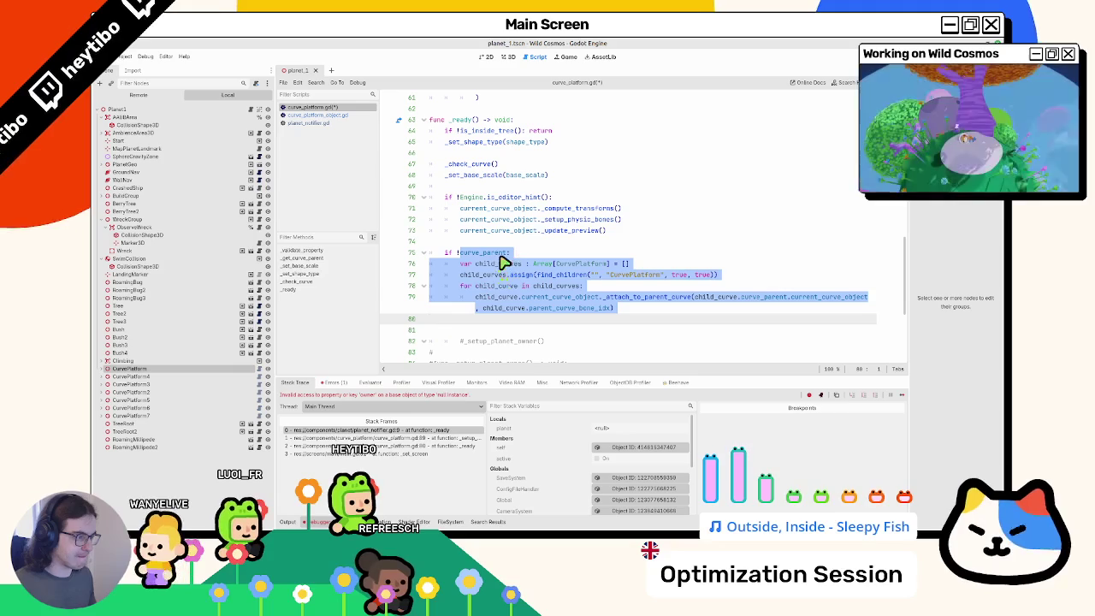
mouse_move(460, 231)
mouse_down()
mouse_move(631, 236)
mouse_move(456, 240)
mouse_up()
click(631, 237)
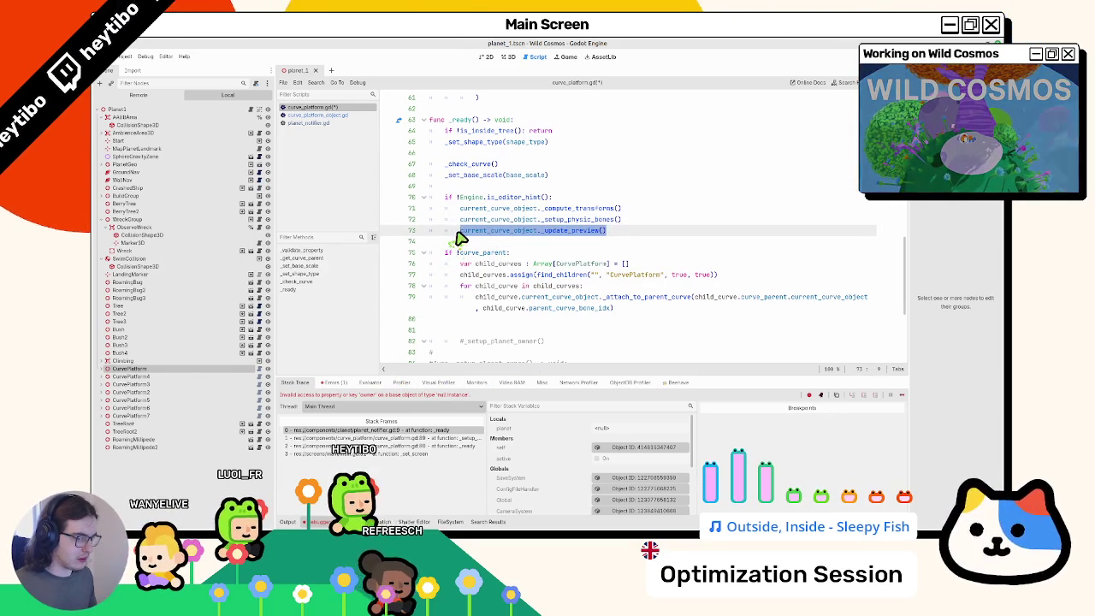
scroll(458, 231, down, 5)
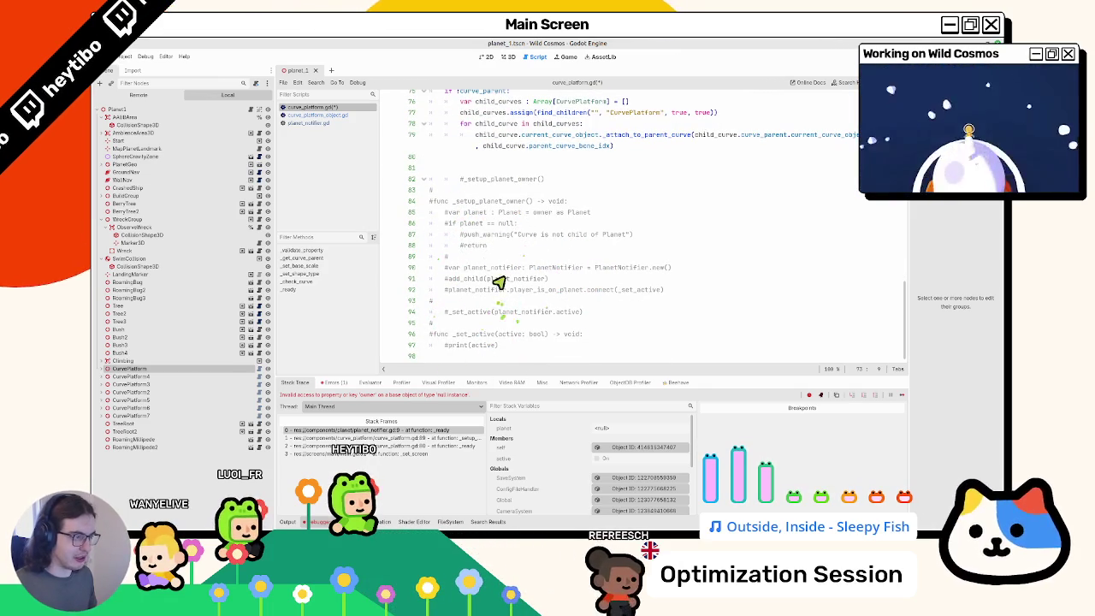
scroll(546, 244, up, 3)
scroll(546, 244, up, 2)
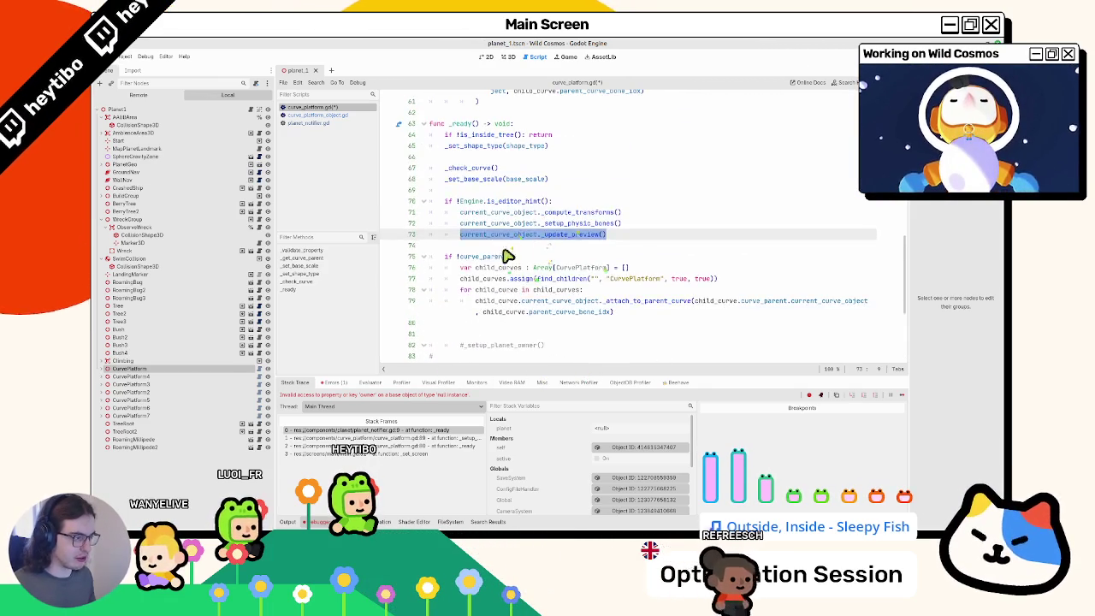
scroll(530, 247, up, 2)
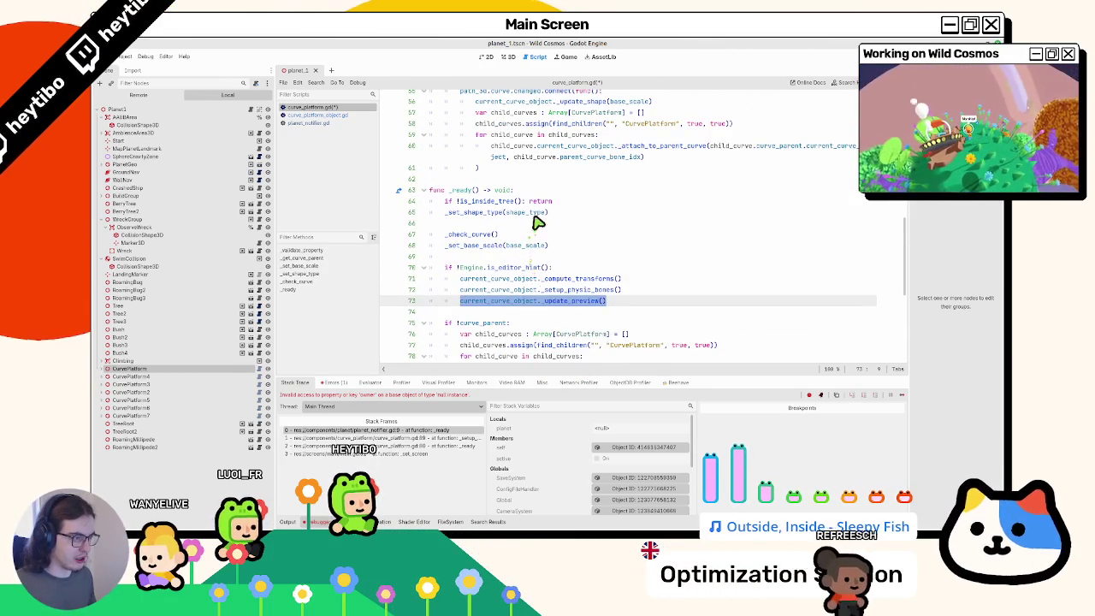
click(561, 267)
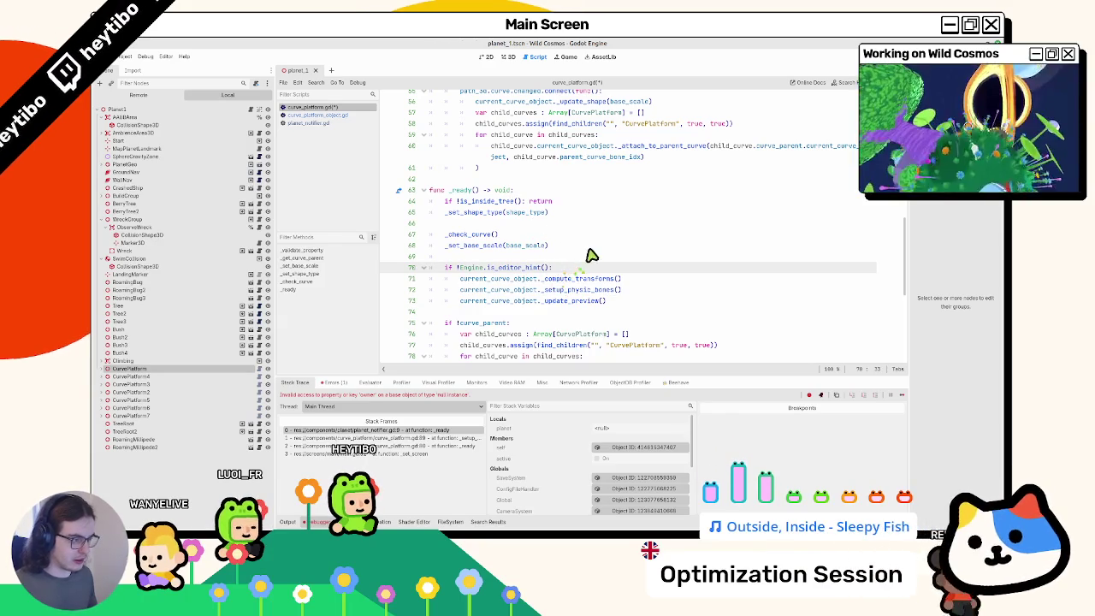
Insert add_to_group("safe_disable") right after the is_editor_hint() check in _ready.
key(Return)
text(add_)
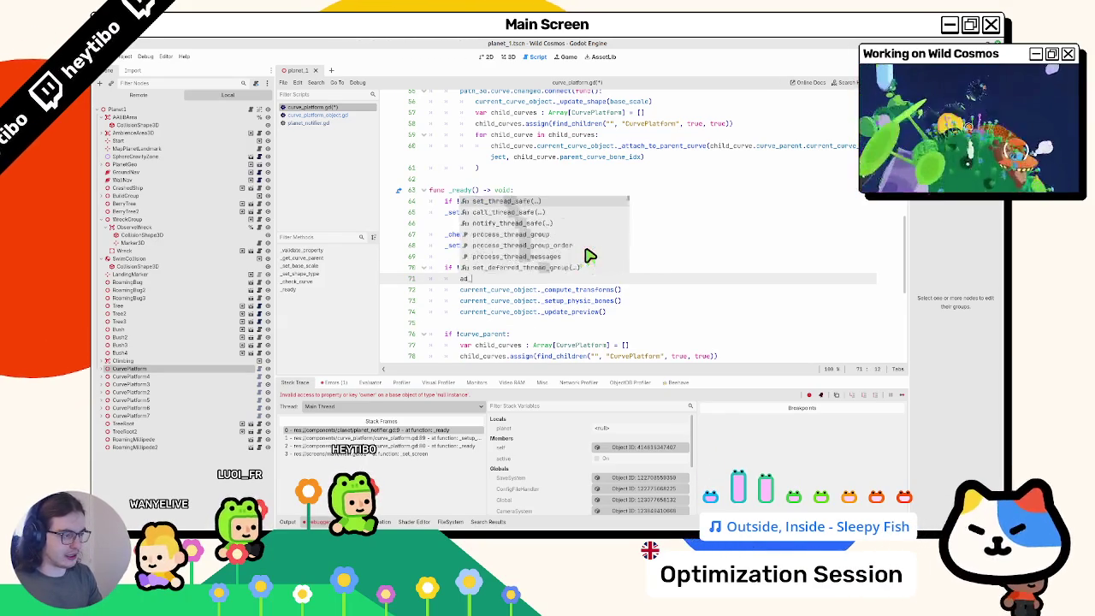
text(to)
key(Return)
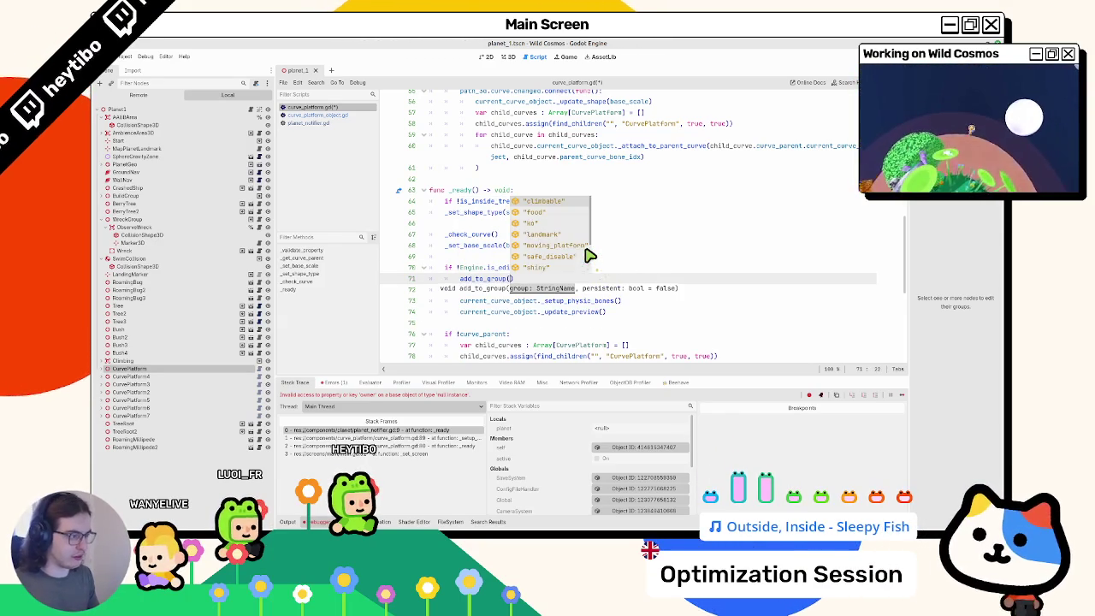
key(Down)
key(Down)
key(Down)
key(Return)
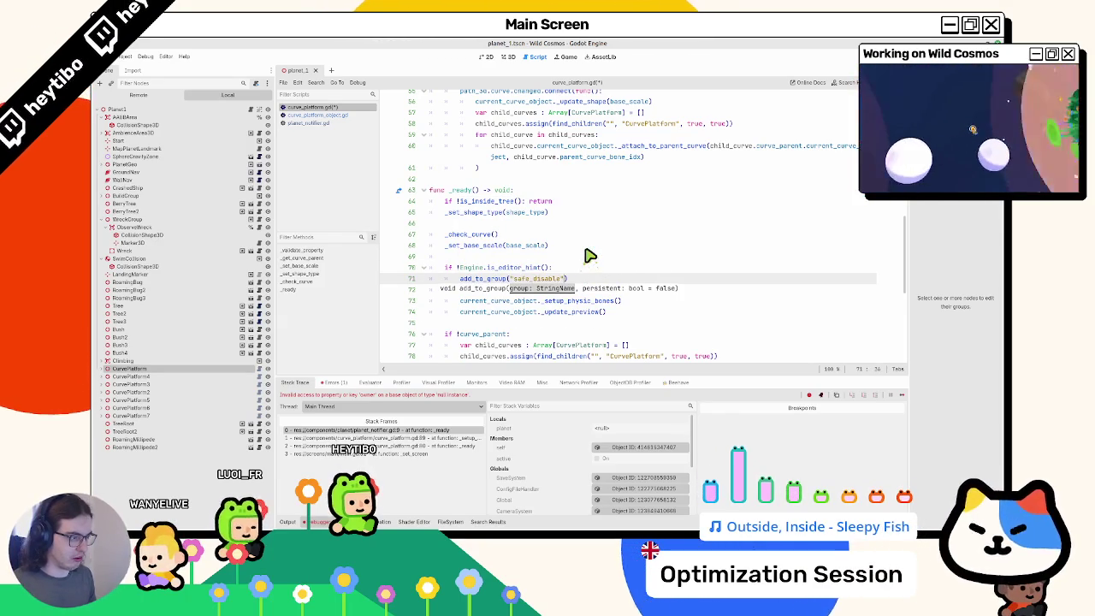
key(Up)
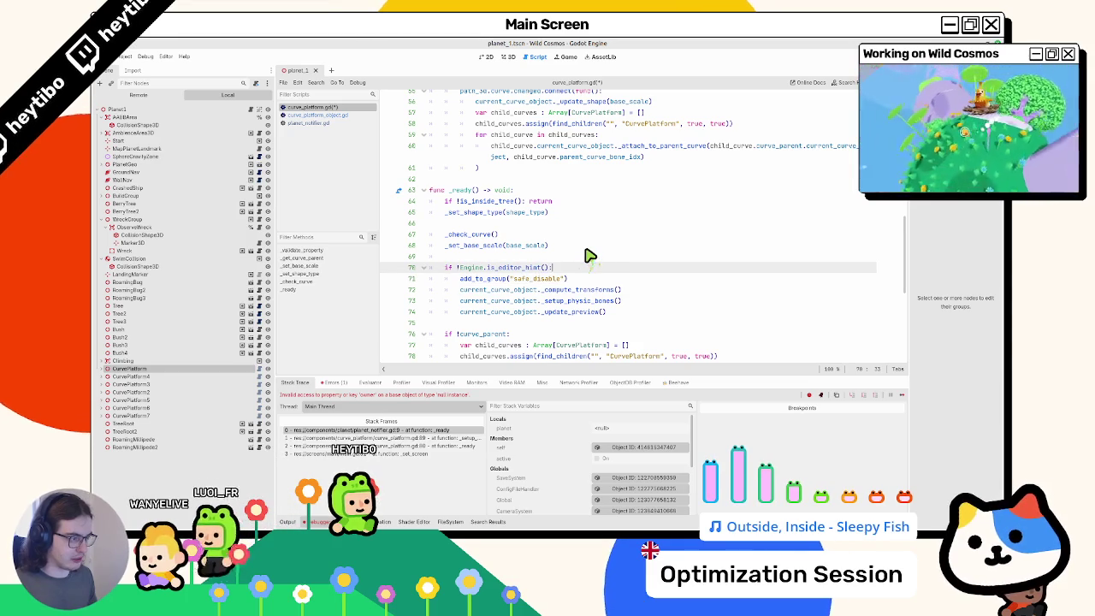
key(Return)
key(ctrl+z)
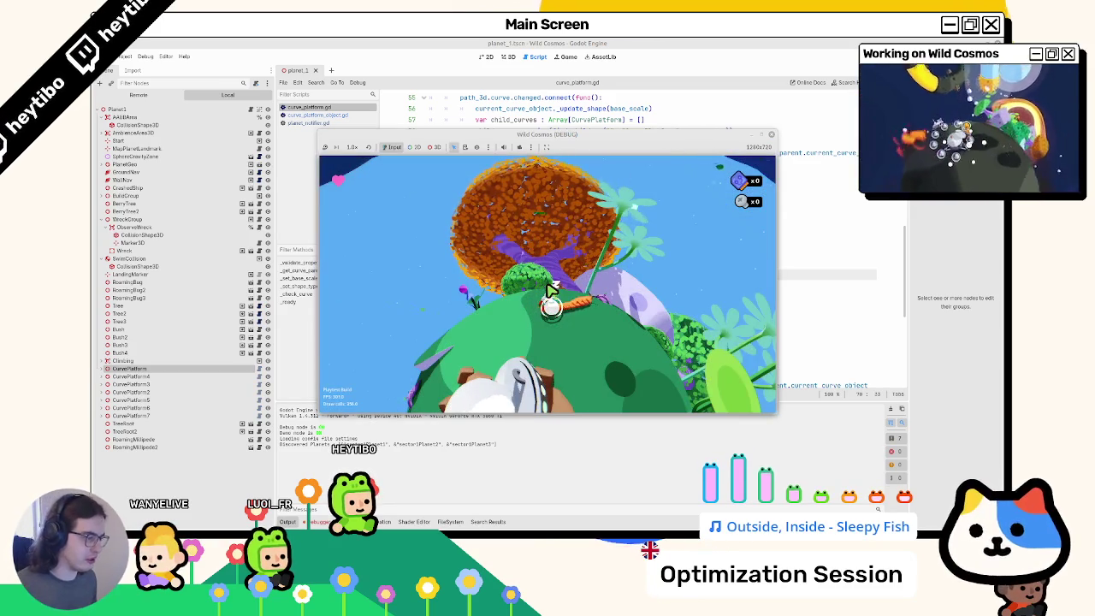
Walk the character to the ship, view it up close, then stop the game.
key(w)
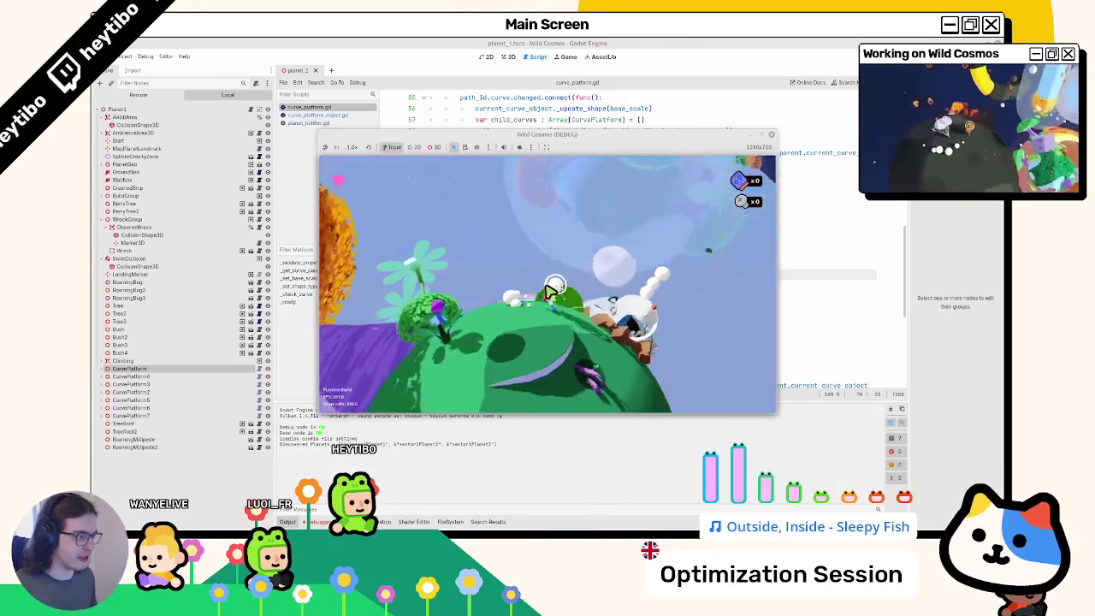
key(e)
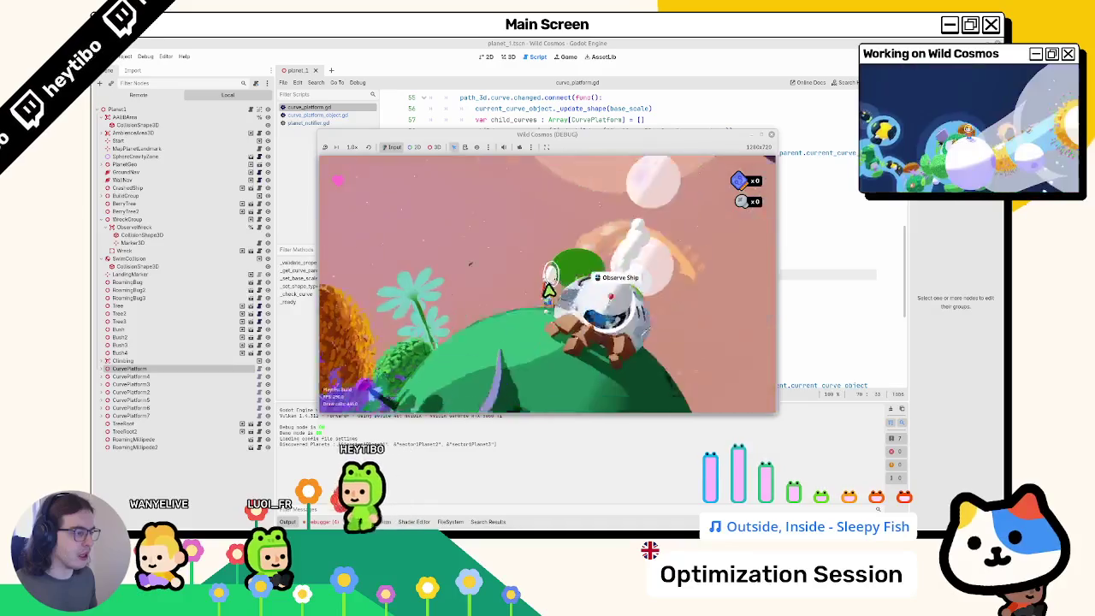
key(e)
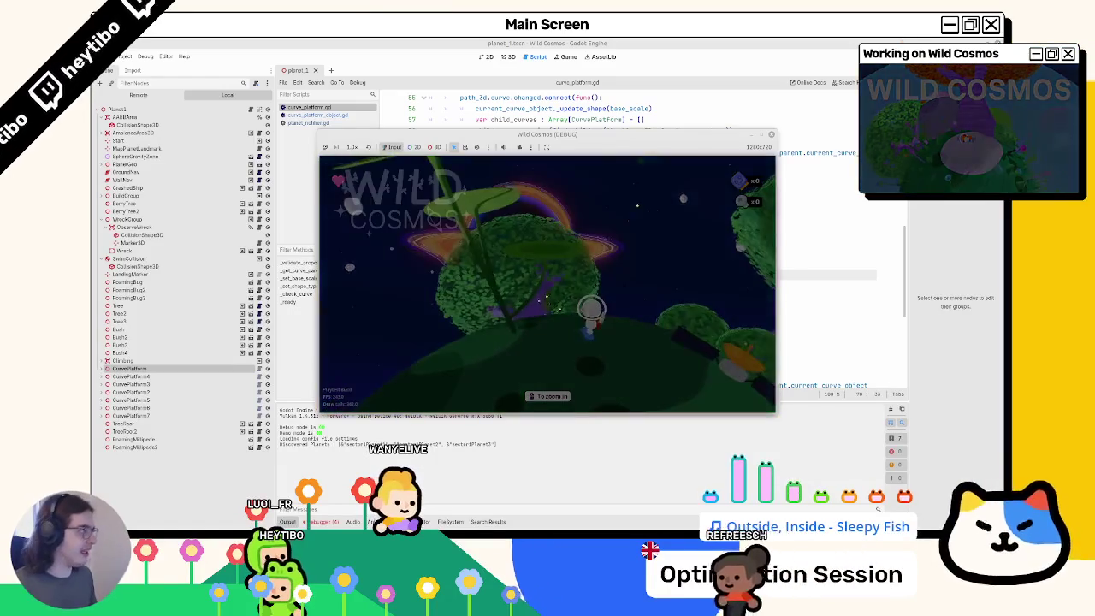
key(F8)
Comment out the _update_preview() call, rerun the game, and stop it.
scroll(496, 305, down, 4)
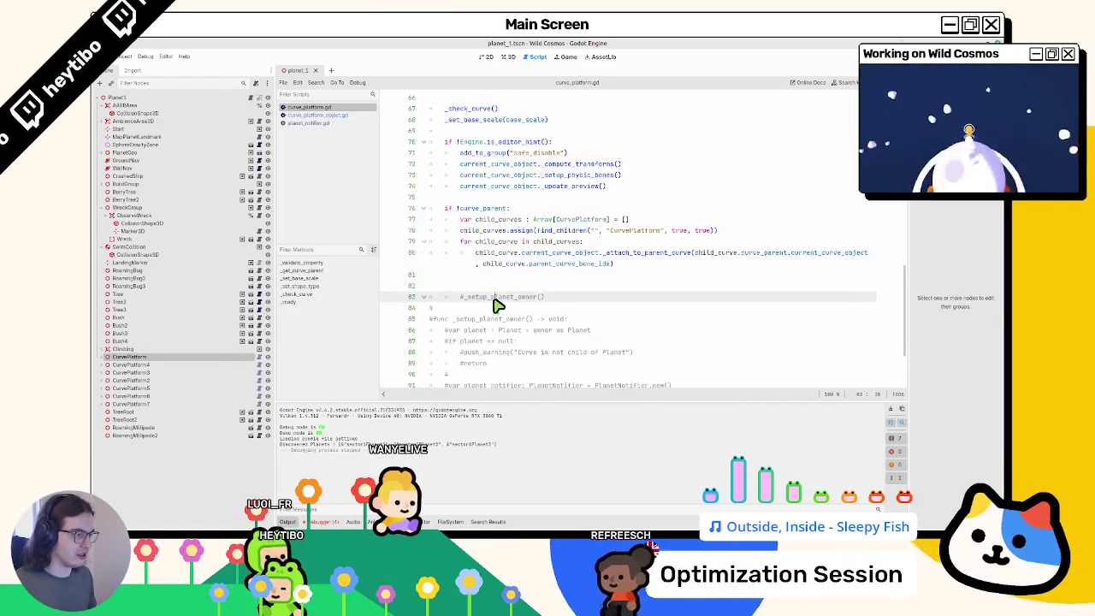
click(460, 186)
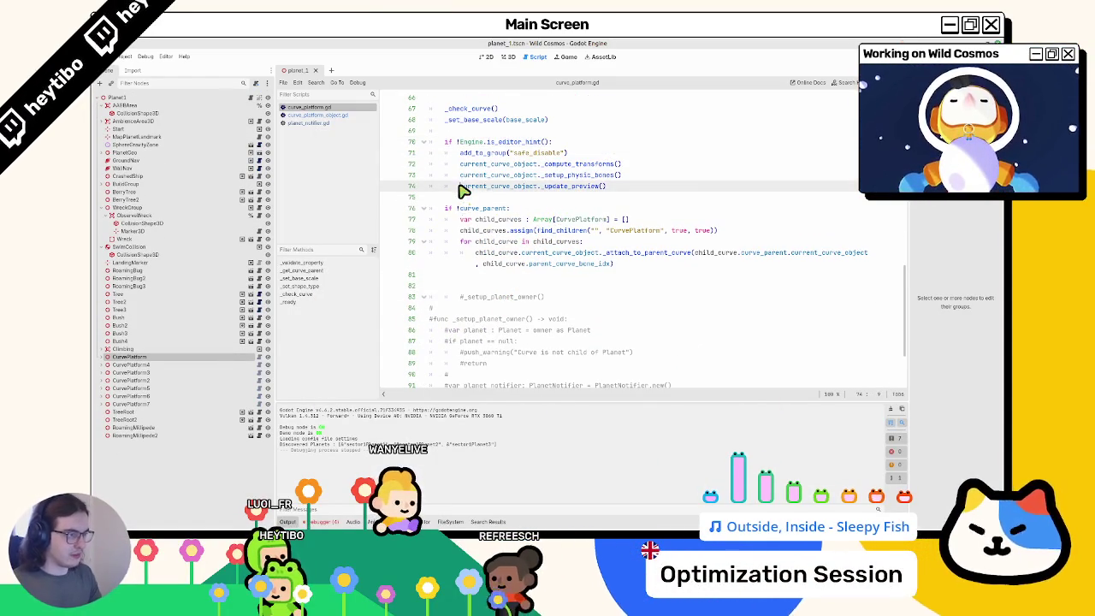
key(ctrl+k)
key(F5)
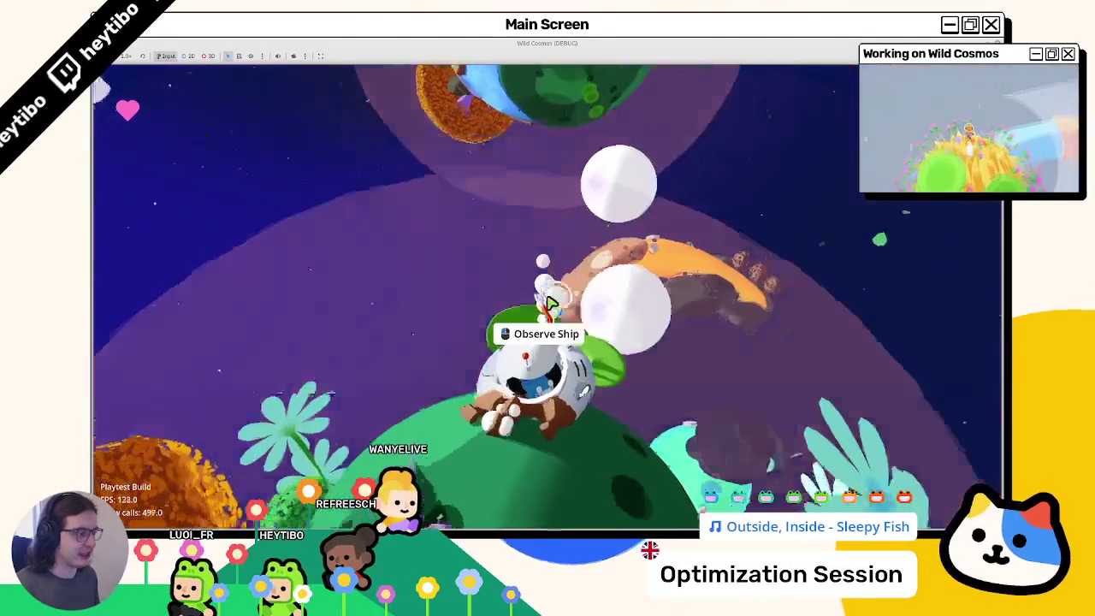
key(F8)
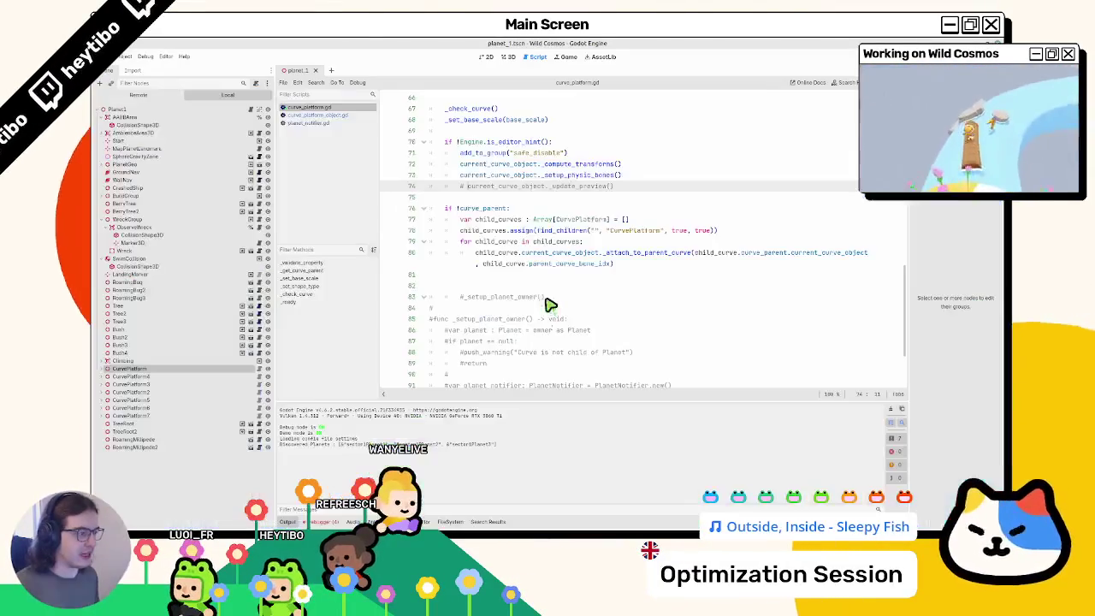
Playtest the game with _update_preview() active on line 74, then stop it.
click(492, 154)
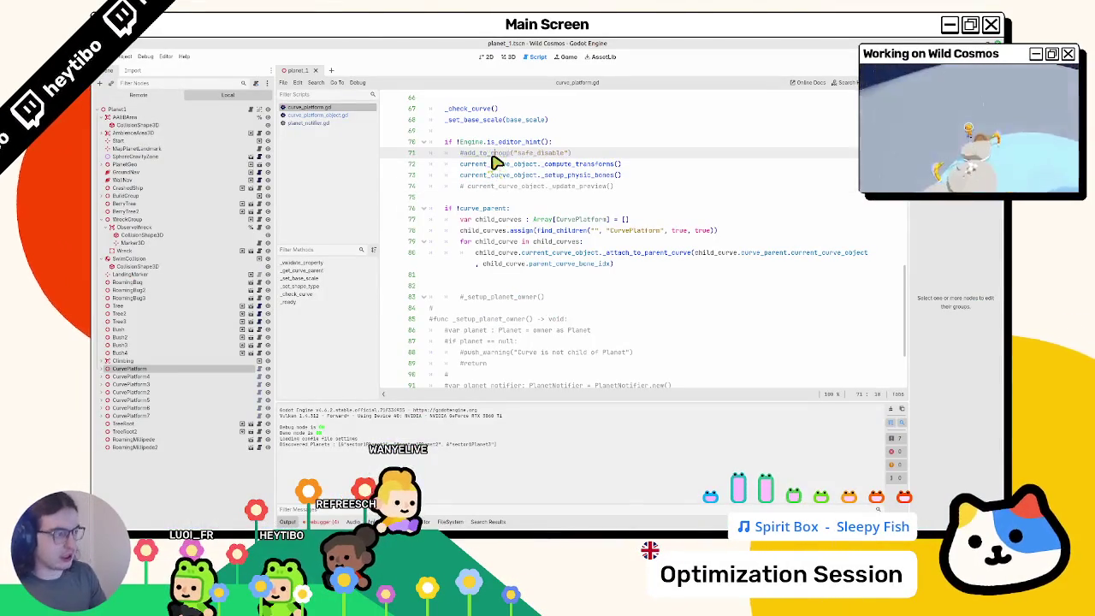
key(F5)
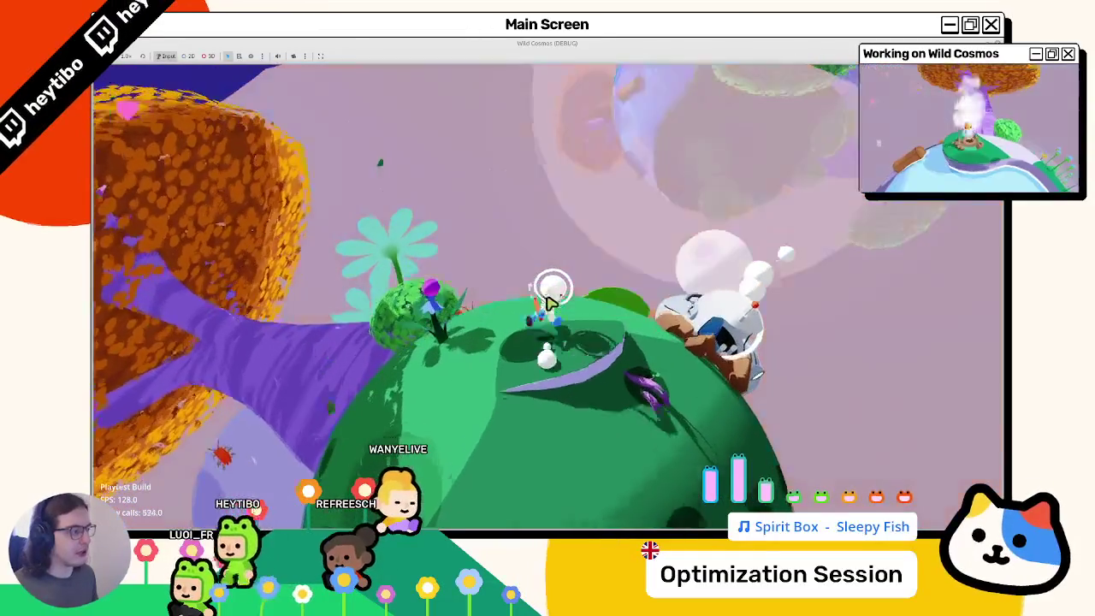
key(F8)
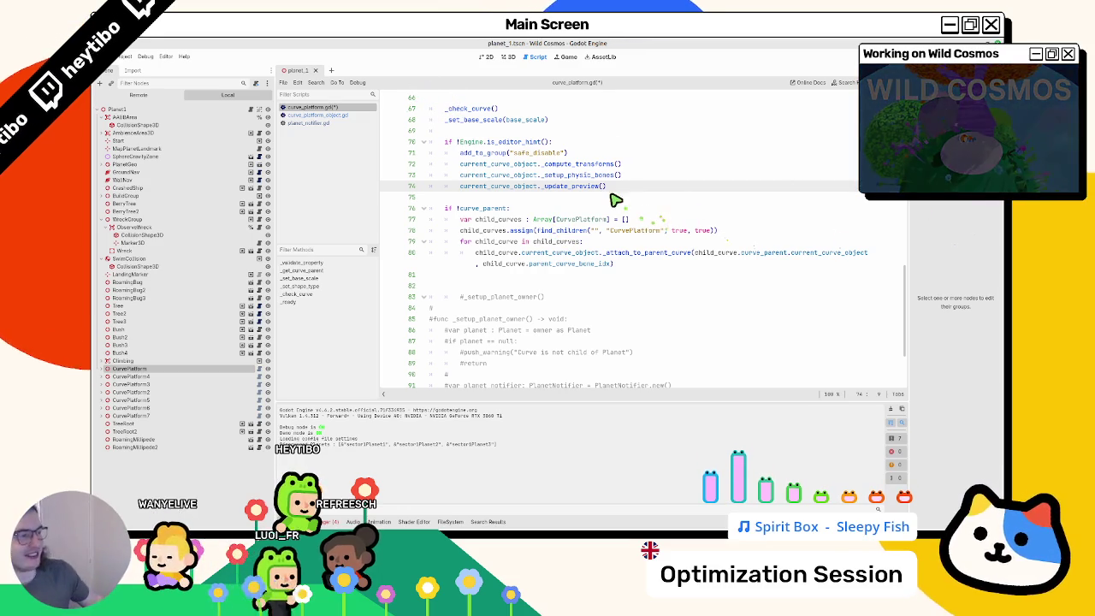
Remove the commented-out lines 82–98 at the end of curve_platform.gd.
scroll(509, 295, down, 3)
click(495, 217)
key(ctrl+shift+End)
key(Delete)
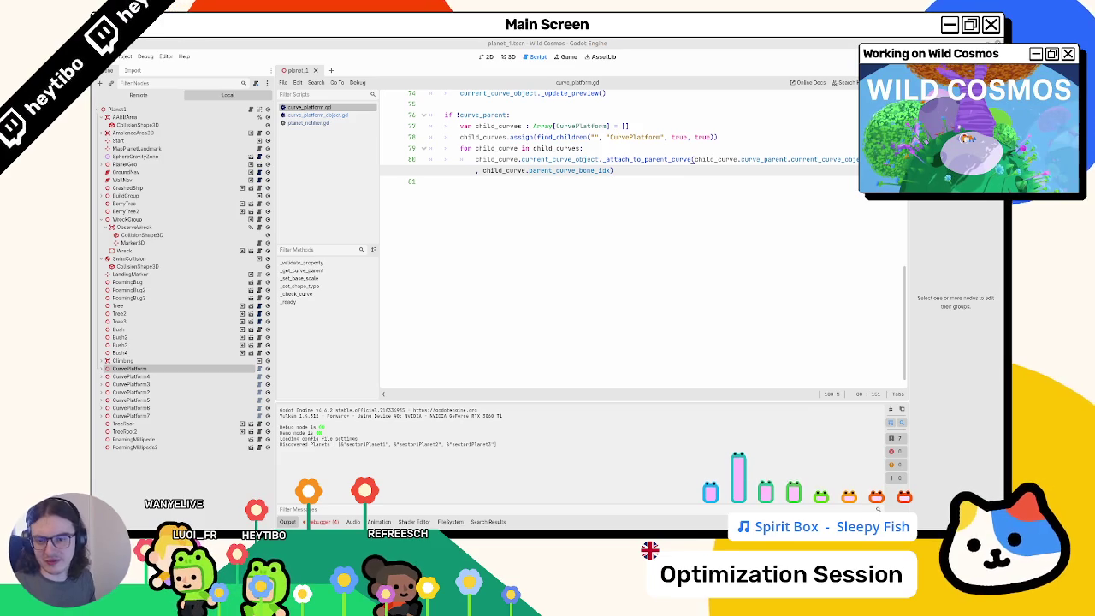
Open planet_4 in the 3D view, frame CurvePlatform6, then close the scene.
click(508, 58)
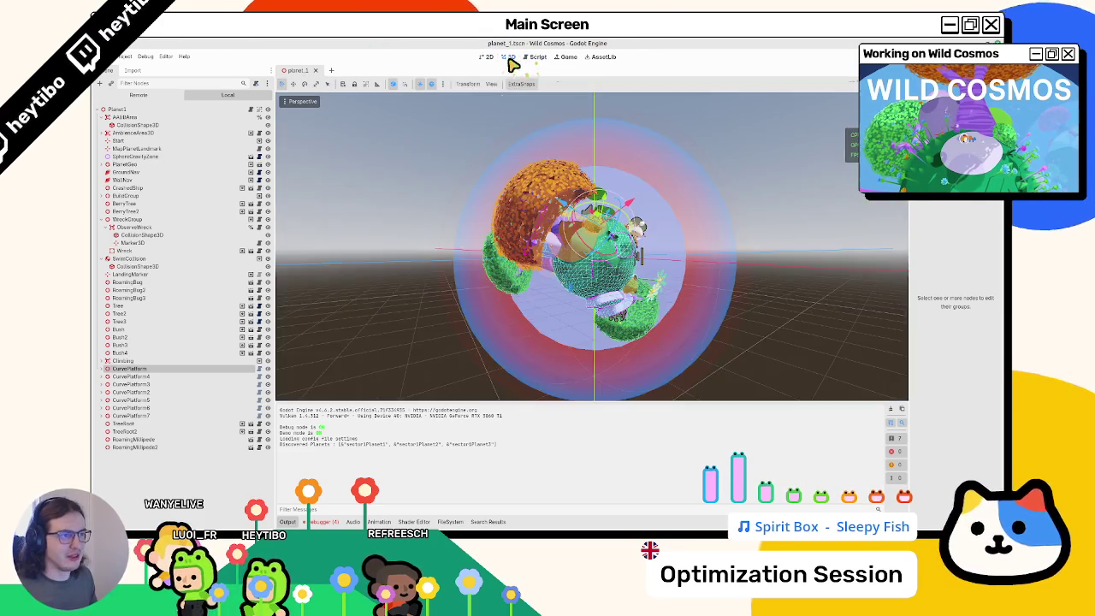
key(ctrl+shift+o)
text(planet)
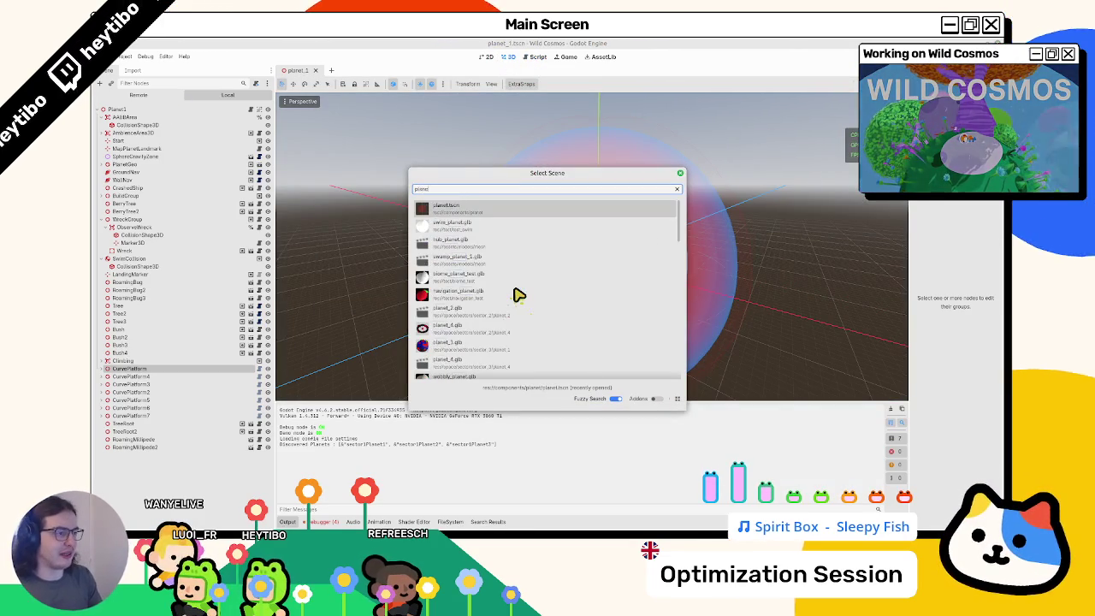
text(_4)
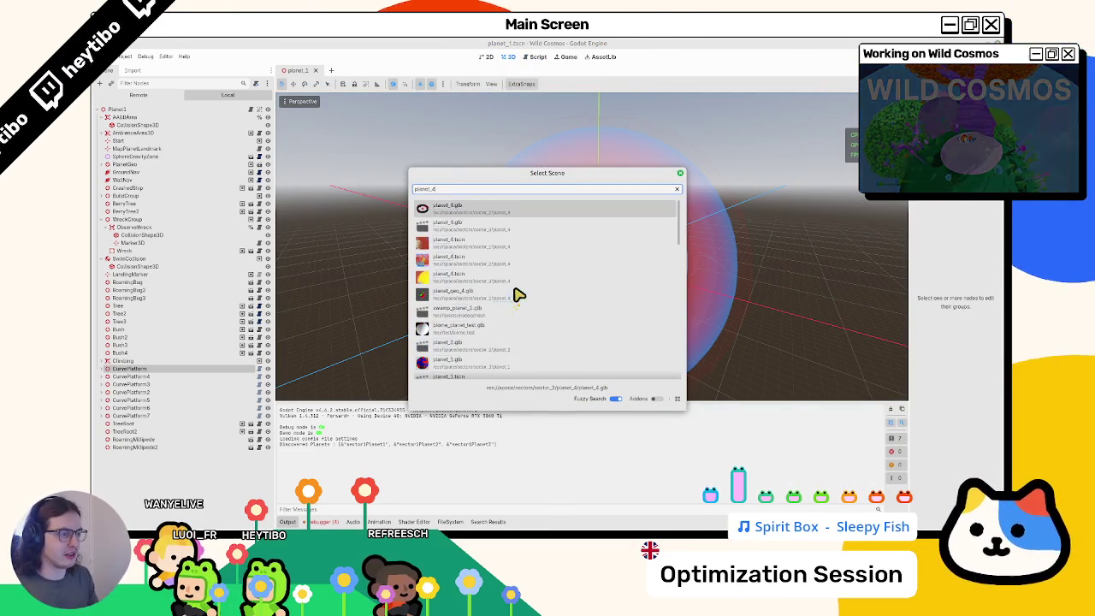
key(Down)
key(Down)
key(Return)
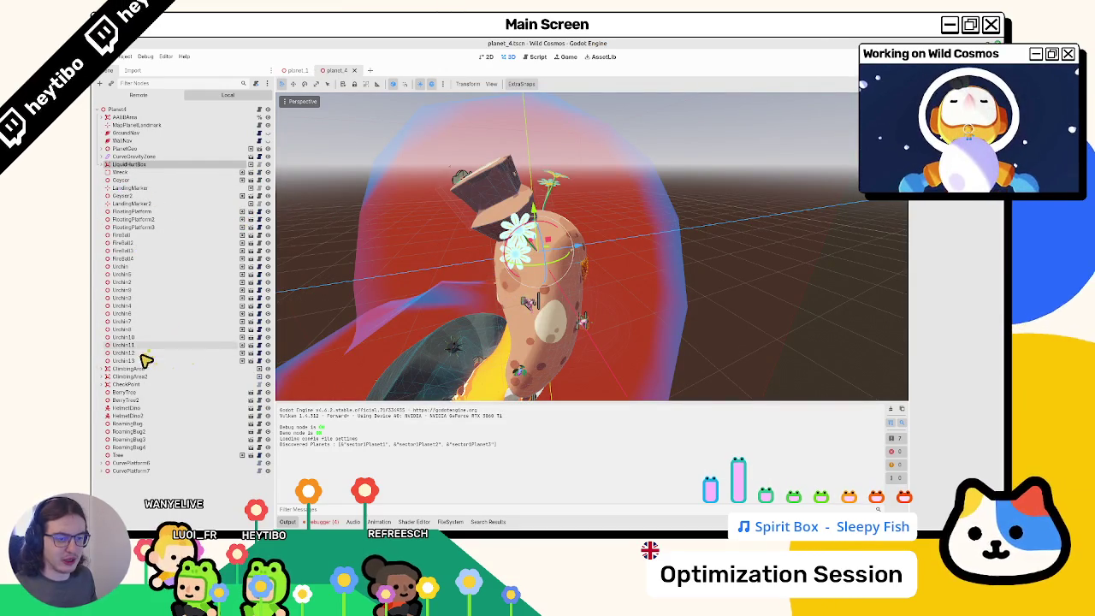
click(103, 465)
key(f)
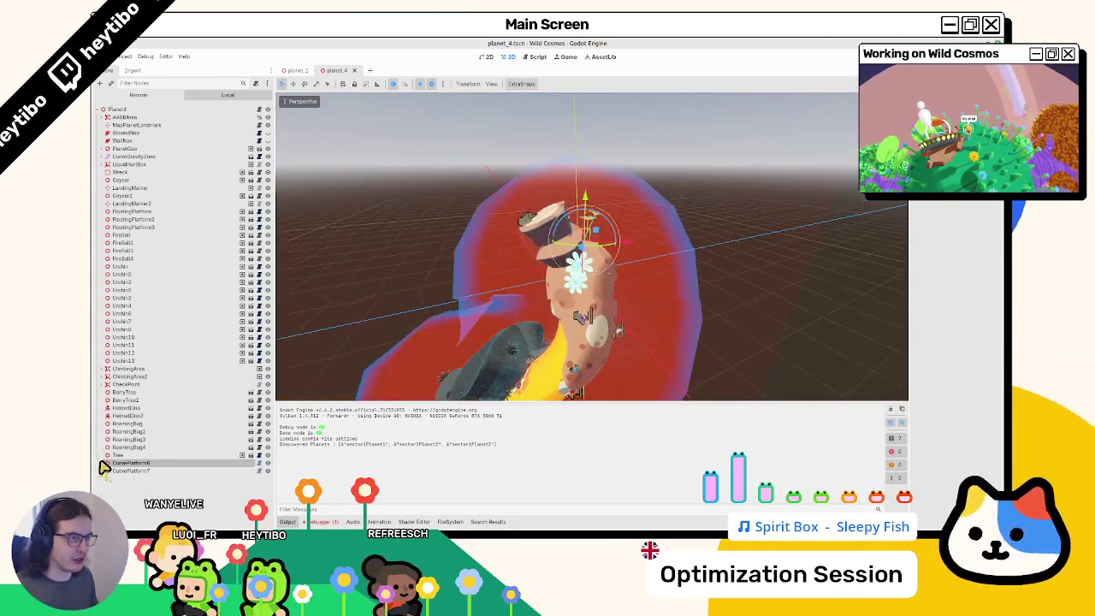
click(356, 69)
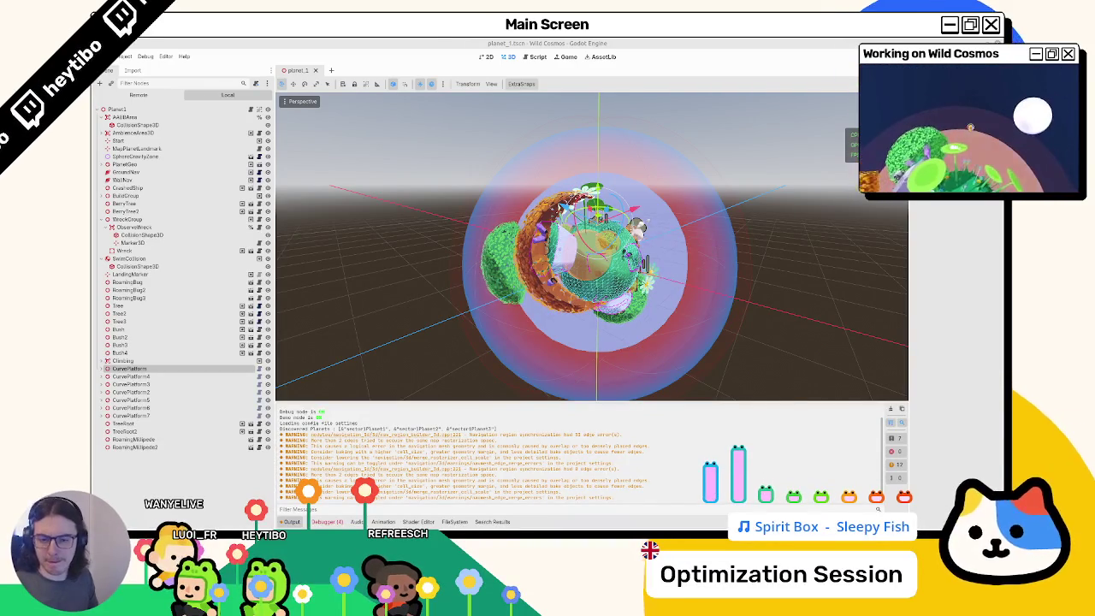
Open planet_3, expand Platforms to inspect CurvePlatform3, close it, and clear the Output log.
key(ctrl+shift+o)
text(main_)
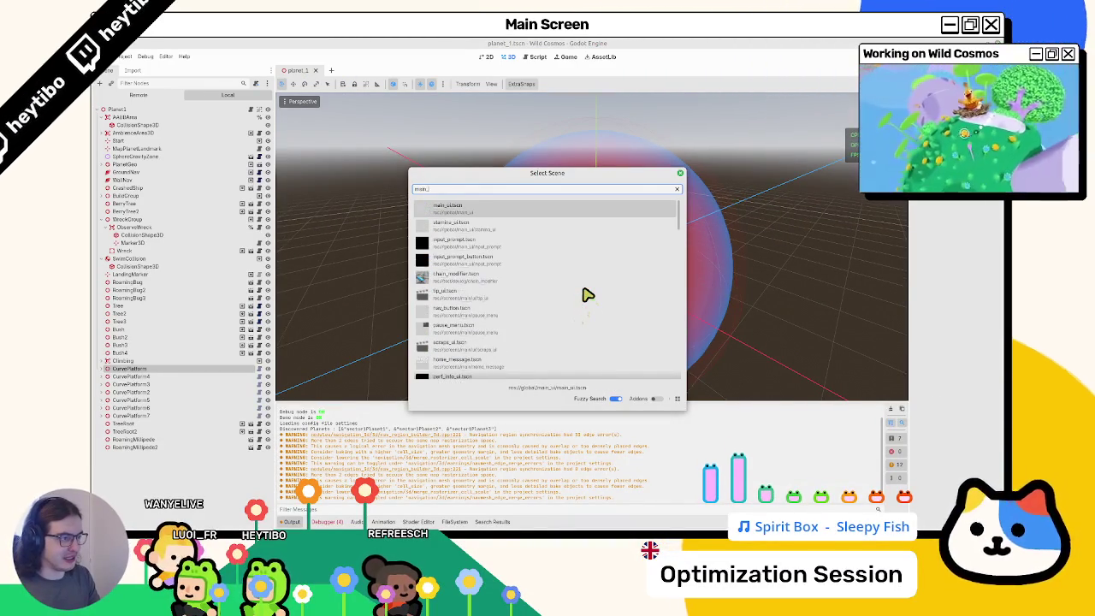
key(BackSpace)
key(BackSpace)
key(BackSpace)
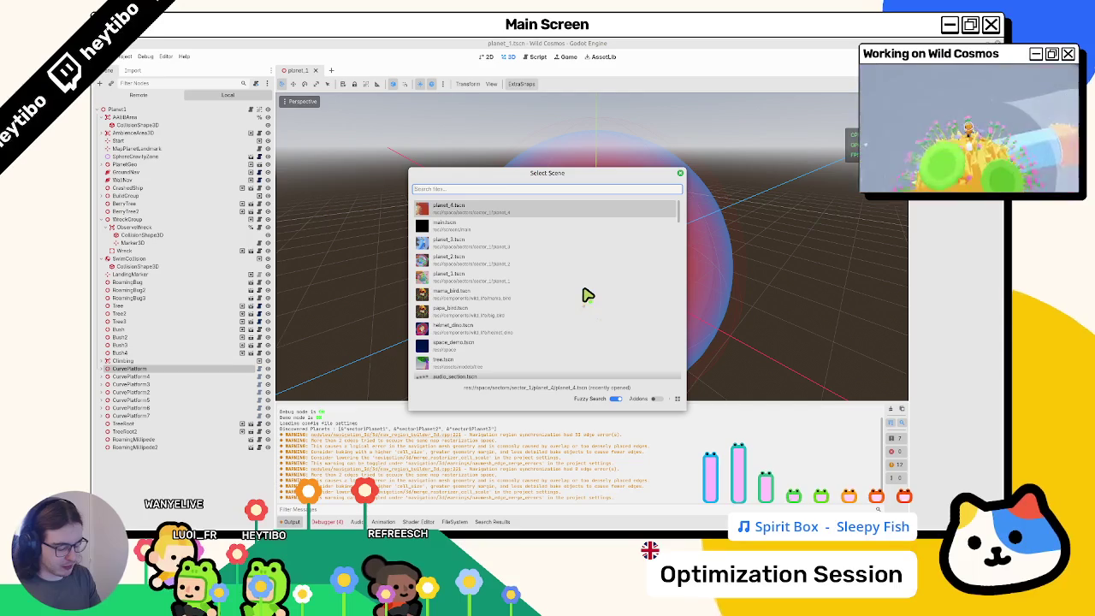
text(planet_)
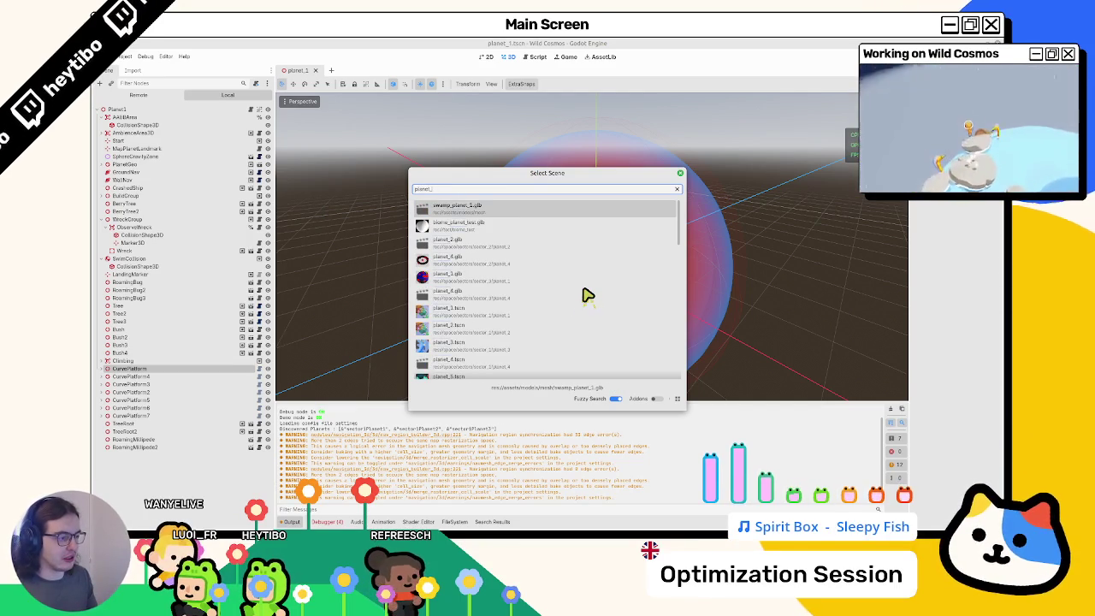
text(3)
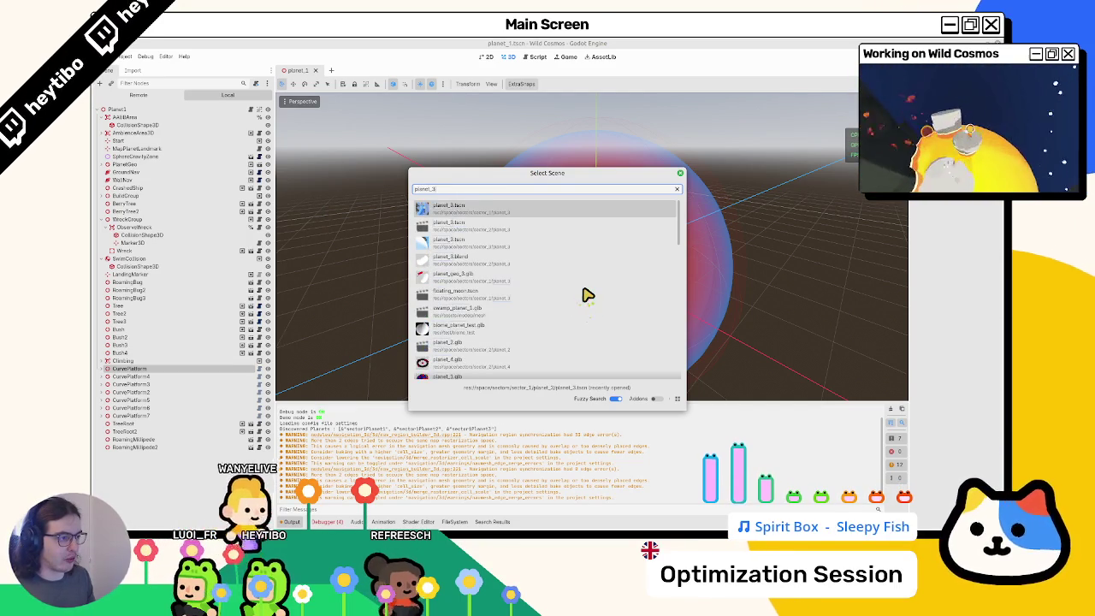
key(Return)
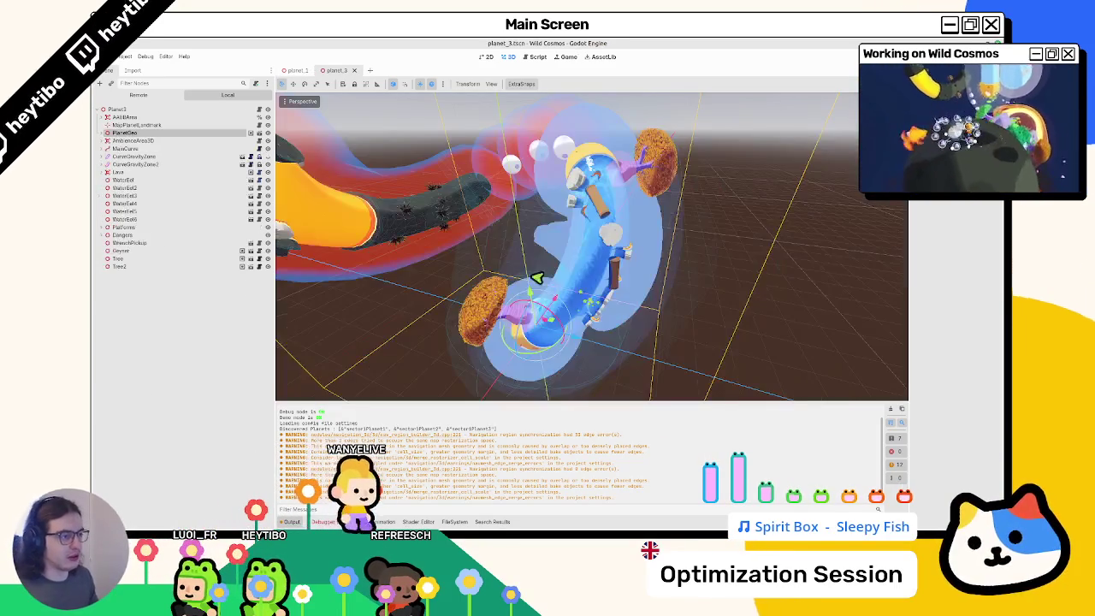
click(102, 227)
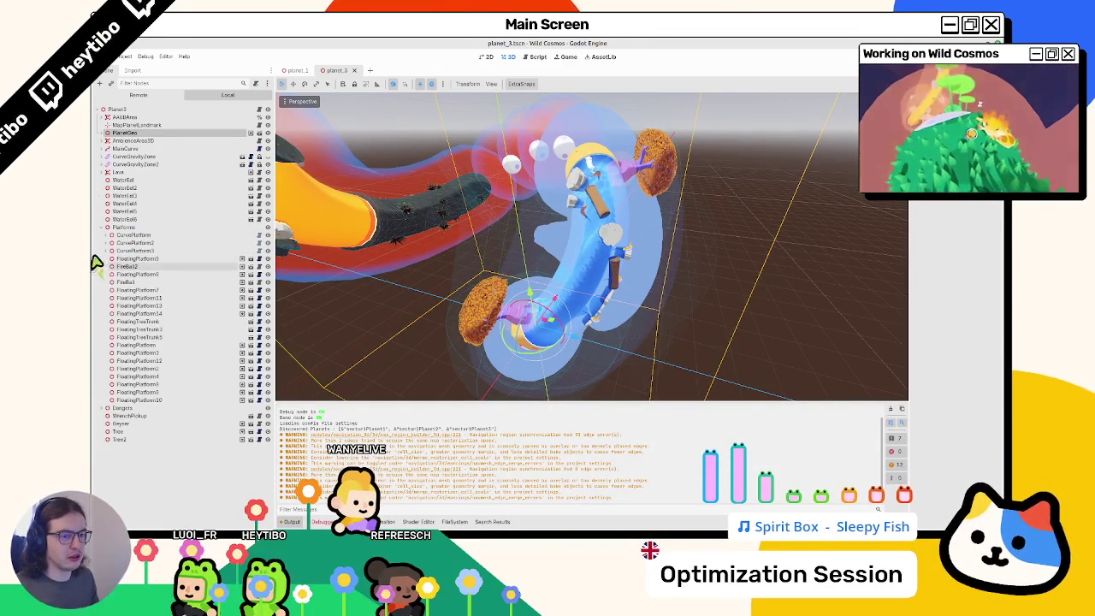
click(106, 250)
key(ctrl+shift+w)
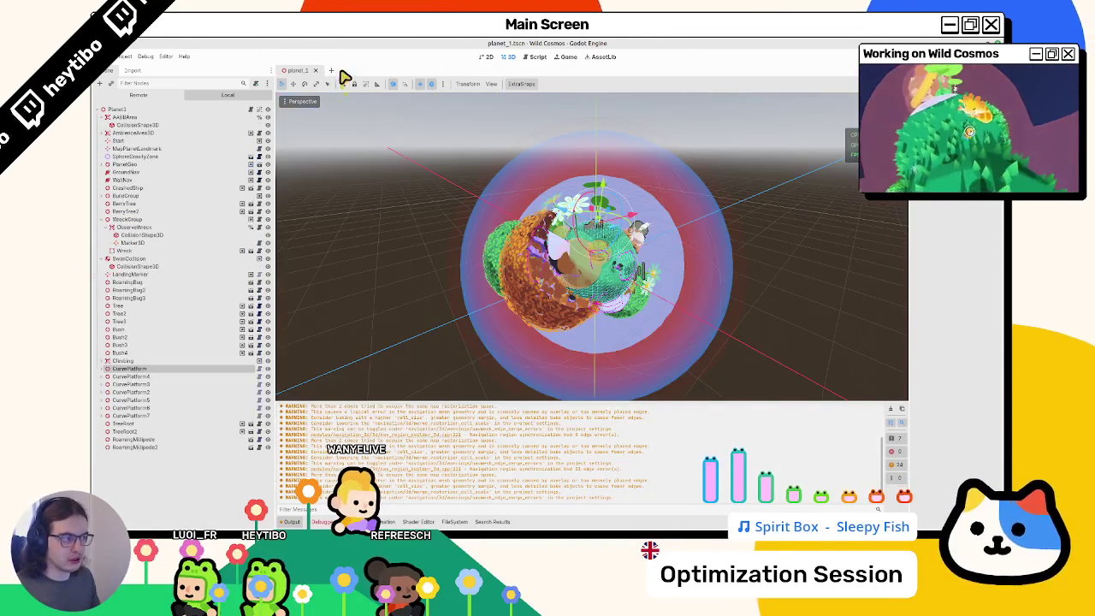
click(890, 422)
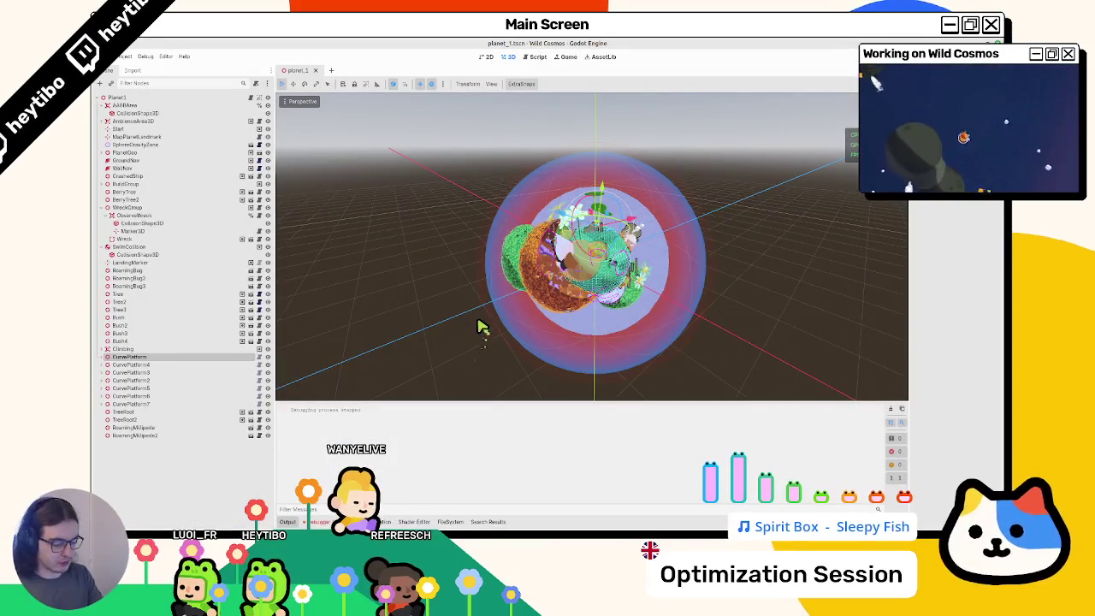
Run main.tscn via the quick scene search and zoom the game camera out over the planet.
key(ctrl+shift+o)
text(main)
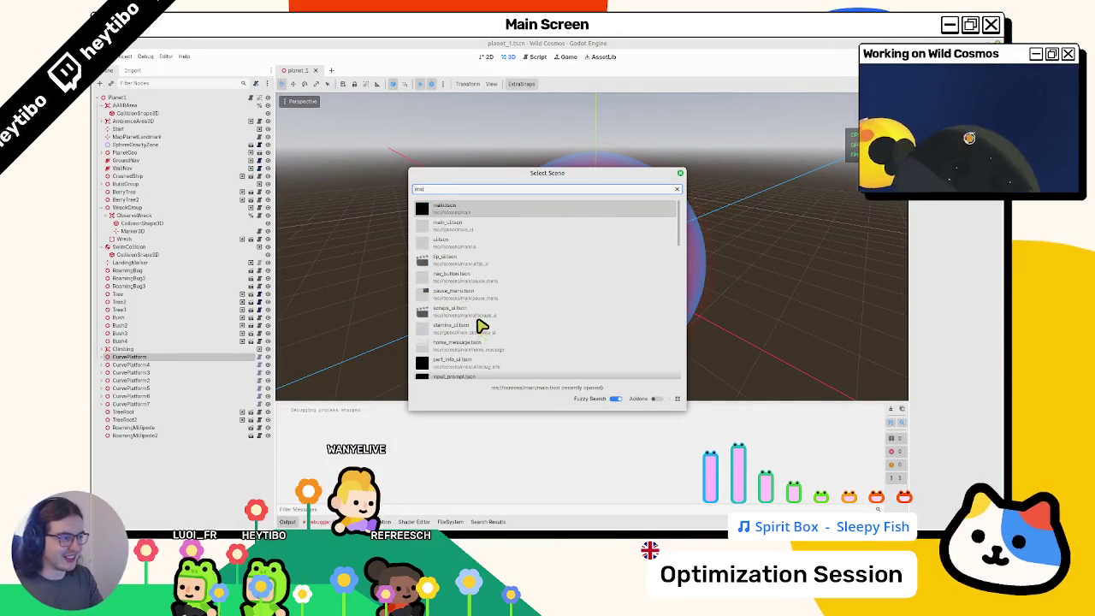
key(Return)
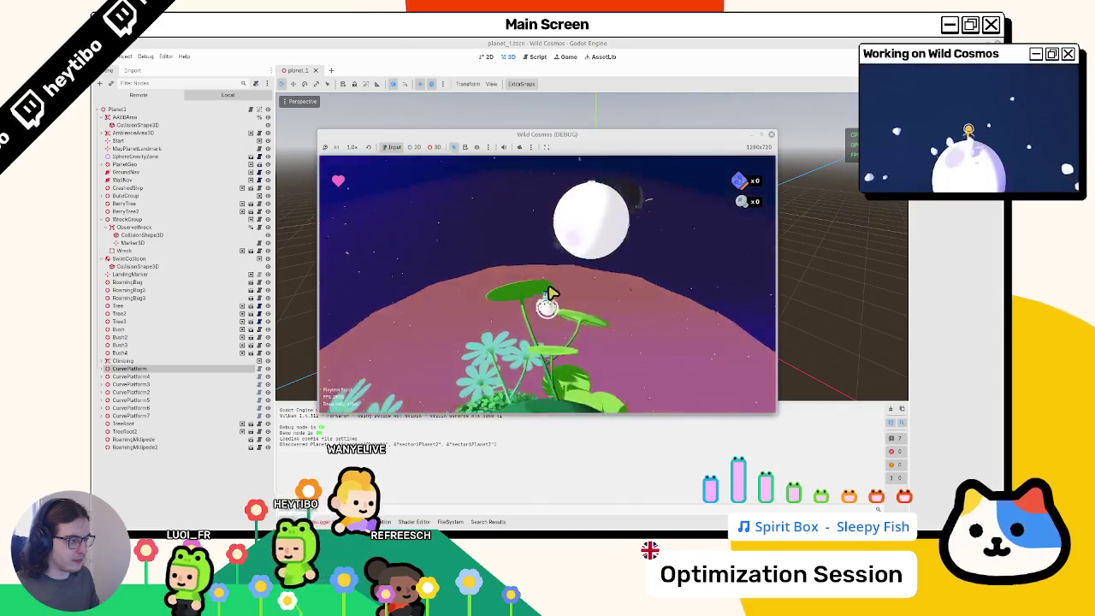
key(e)
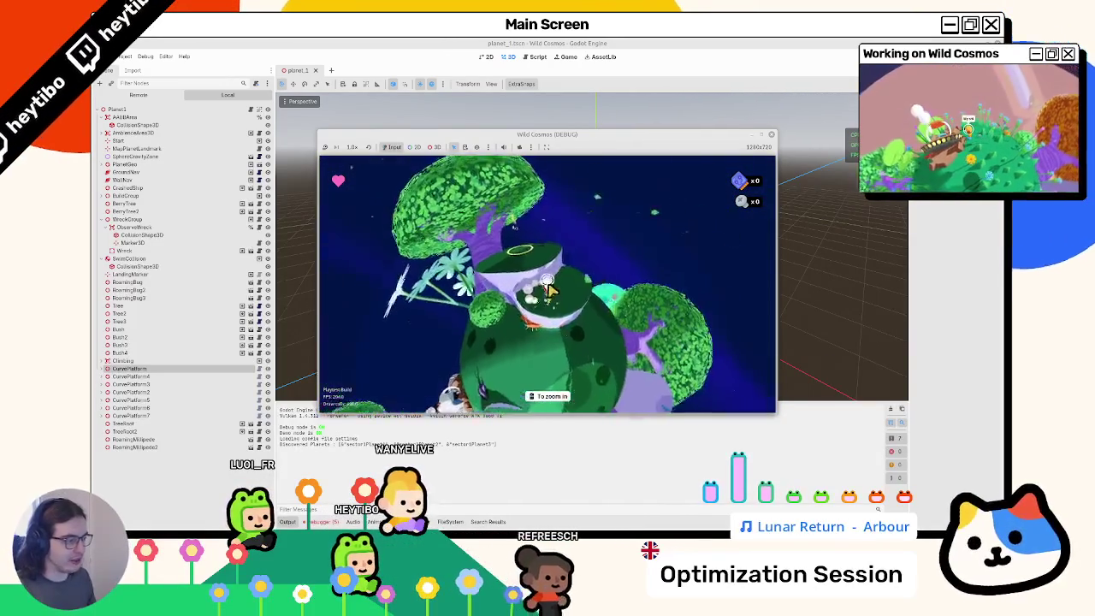
Playtest Wild Cosmos in a maximised game window, then stop it with F8.
click(771, 135)
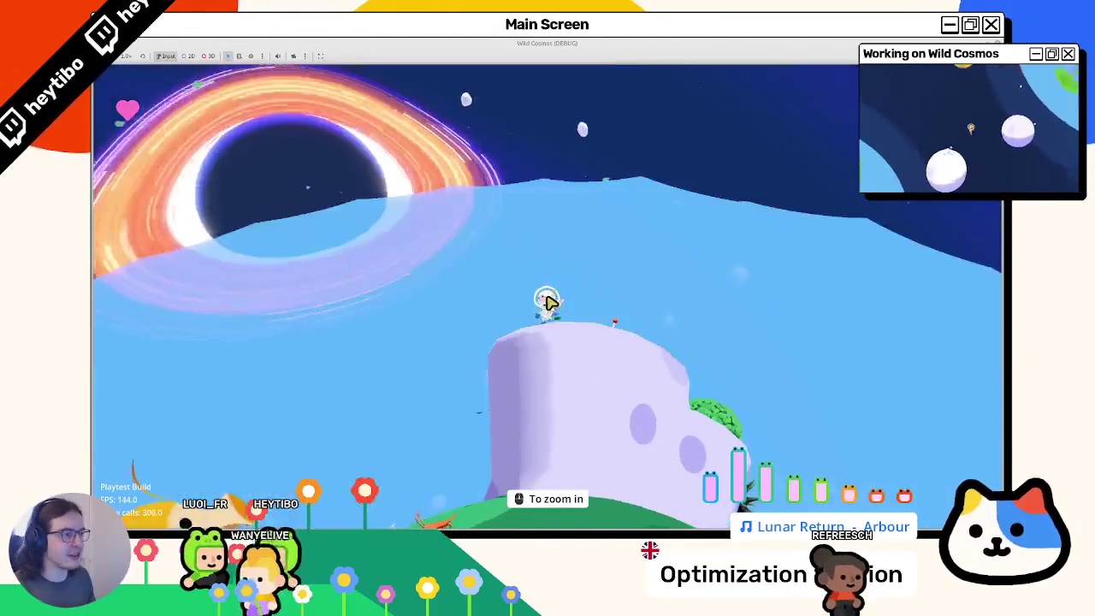
key(F8)
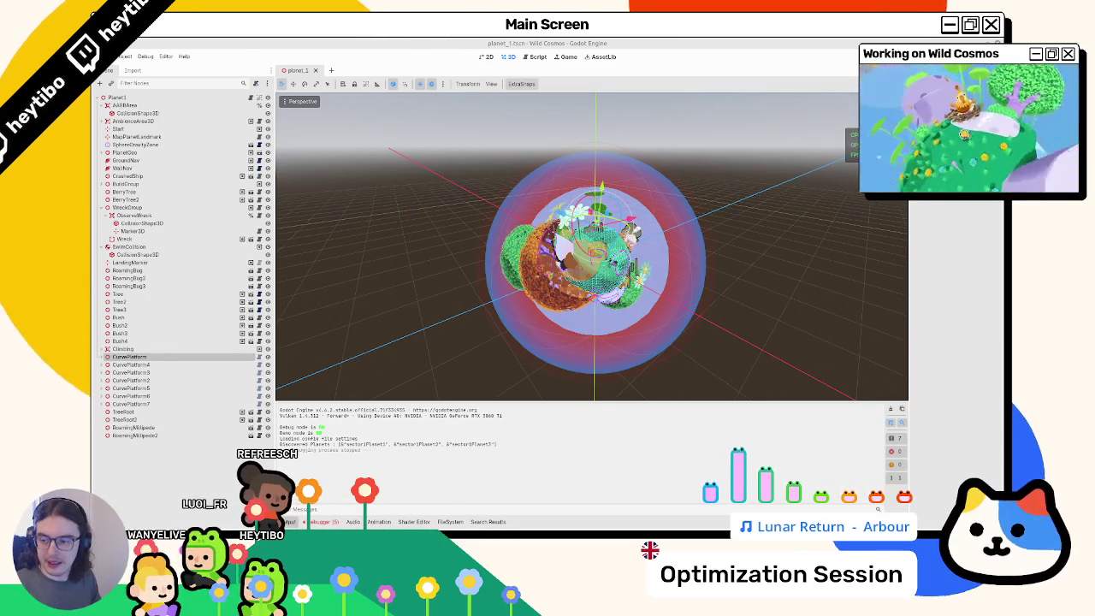
Open space_demo.tscn through the quick scene search and close the planet_1 scene.
drag(557, 129, 469, 281)
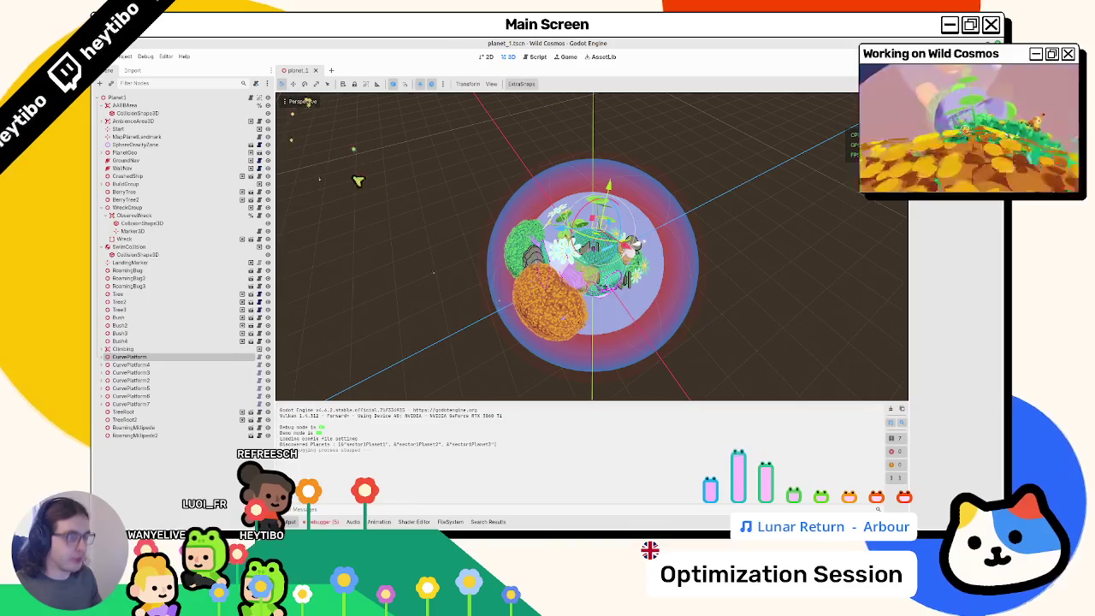
key(ctrl+shift+o)
text(main)
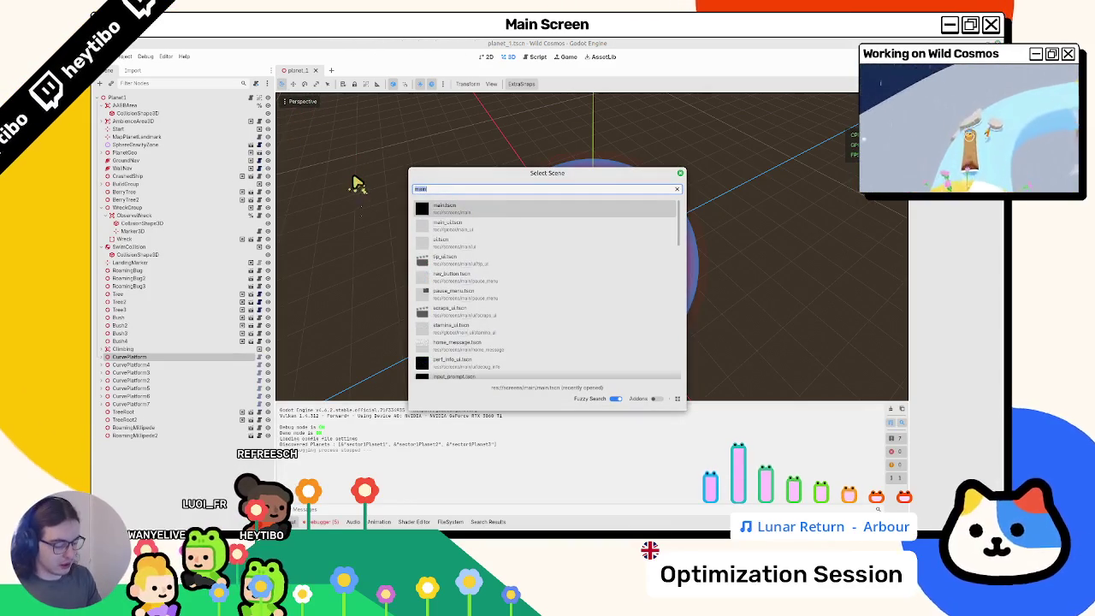
text(pl)
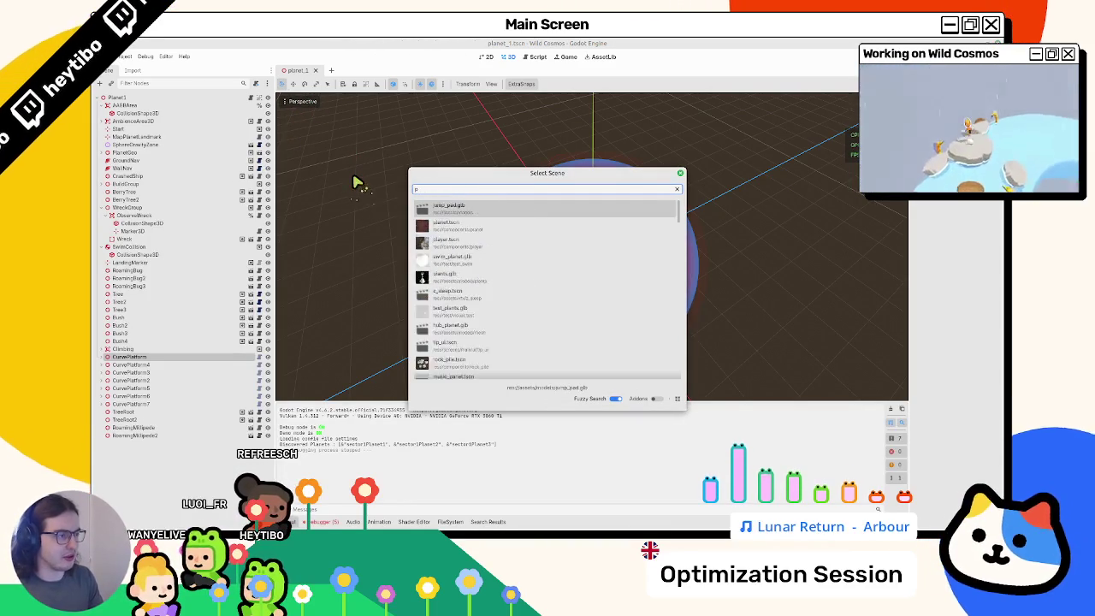
text(anet)
key(Return)
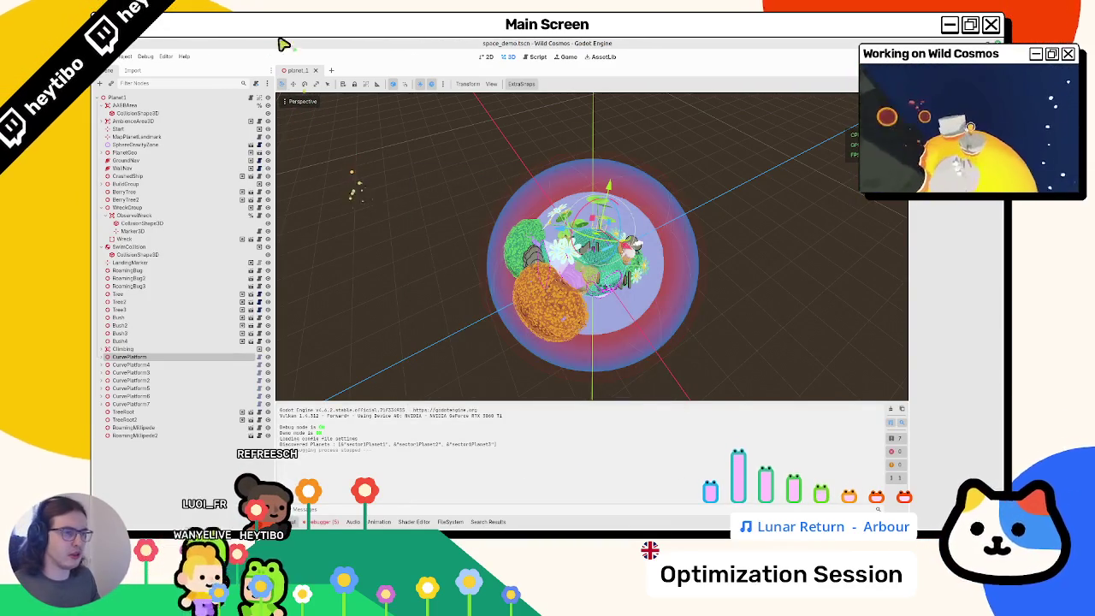
key(ctrl+w)
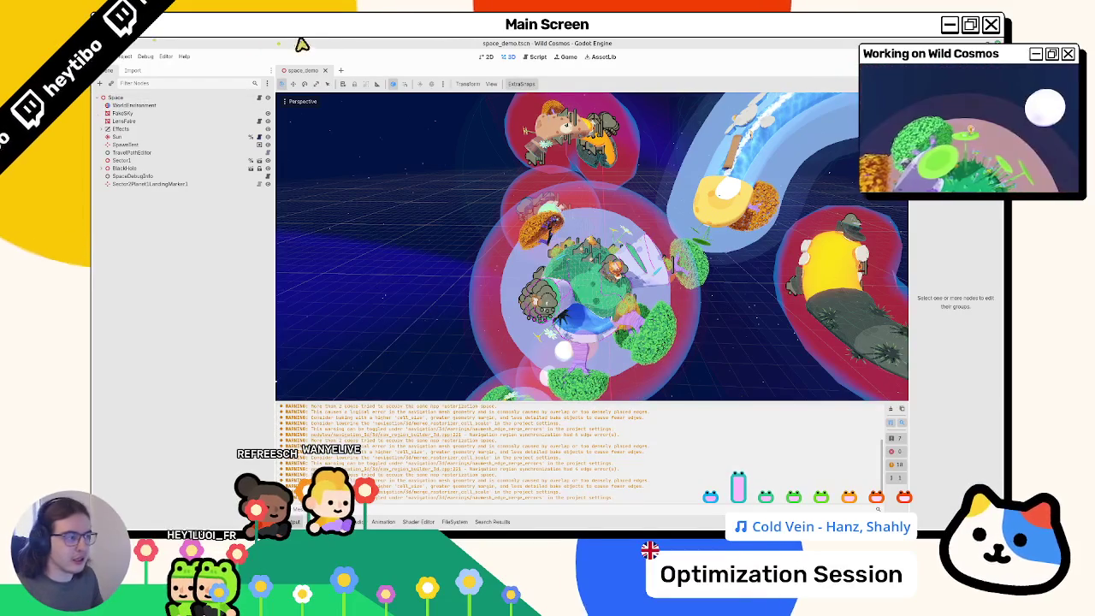
Clear the log in the Output panel.
scroll(531, 222, down, 5)
scroll(527, 219, up, 5)
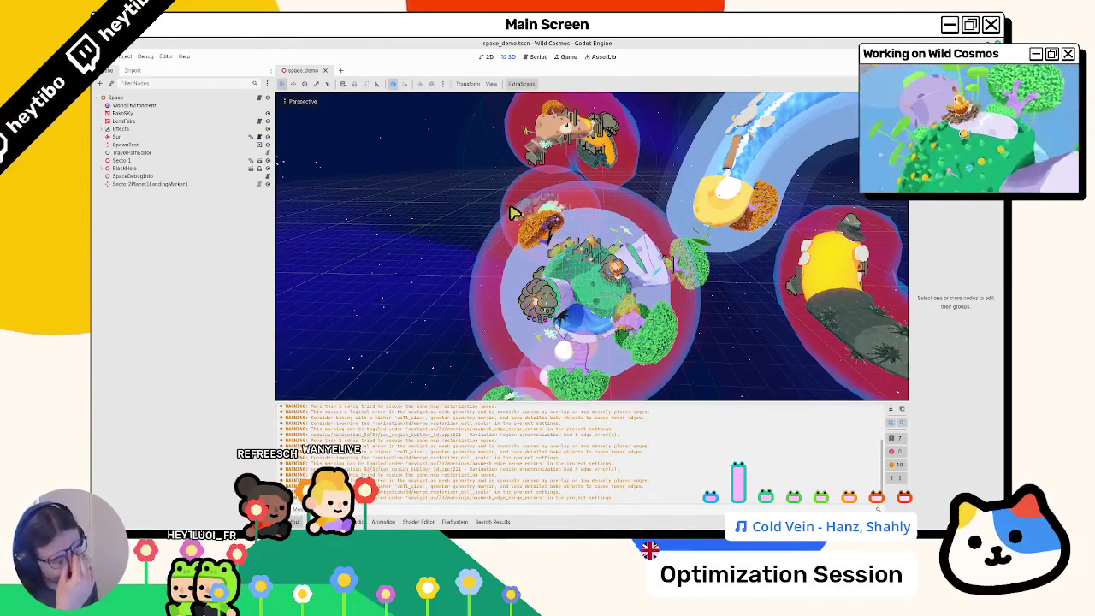
scroll(530, 233, down, 2)
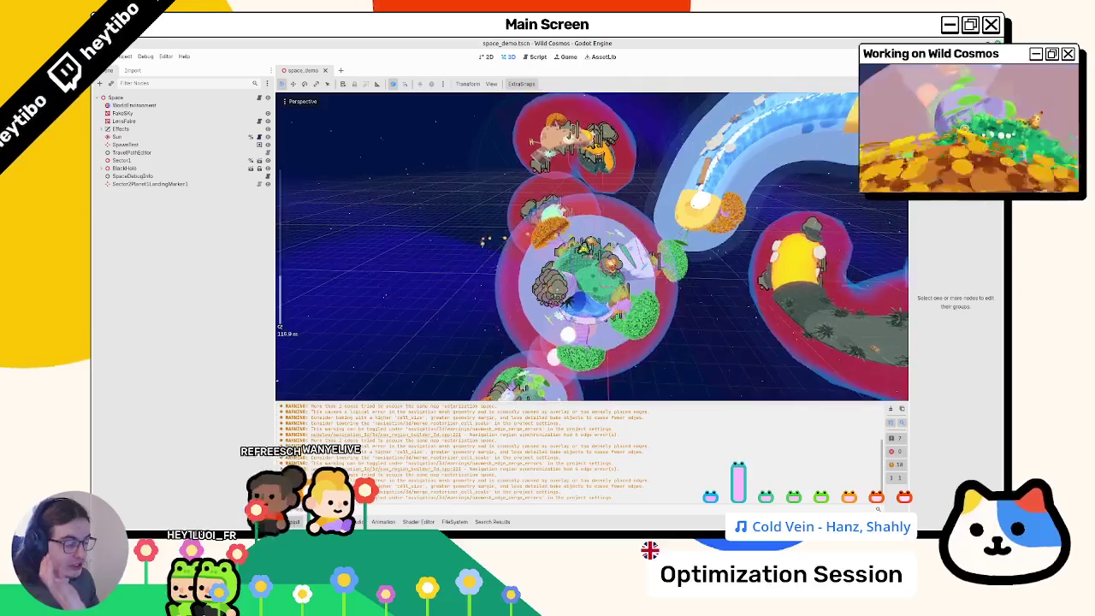
scroll(565, 237, up, 2)
click(890, 408)
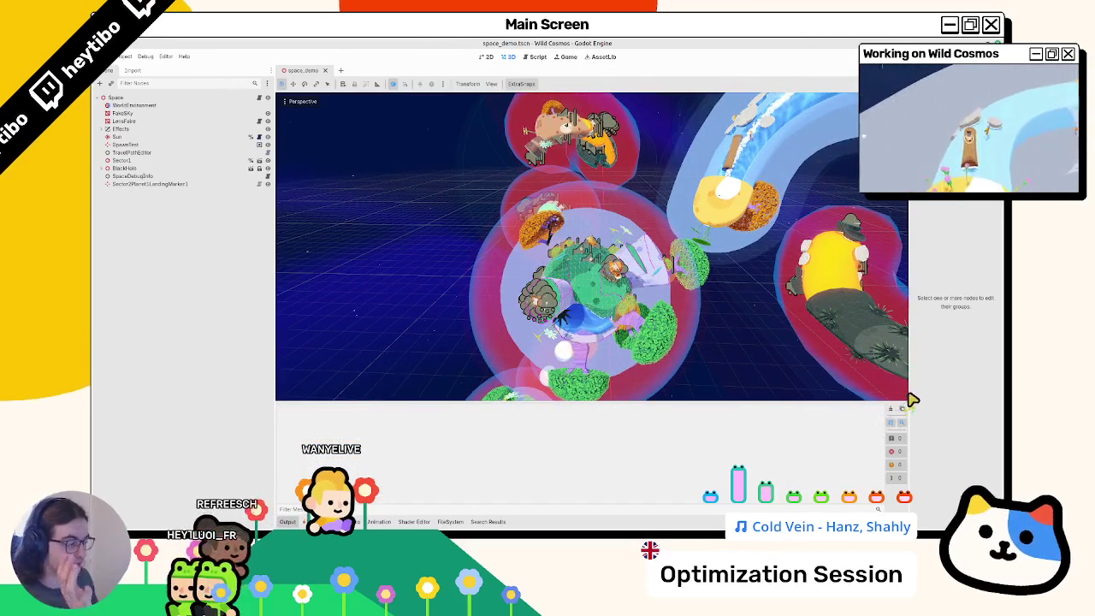
Widen the right-hand dock to show Inspector and Groups, reframe the planets, and check today's date.
drag(908, 400, 746, 403)
mouse_move(512, 358)
mouse_down()
mouse_move(596, 328)
mouse_move(536, 311)
mouse_up()
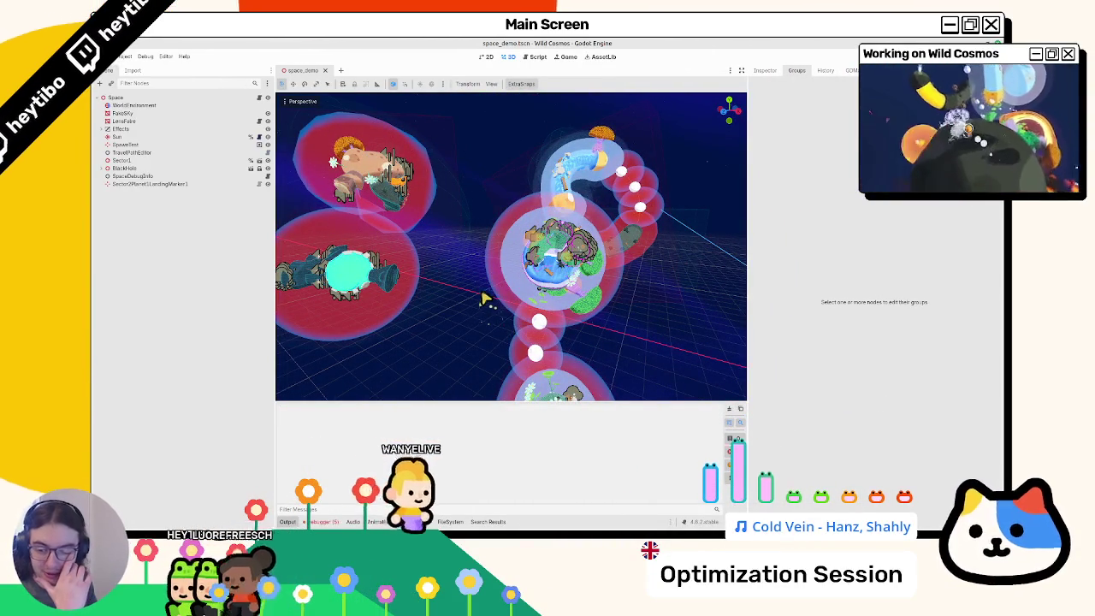
scroll(469, 239, up, 5)
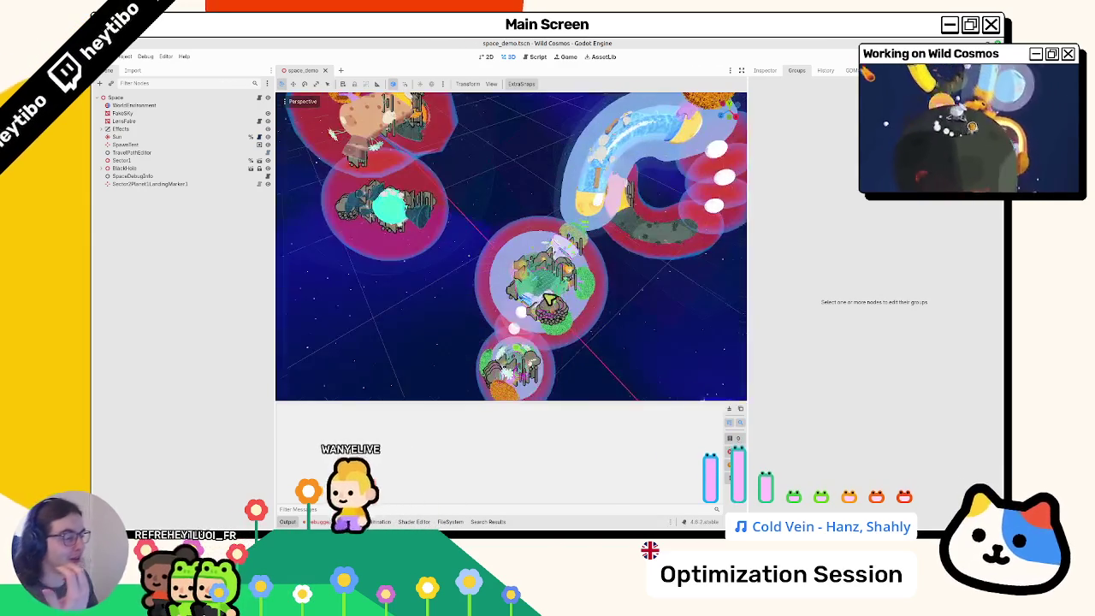
scroll(556, 263, up, 3)
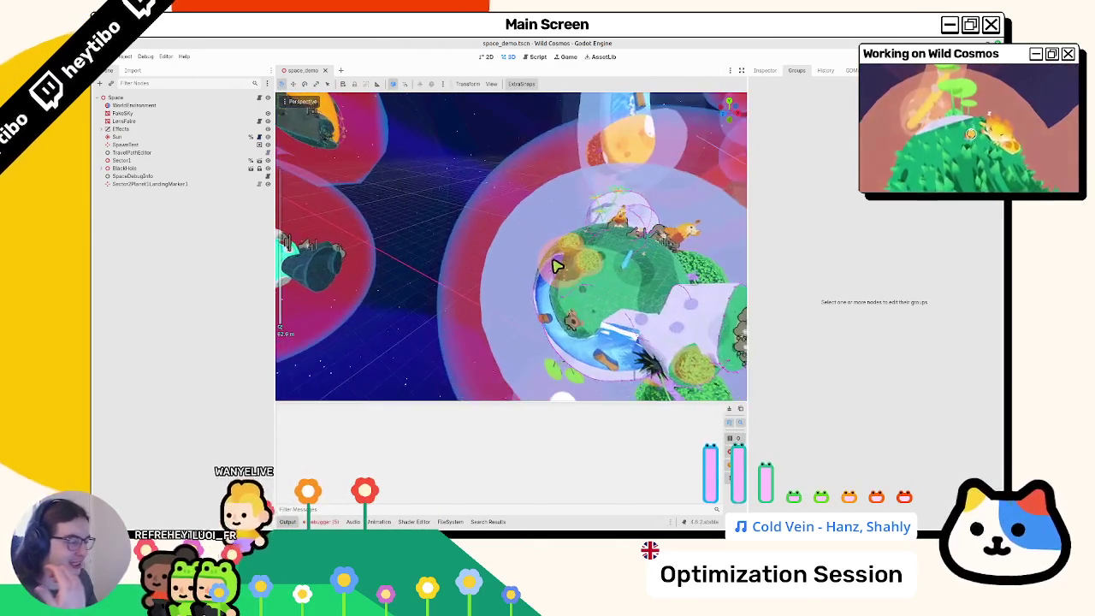
scroll(540, 271, down, 6)
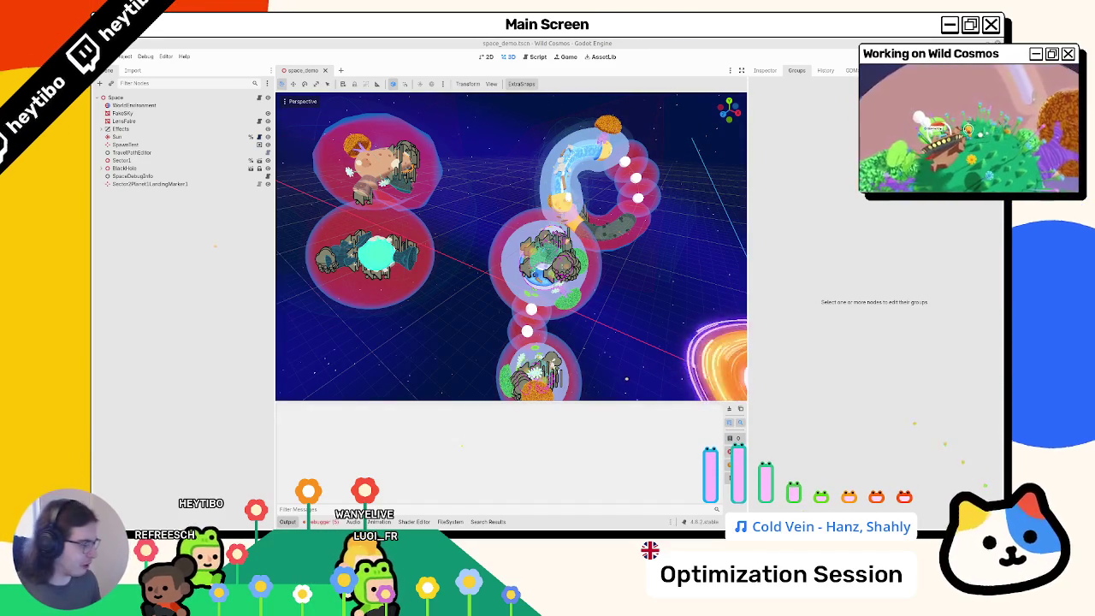
click(990, 487)
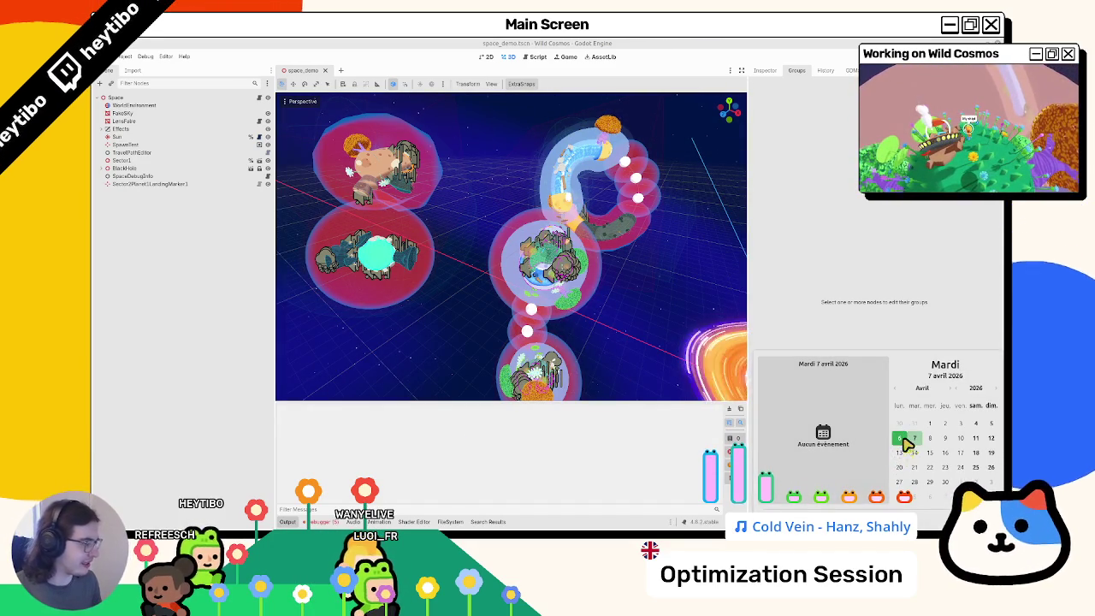
key(Escape)
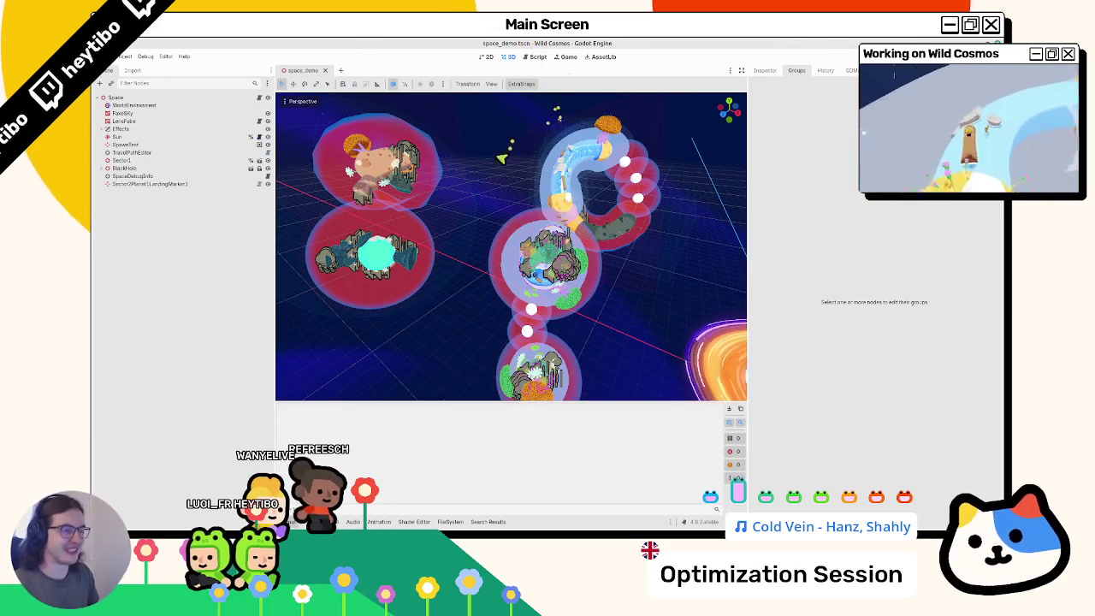
Open the Debugger's Errors tab listing the navigation region warnings.
mouse_move(496, 244)
mouse_down()
mouse_move(548, 227)
mouse_move(560, 265)
mouse_up()
scroll(582, 252, down, 3)
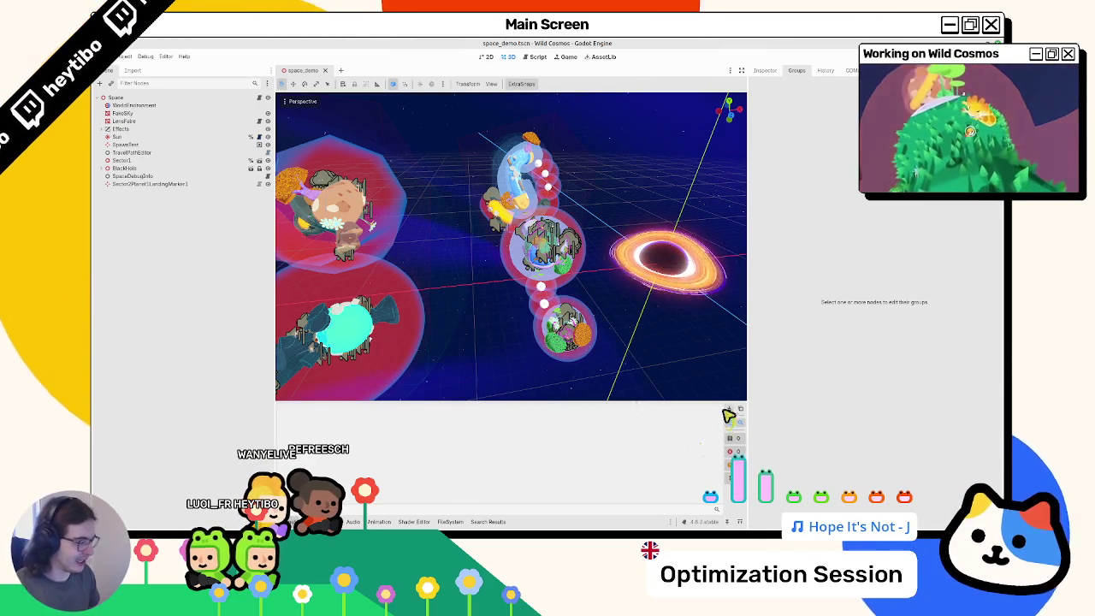
click(326, 521)
click(333, 382)
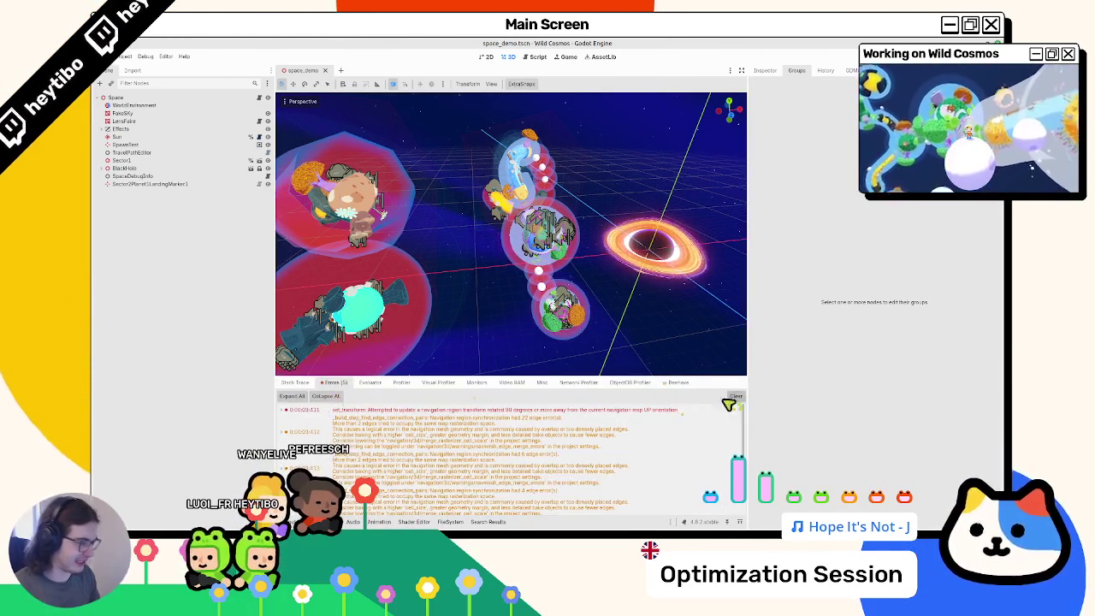
Inspect debug_launch_options.tres from FileSystem and search the scene picker for 'main'.
click(438, 521)
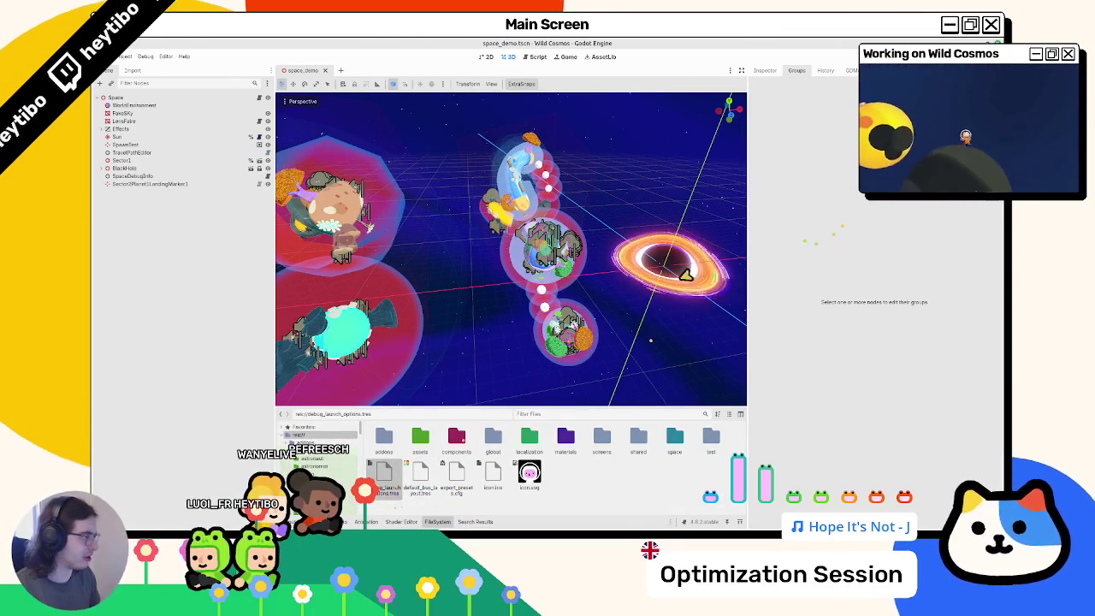
click(760, 72)
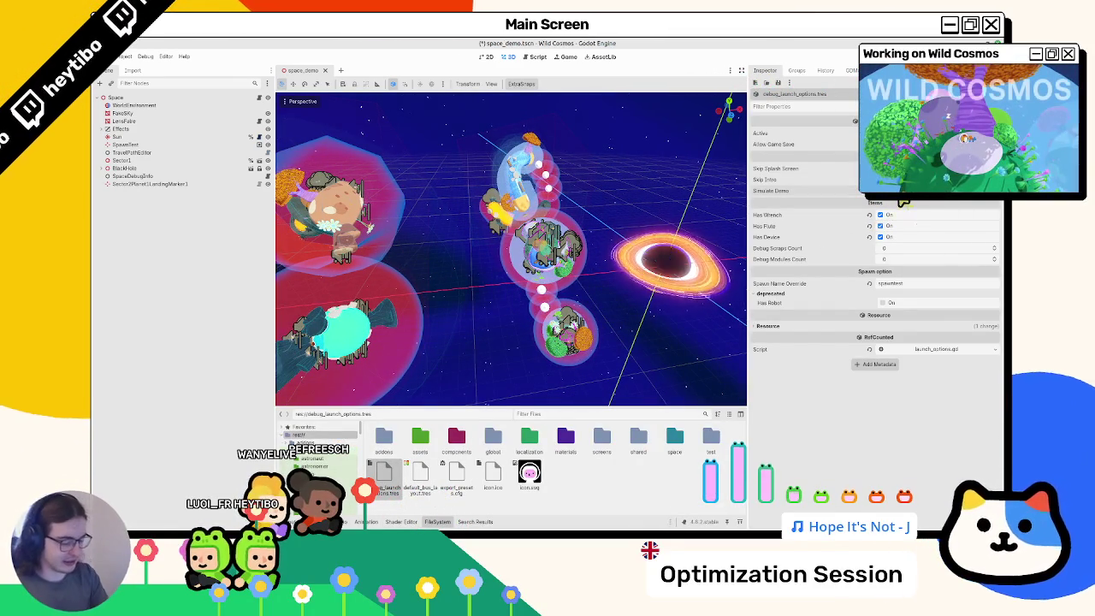
key(ctrl+shift+o)
text(main)
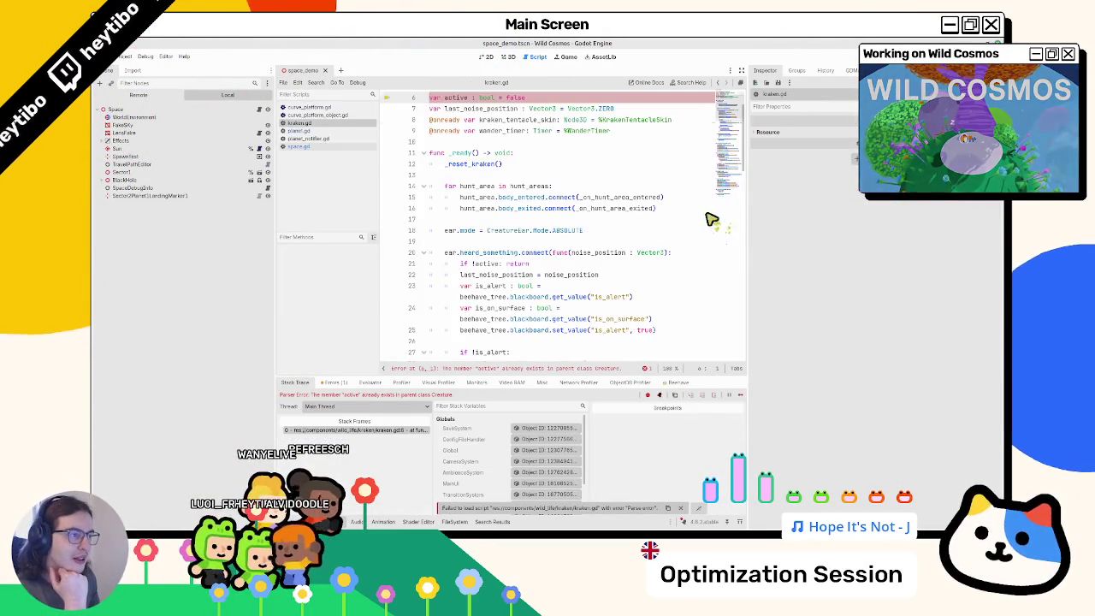
scroll(716, 220, up, 2)
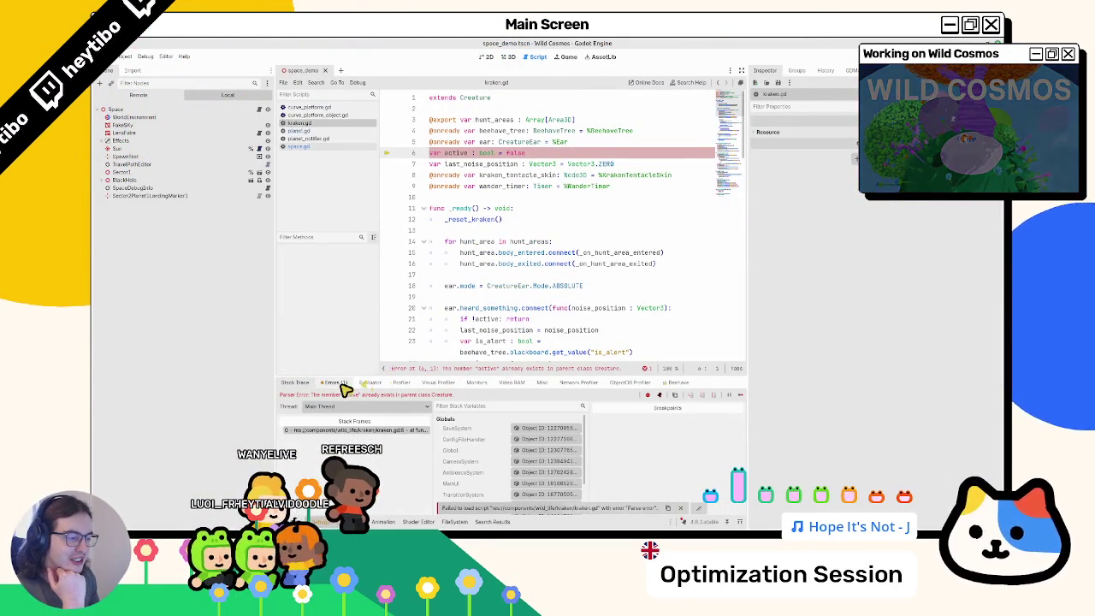
Highlight every use of 'active' in kraken.gd, scroll through the script, then return to the 3D view.
double_click(458, 153)
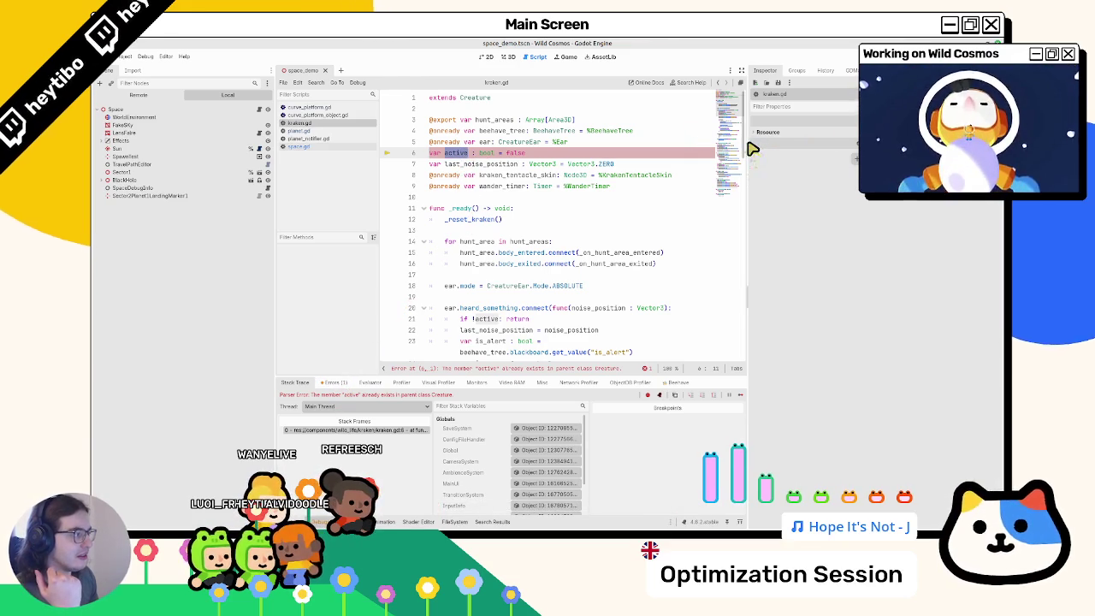
drag(750, 148, 873, 167)
scroll(633, 222, down, 9)
scroll(615, 239, down, 8)
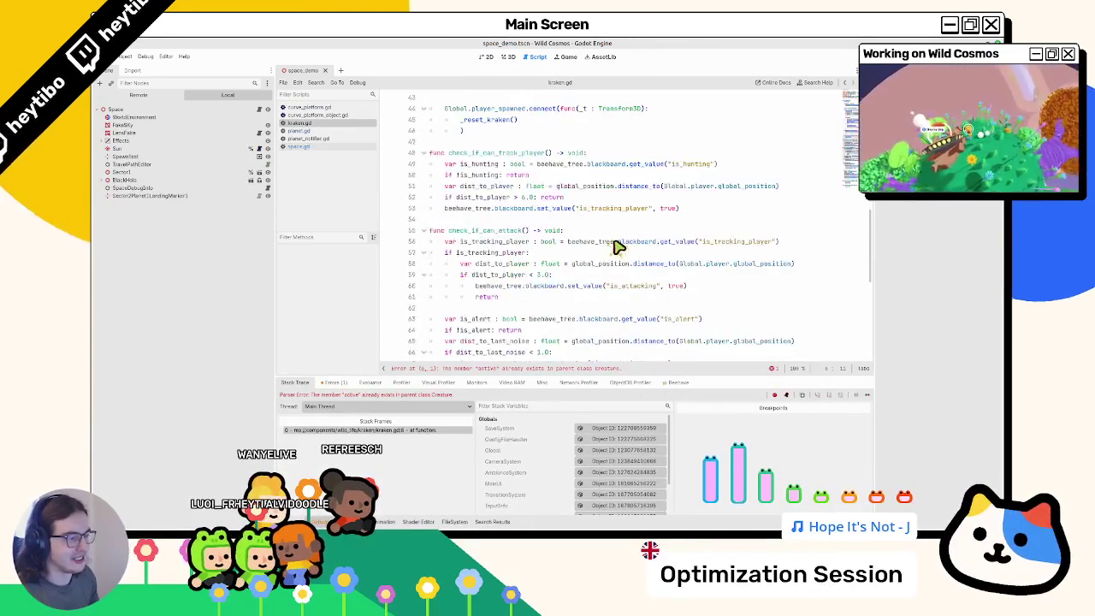
scroll(565, 306, up, 18)
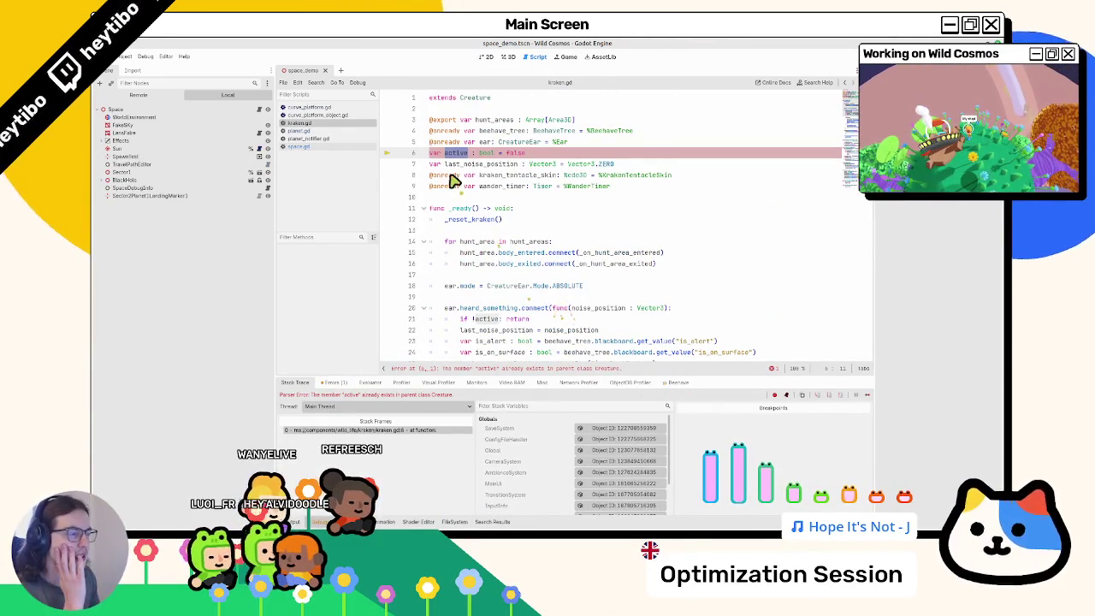
scroll(462, 308, down, 6)
scroll(467, 315, down, 6)
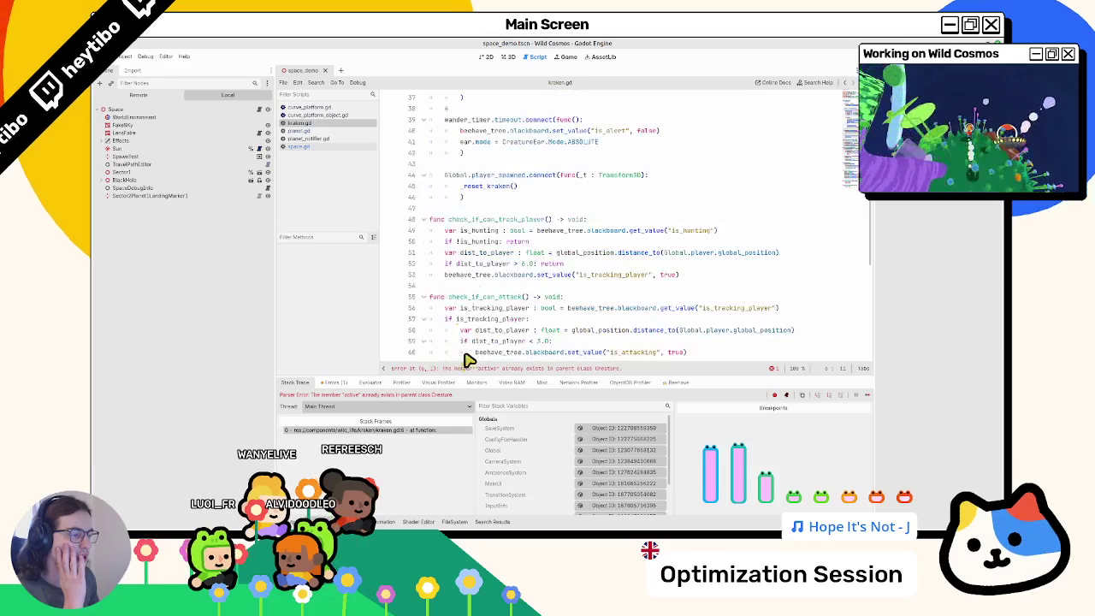
scroll(469, 360, down, 11)
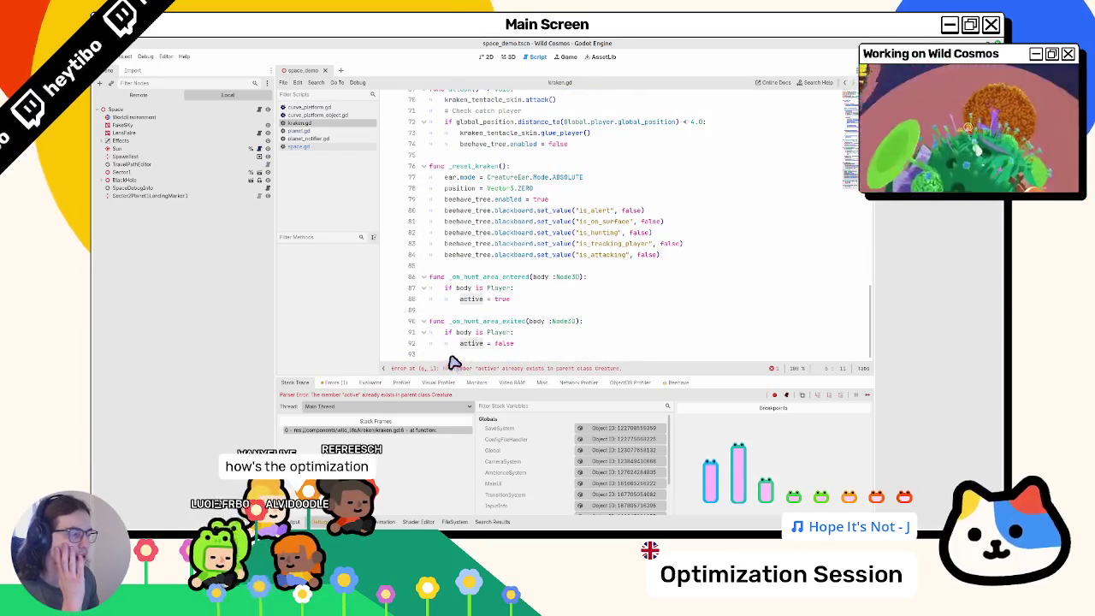
click(508, 57)
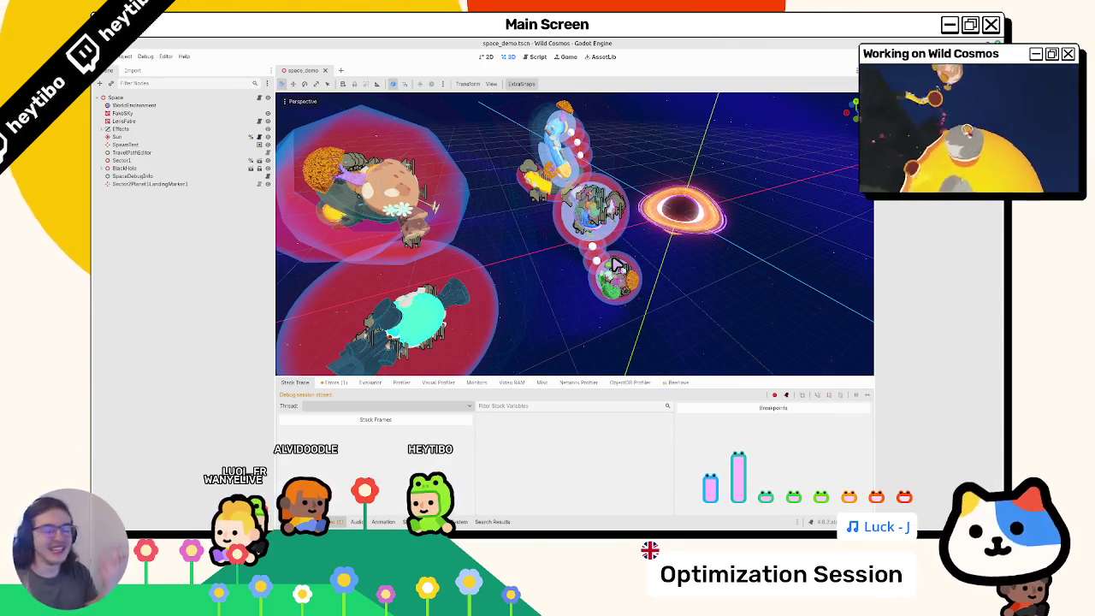
Show debug_launch_options.tres in the Inspector and run main.tscn from the scene picker.
scroll(620, 306, up, 5)
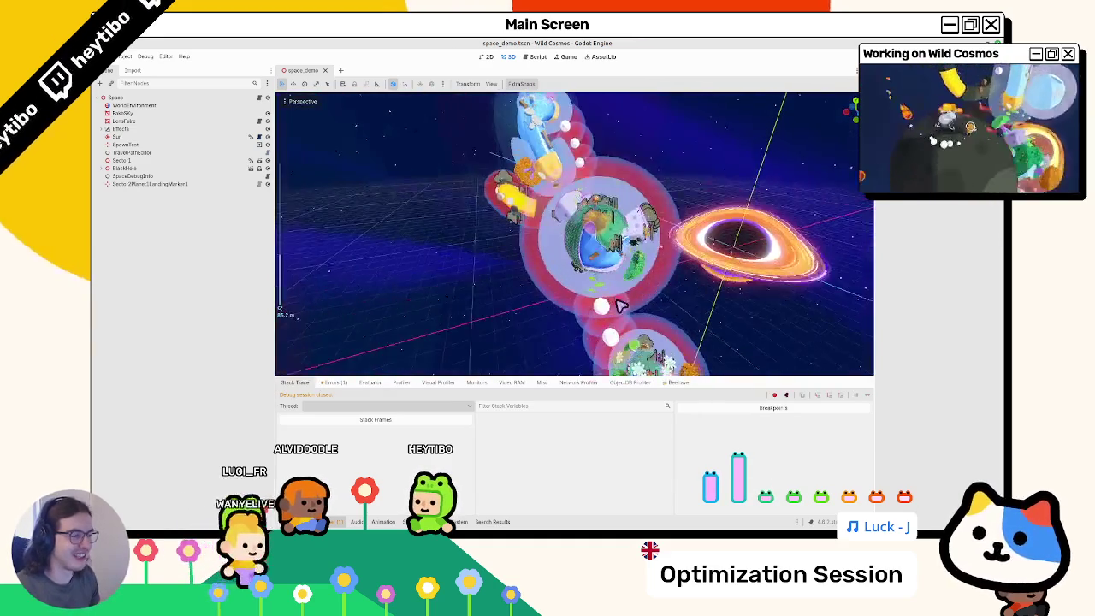
scroll(621, 306, up, 3)
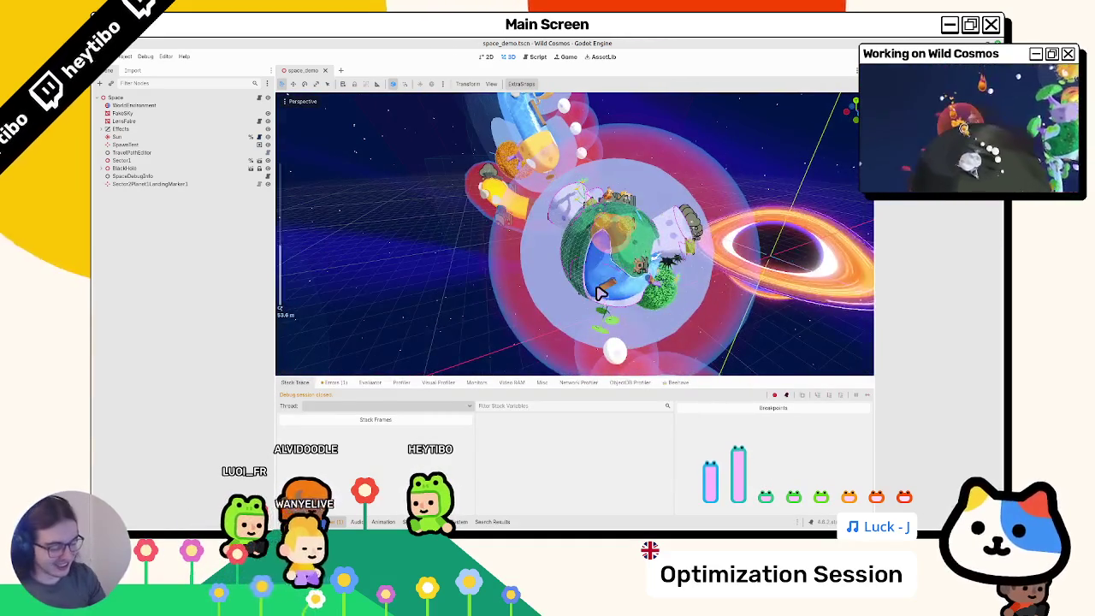
key(ctrl+shift+o)
key(Escape)
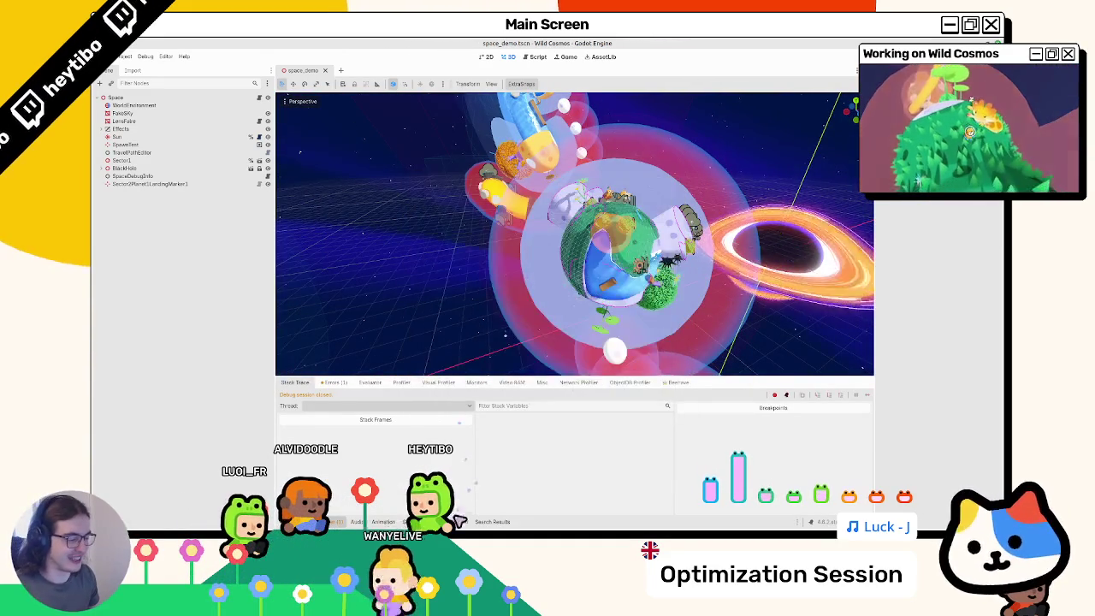
key(alt+f)
click(747, 445)
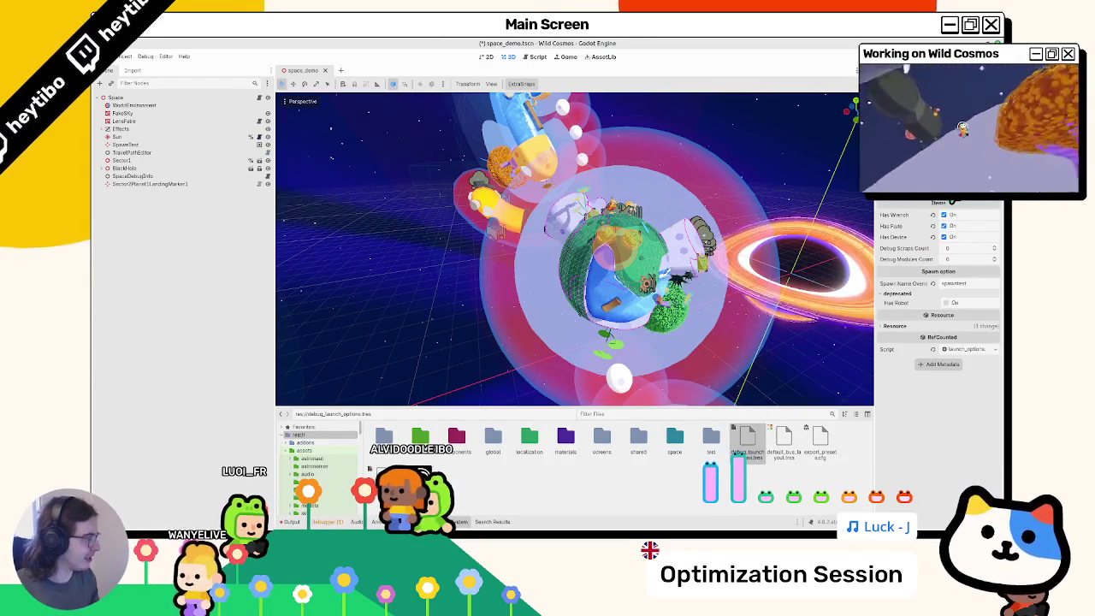
key(ctrl+shift+o)
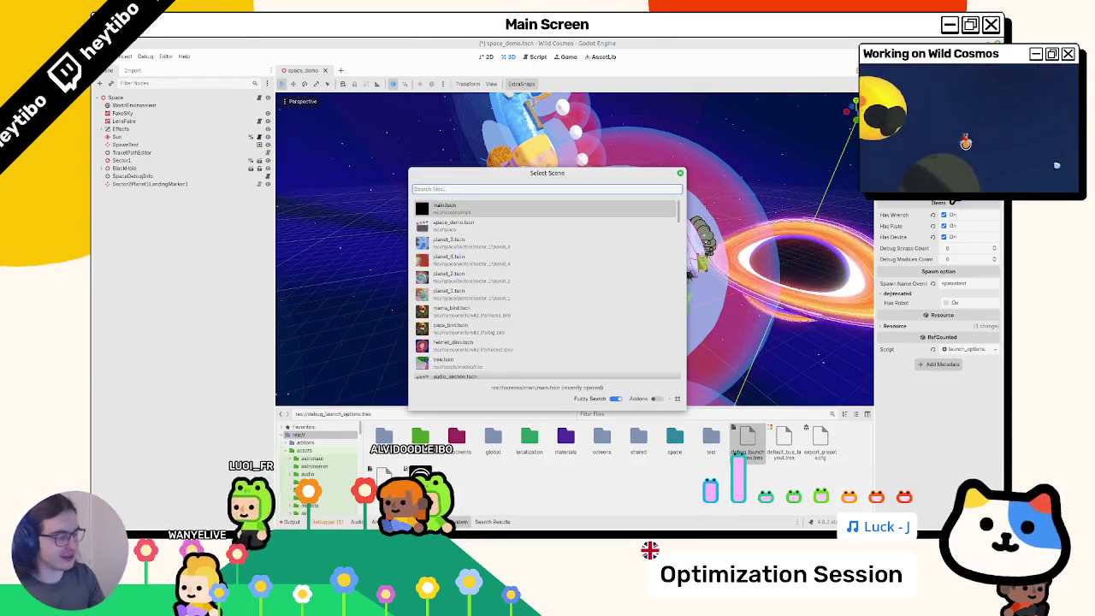
text(main)
key(Return)
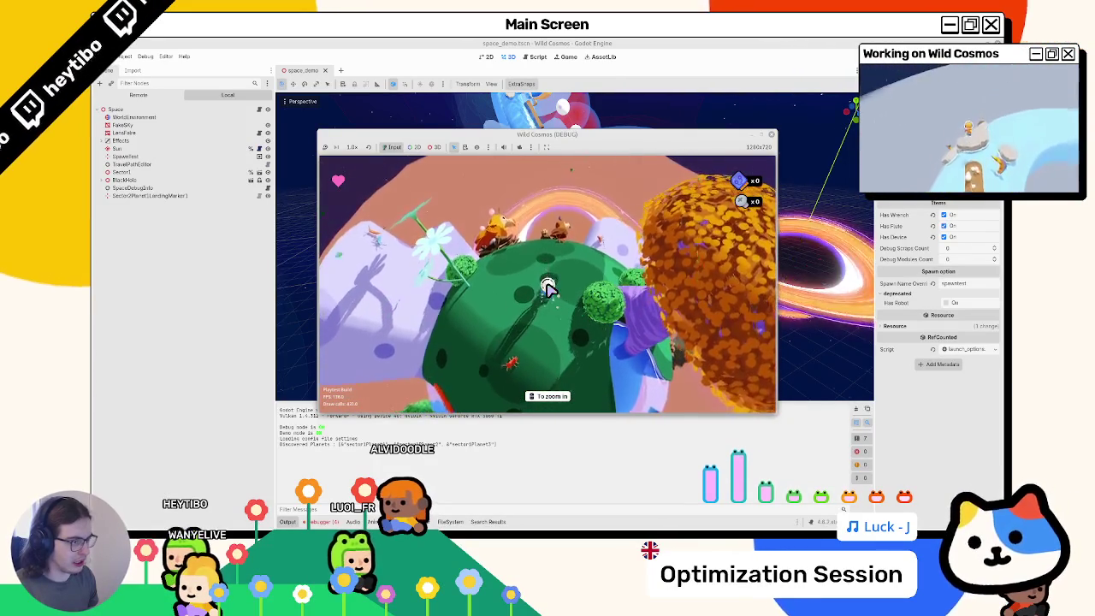
Zoom the game camera in on the planet, pause, and maximise the Wild Cosmos window.
right_click(549, 289)
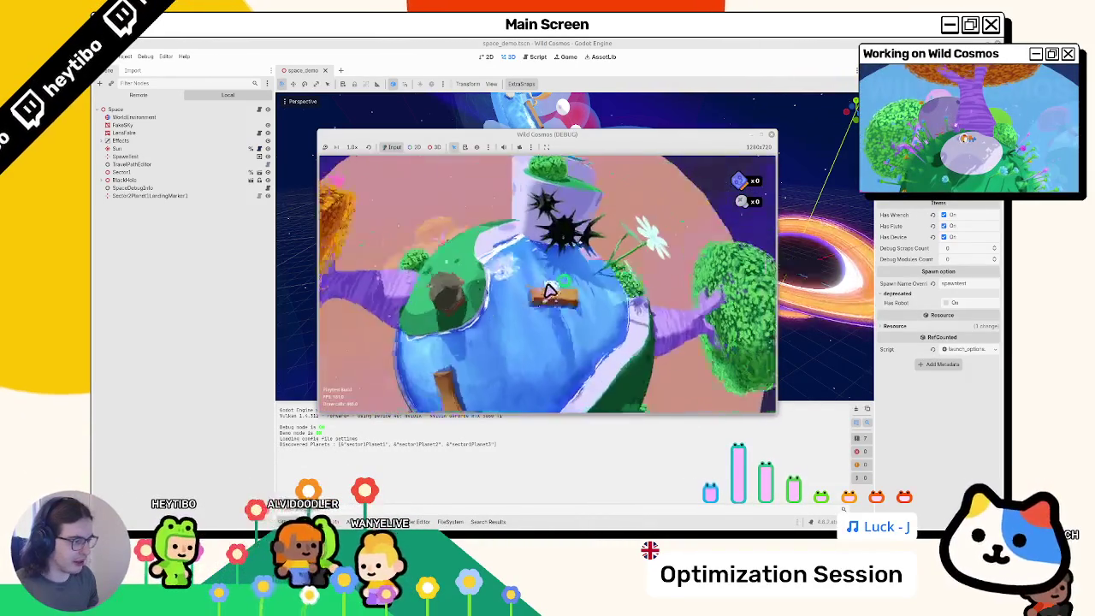
key(Escape)
key(super+Up)
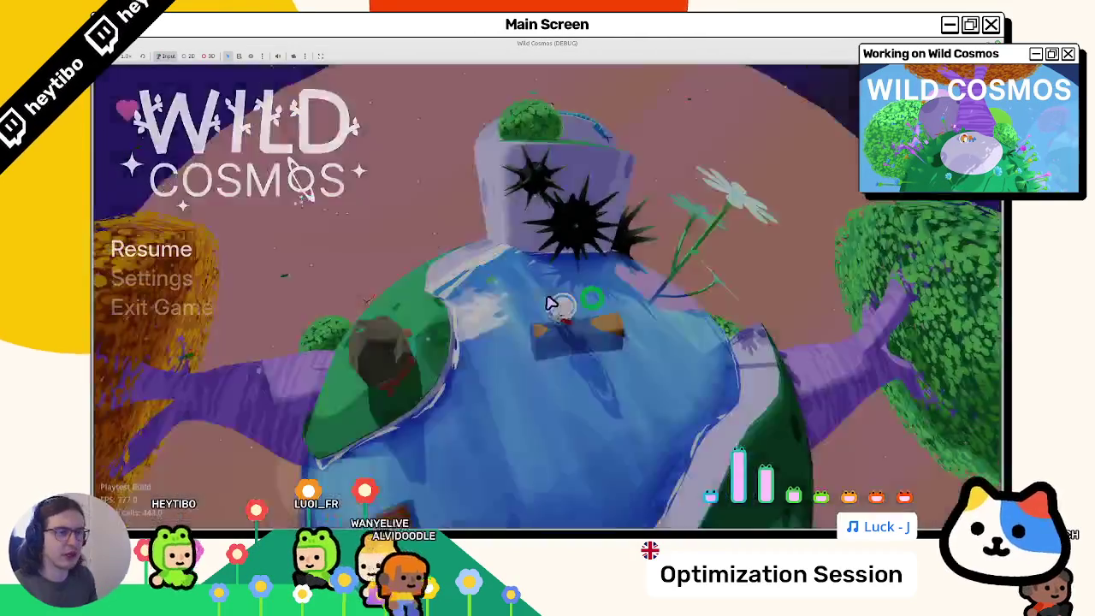
Shrink the Wild Cosmos window to reveal the editor and resume playing in it.
key(Escape)
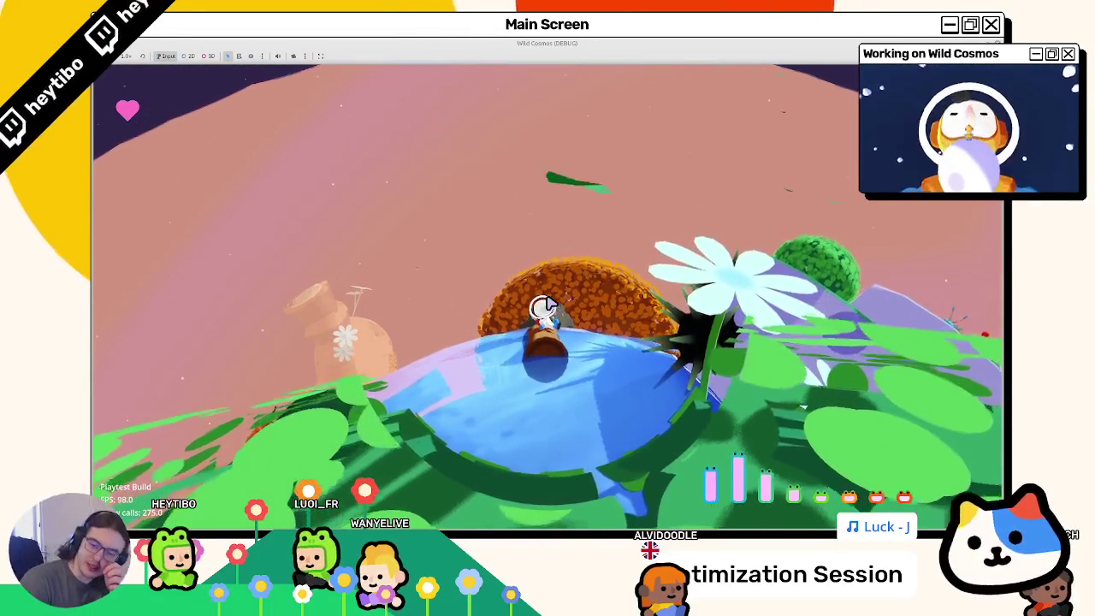
key(Escape)
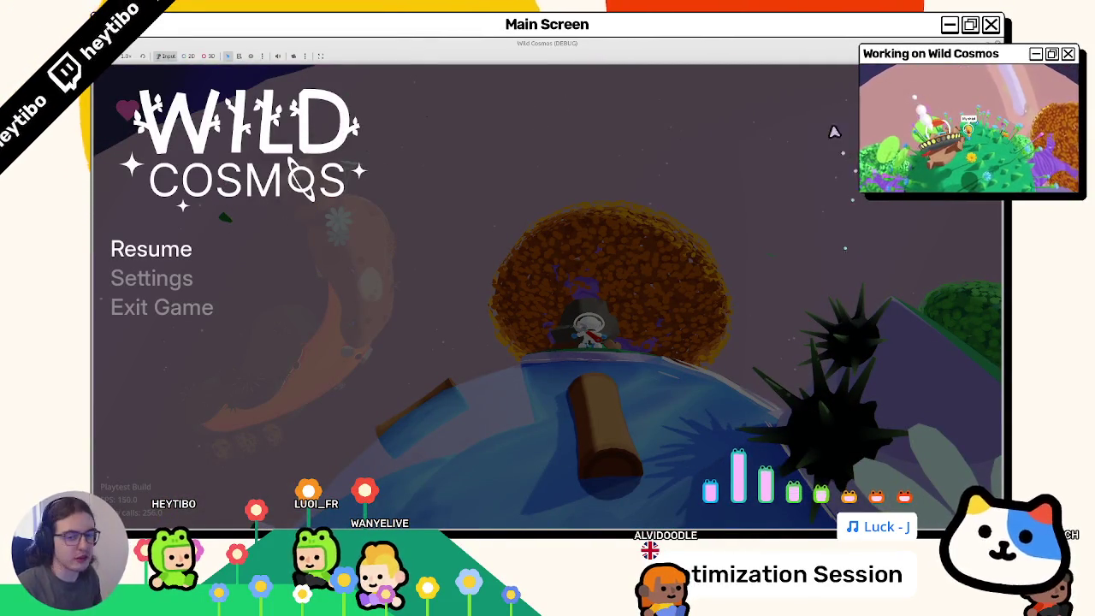
drag(705, 60, 457, 169)
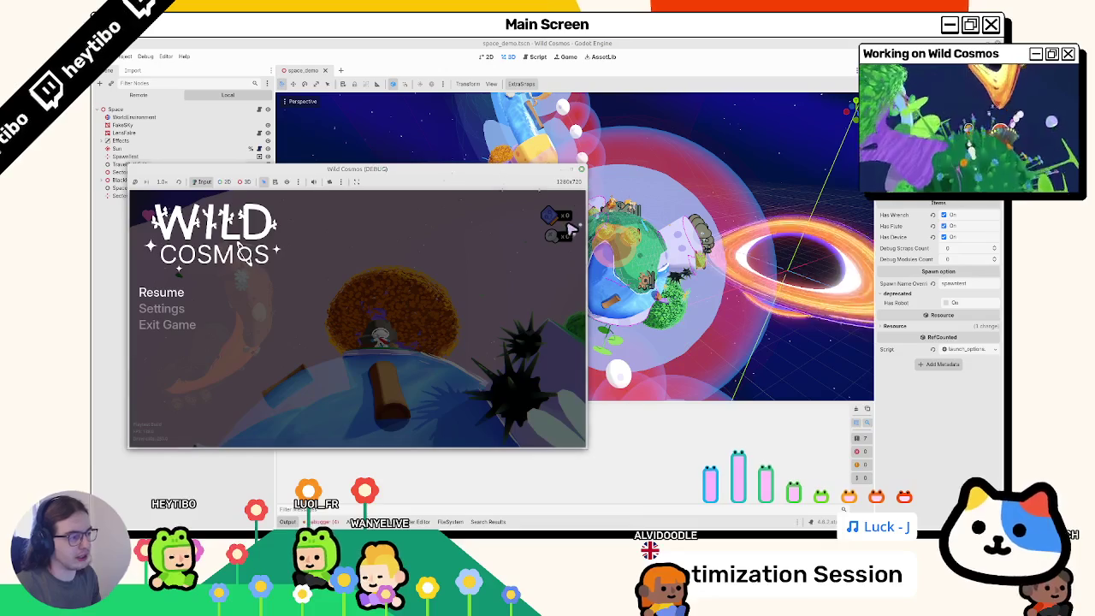
key(Escape)
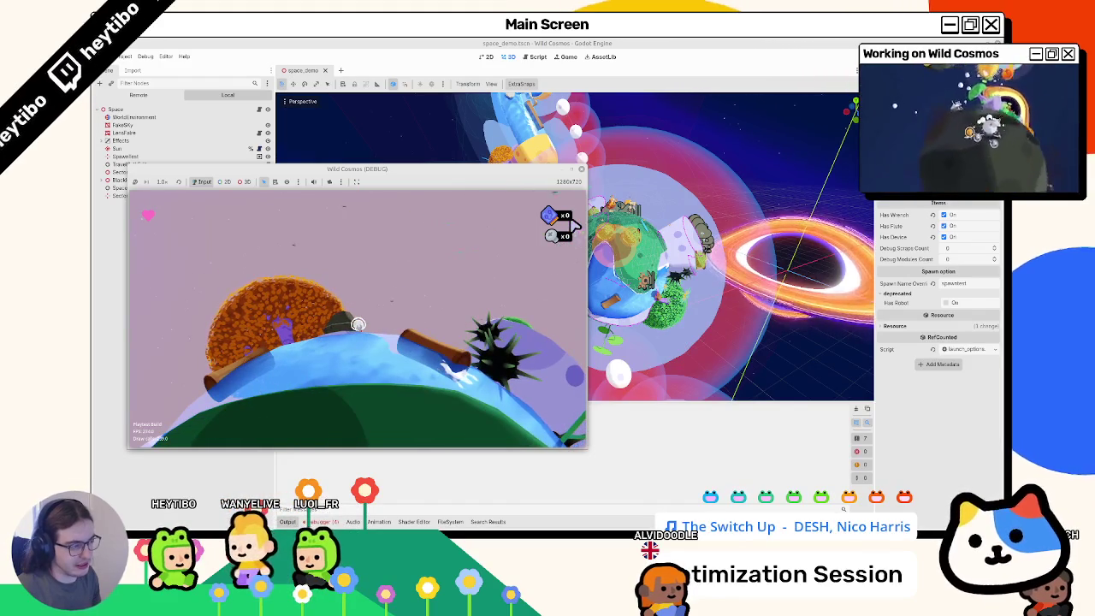
click(572, 168)
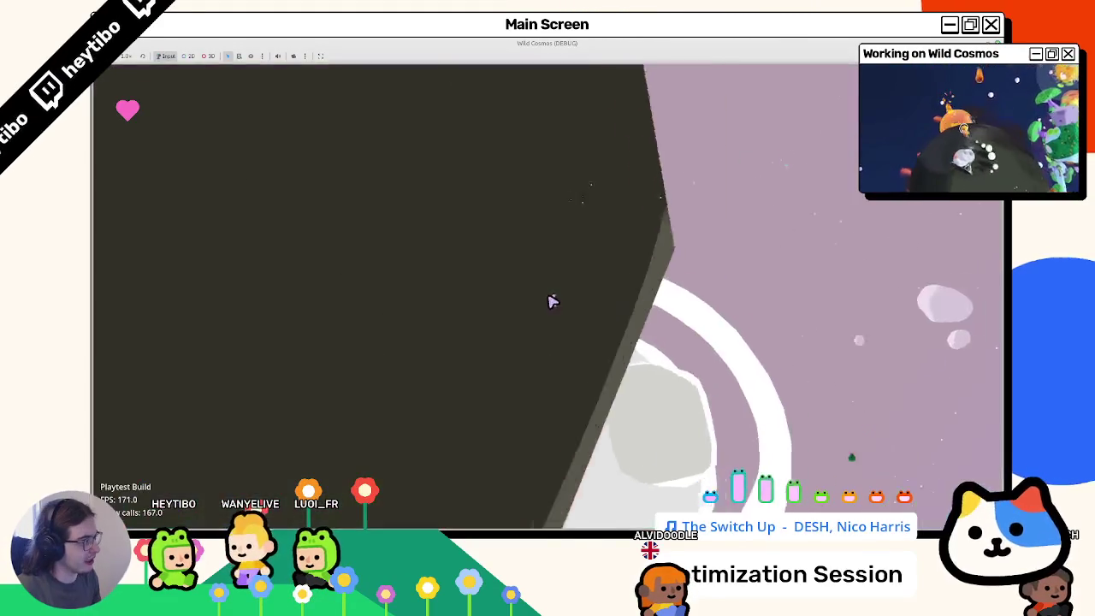
key(F11)
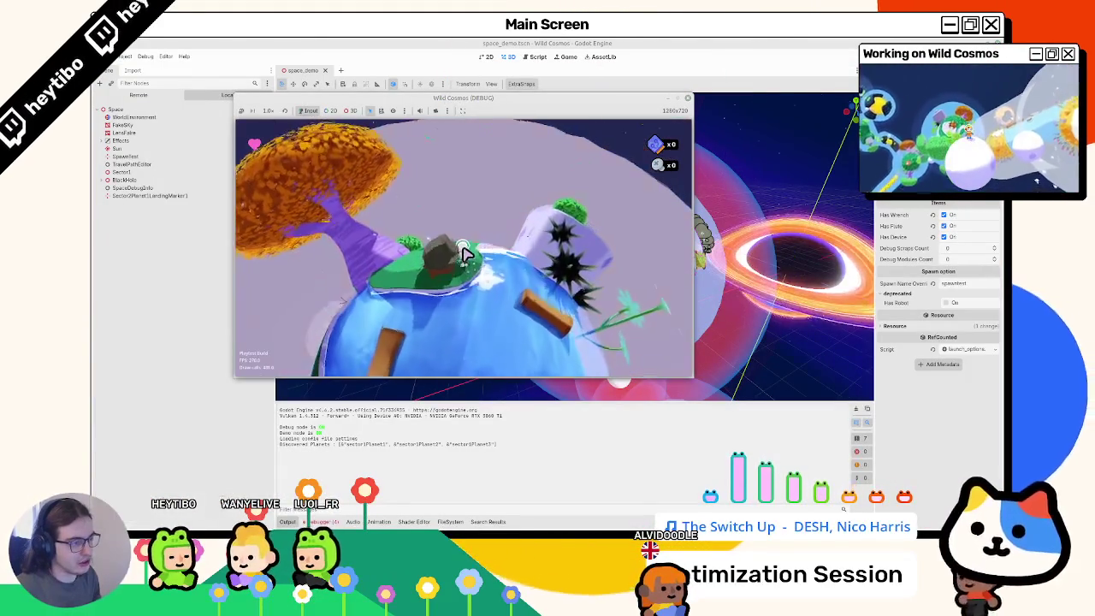
Open the in-game map and flip between its Map and Journal pages, ending on the wireframe map.
key(m)
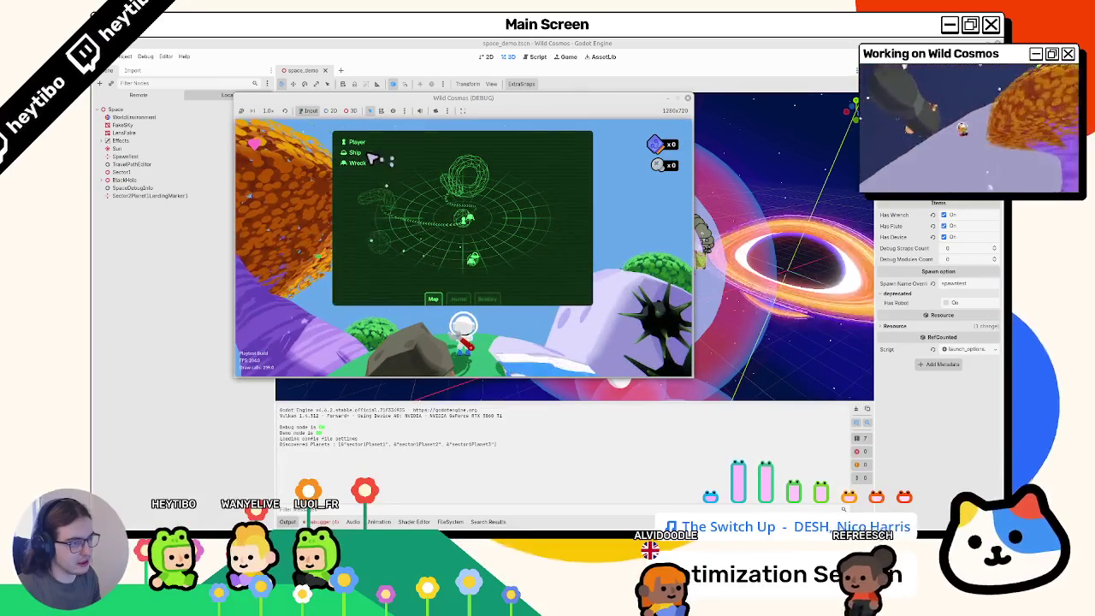
click(458, 299)
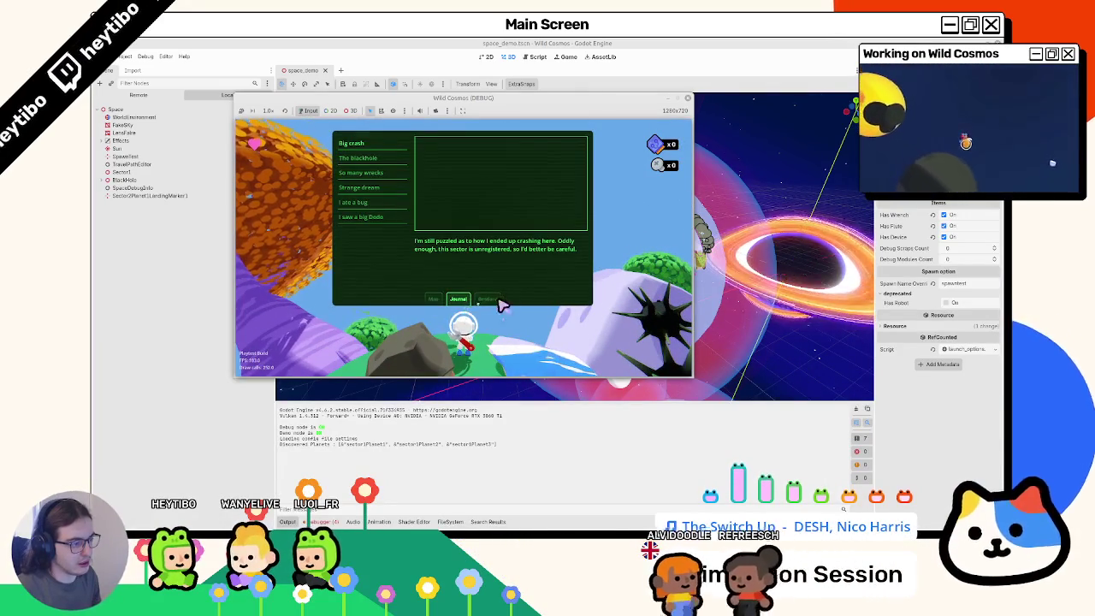
click(487, 299)
click(433, 298)
click(459, 299)
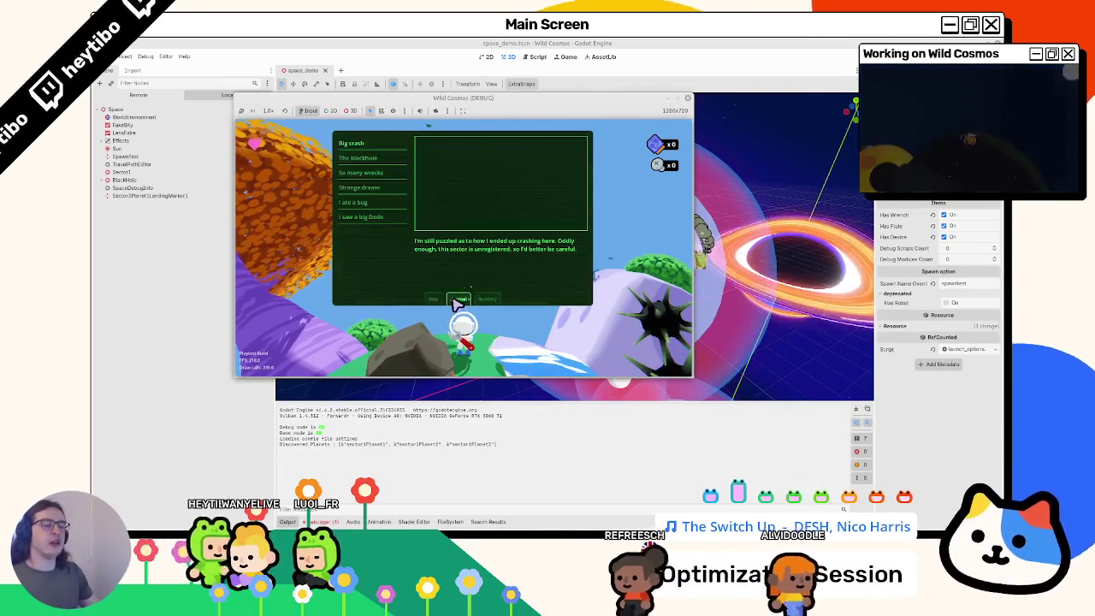
click(433, 299)
click(455, 299)
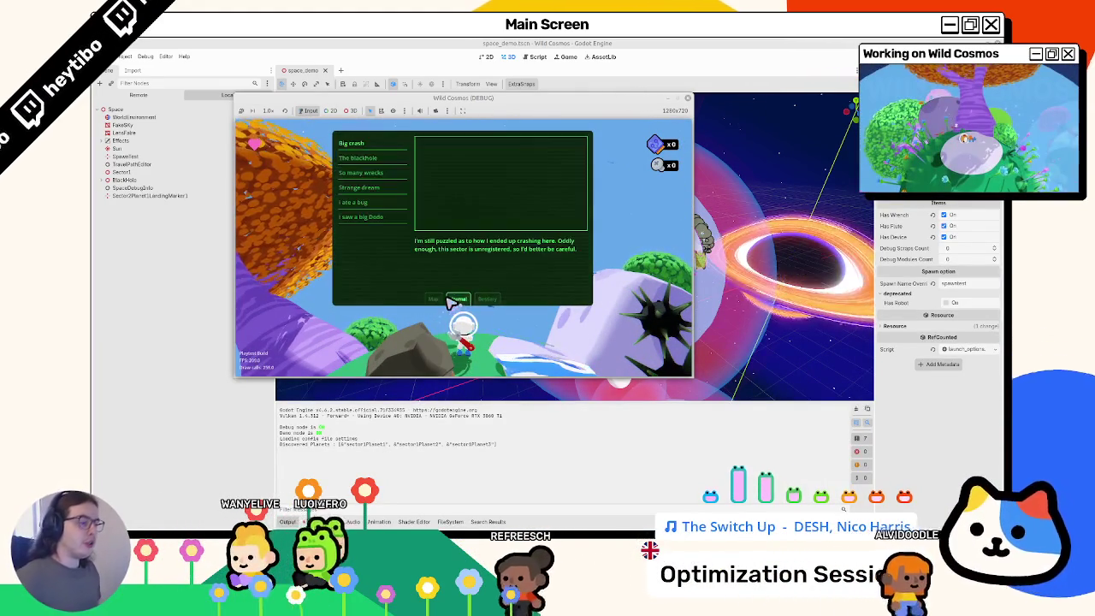
key(q)
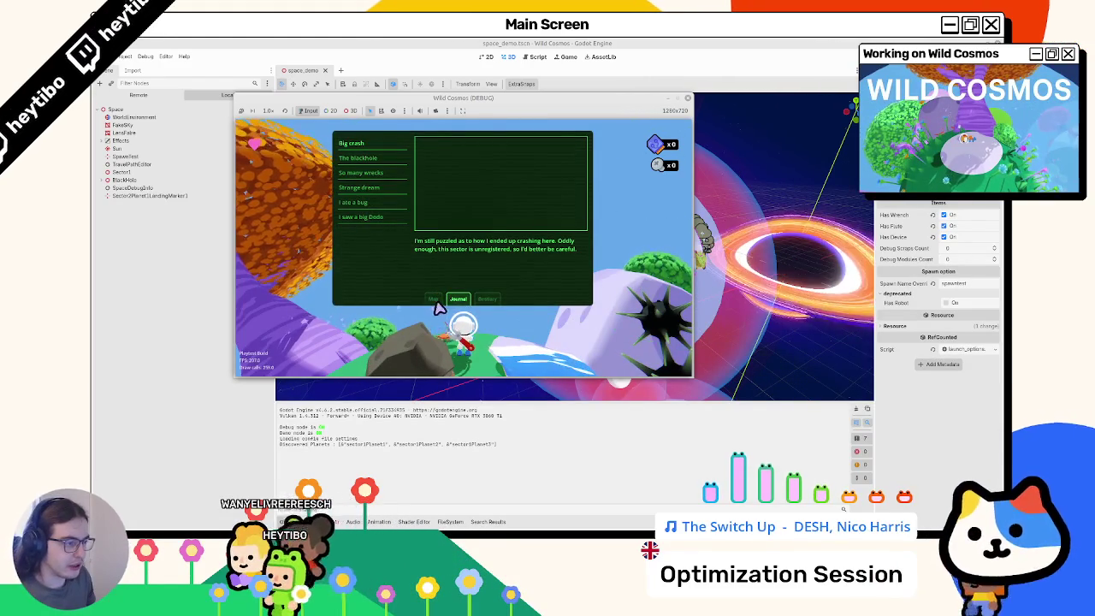
key(q)
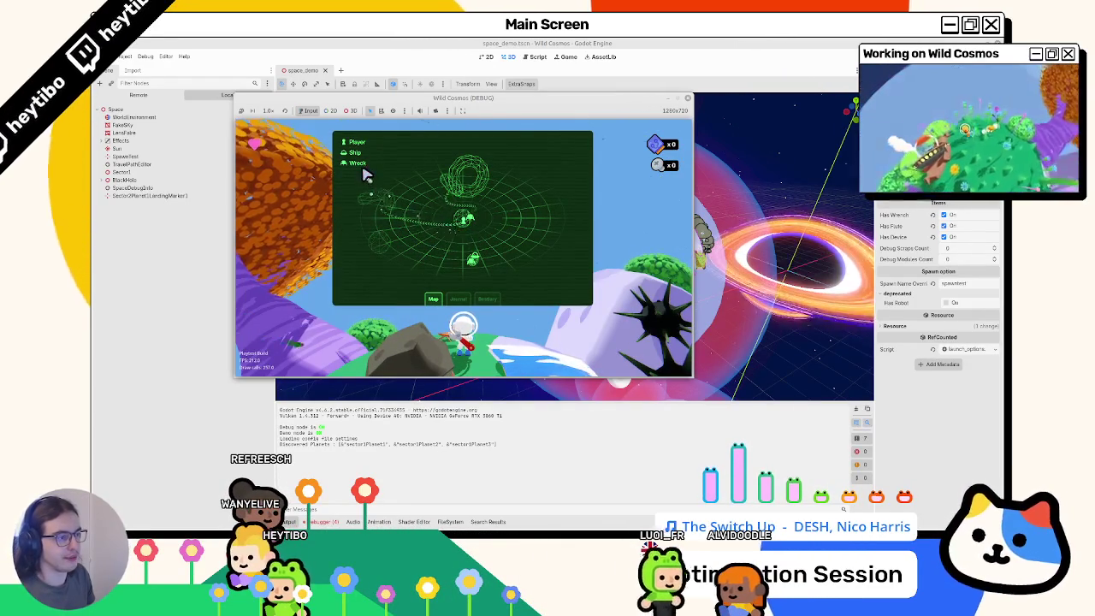
Browse the Journal entries and Bestiary page, then return the overlay to the map.
click(458, 299)
key(e)
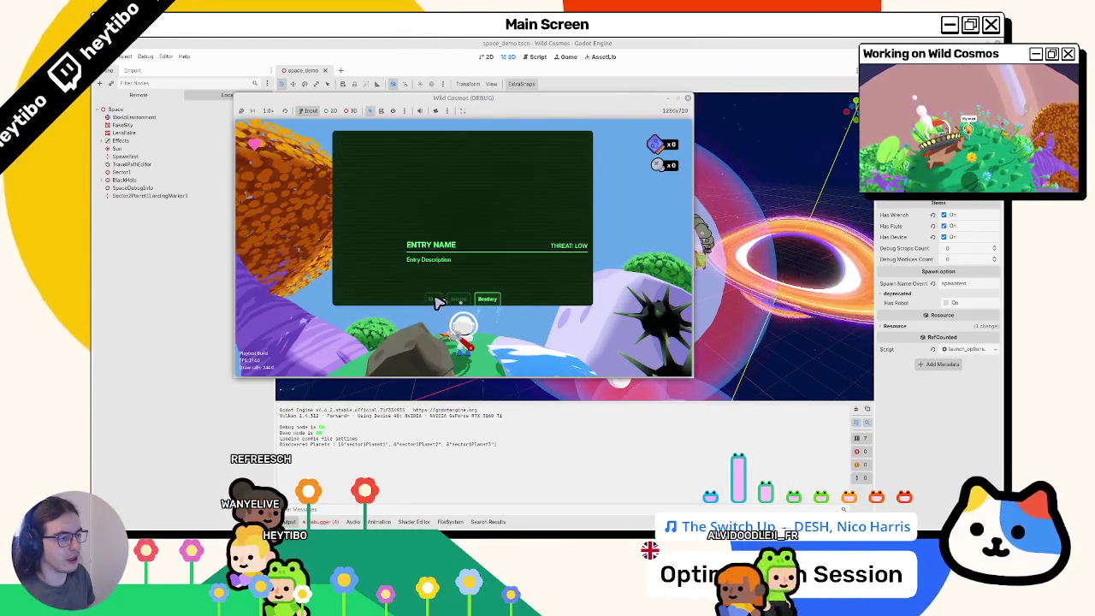
click(435, 299)
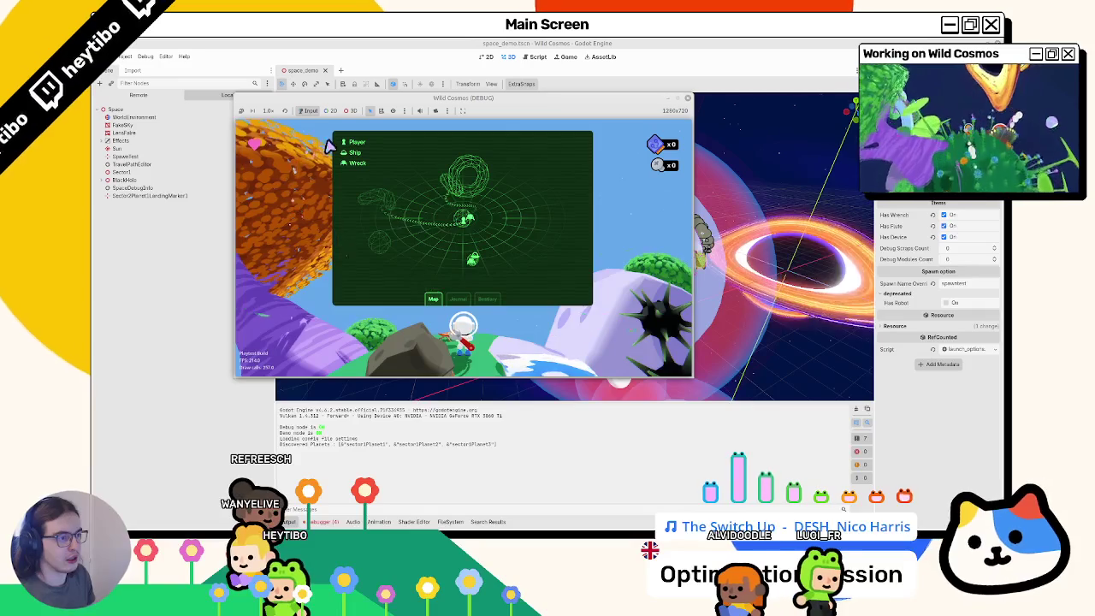
click(458, 299)
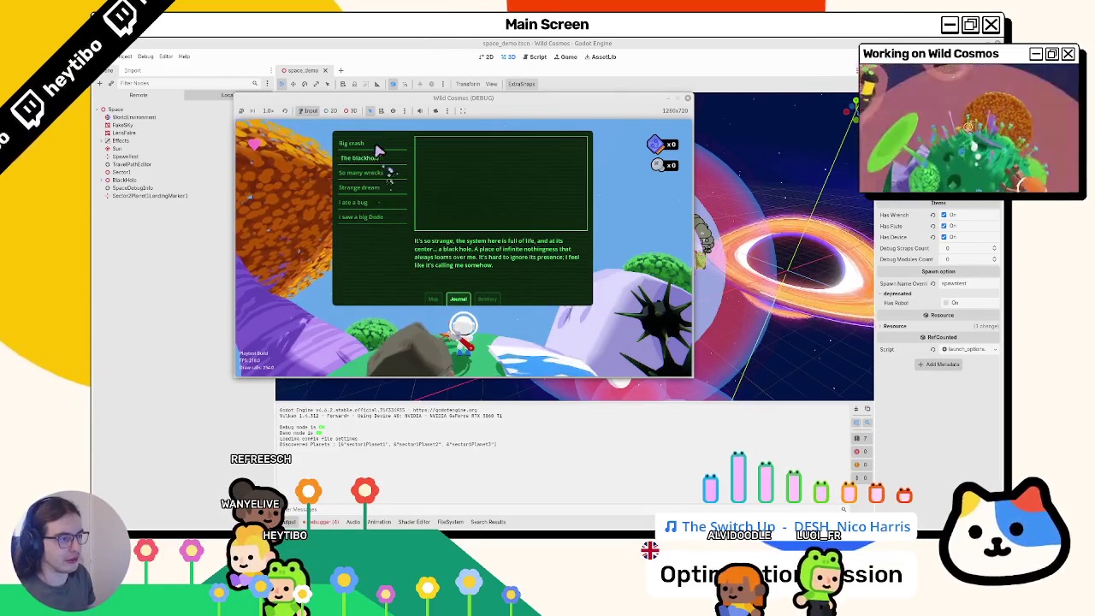
click(434, 299)
click(484, 300)
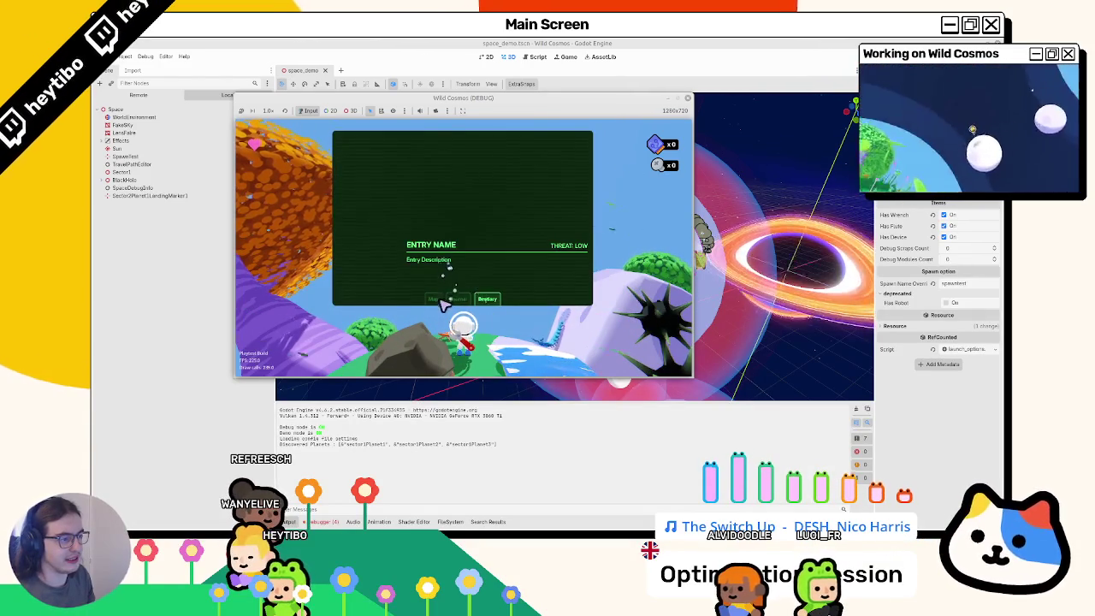
click(436, 299)
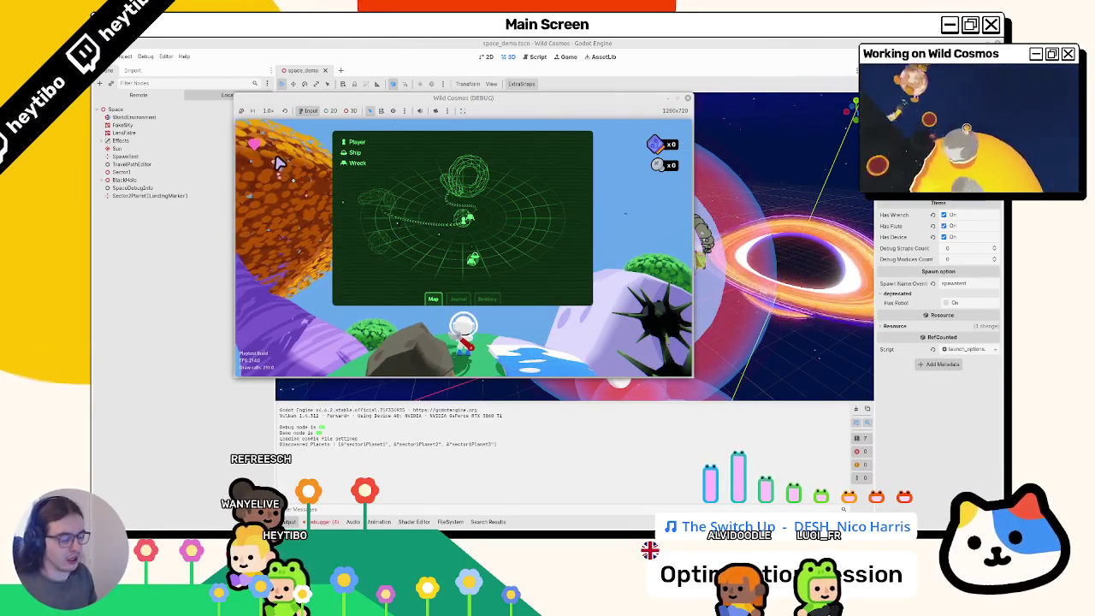
Close the map, maximise the game window, and resume play from the pause menu.
key(Escape)
key(Escape)
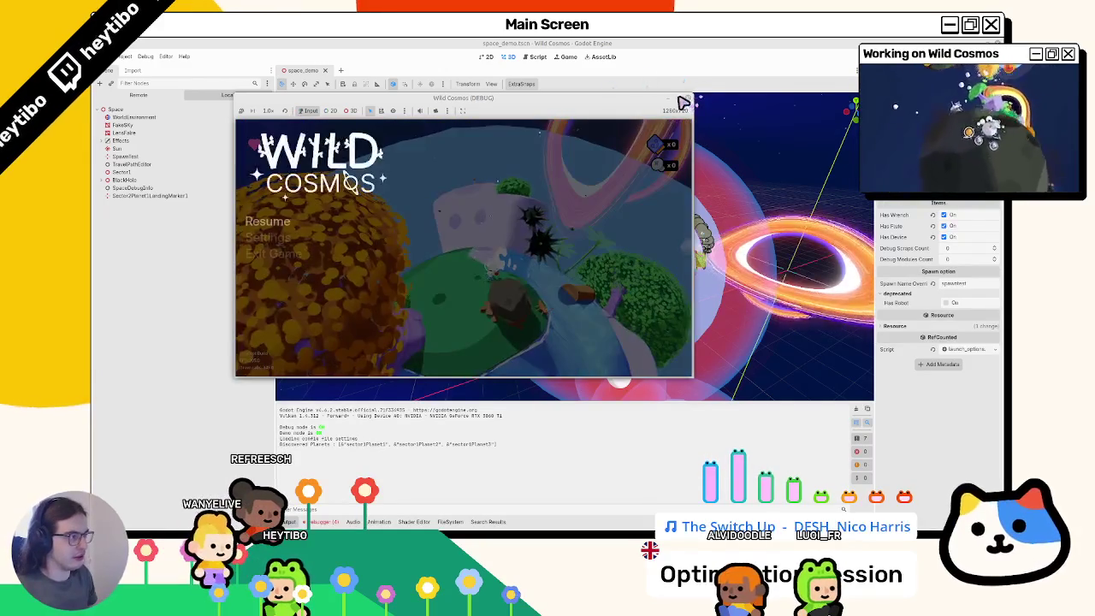
click(677, 97)
key(Escape)
key(w)
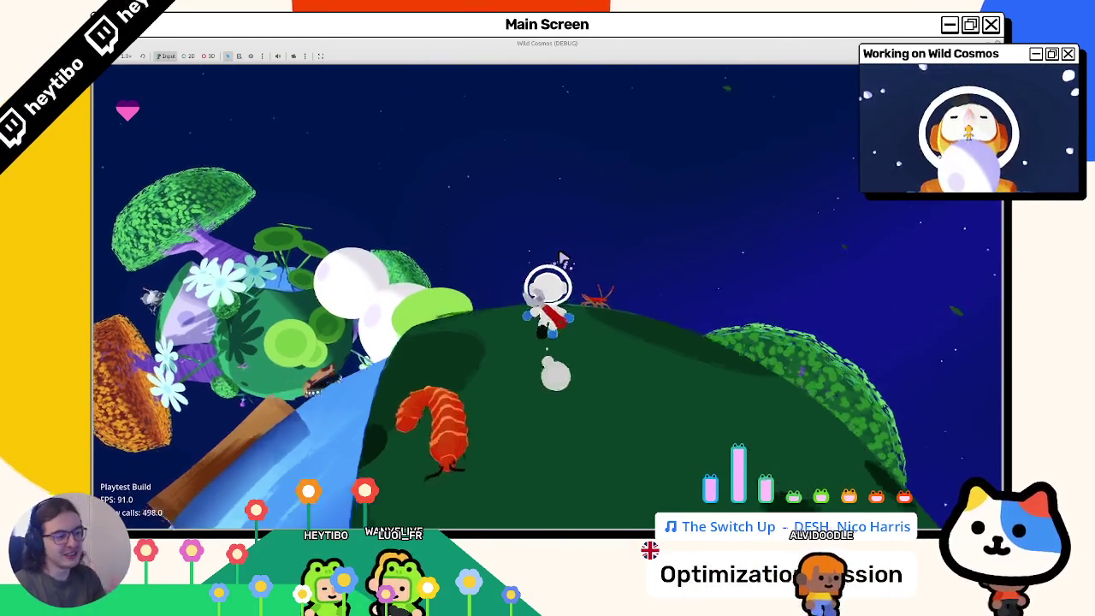
Run the astronaut forward across neighbouring planets, past the rock and the bird nest.
key(w)
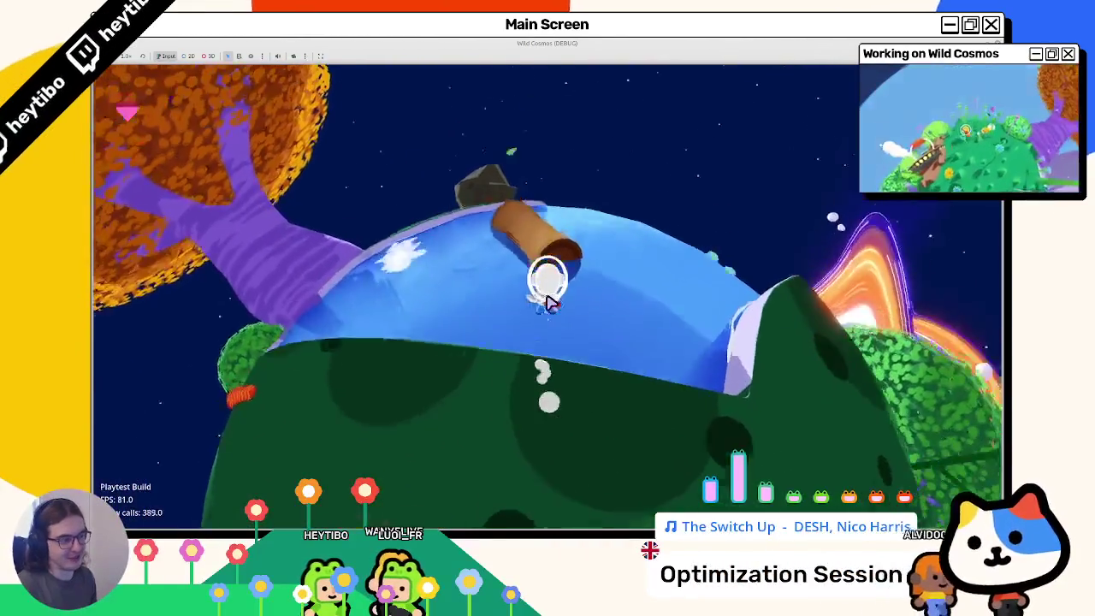
key(w)
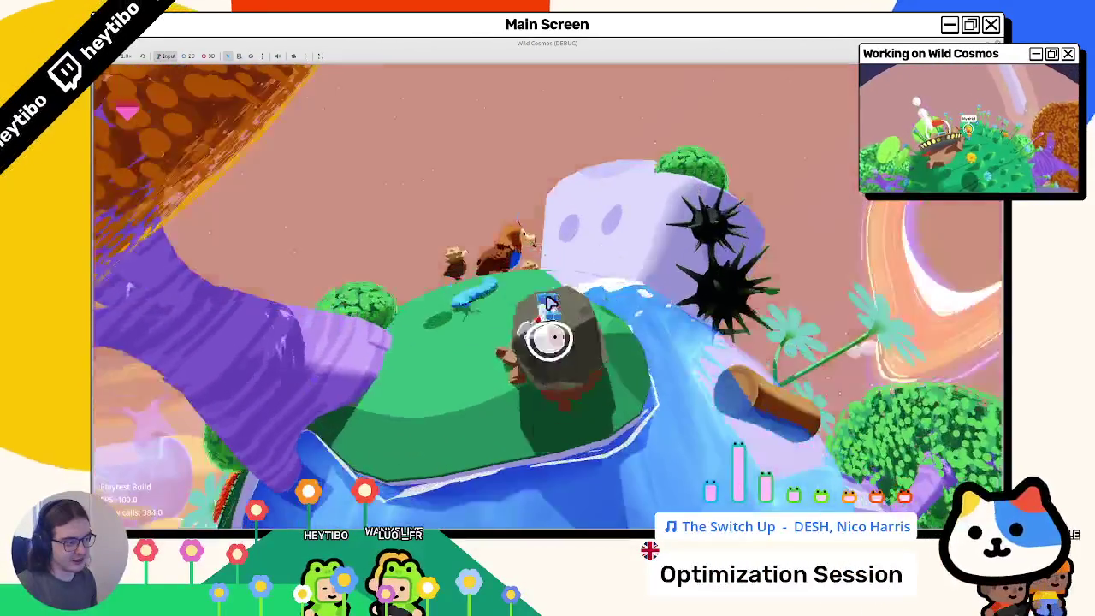
key(w)
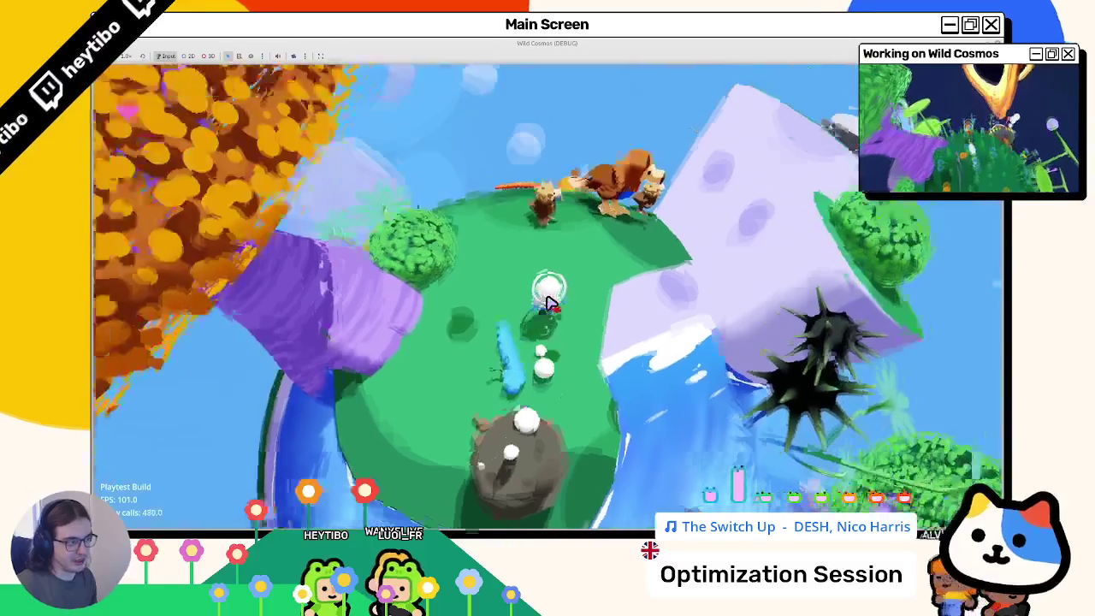
key(w)
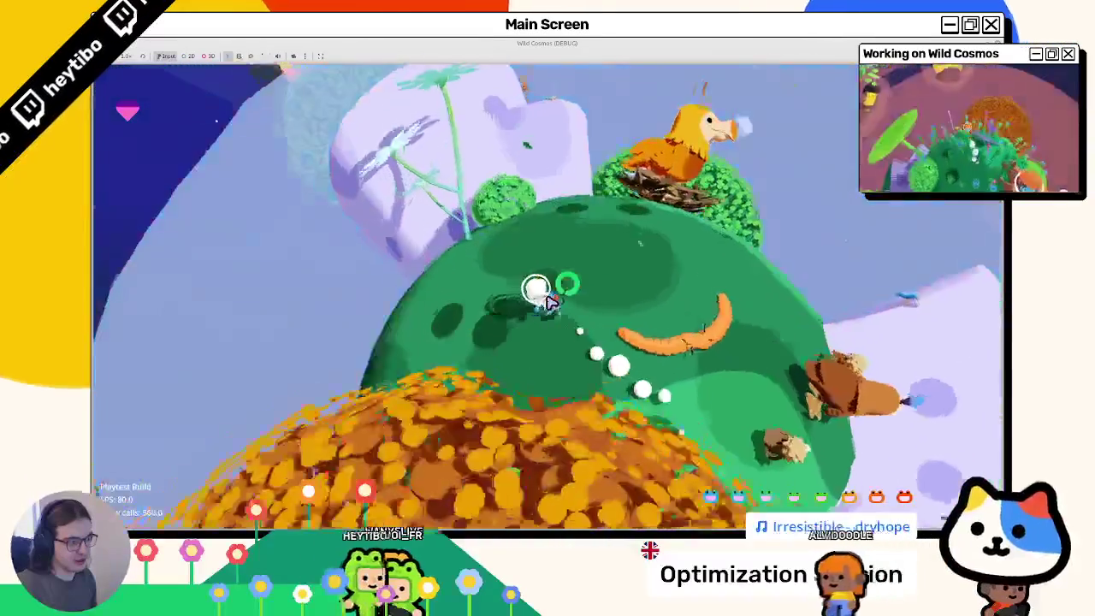
key(w)
key(w)
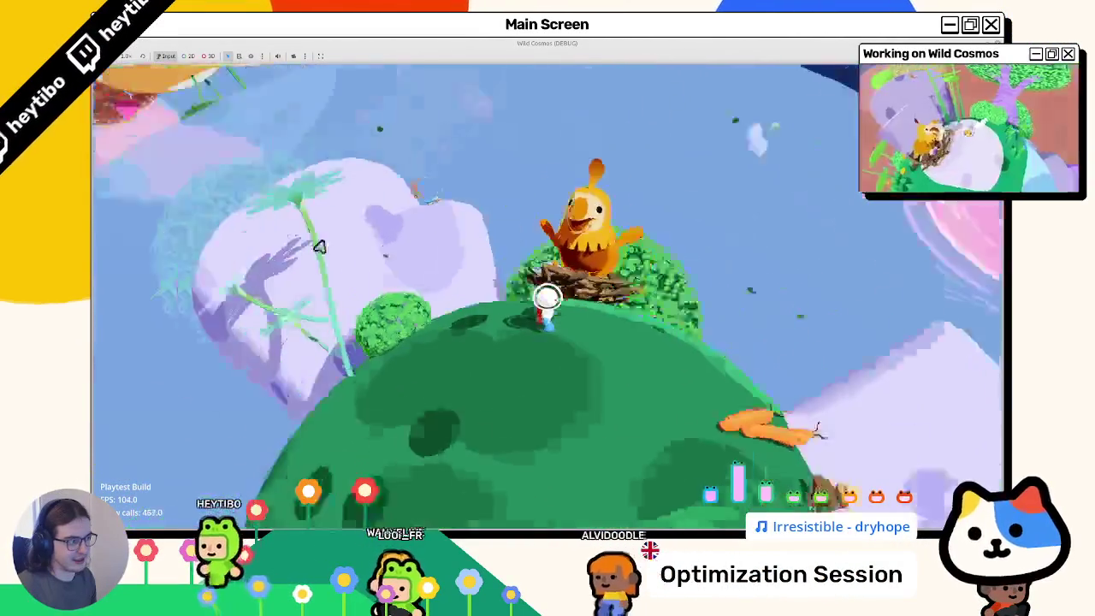
key(w)
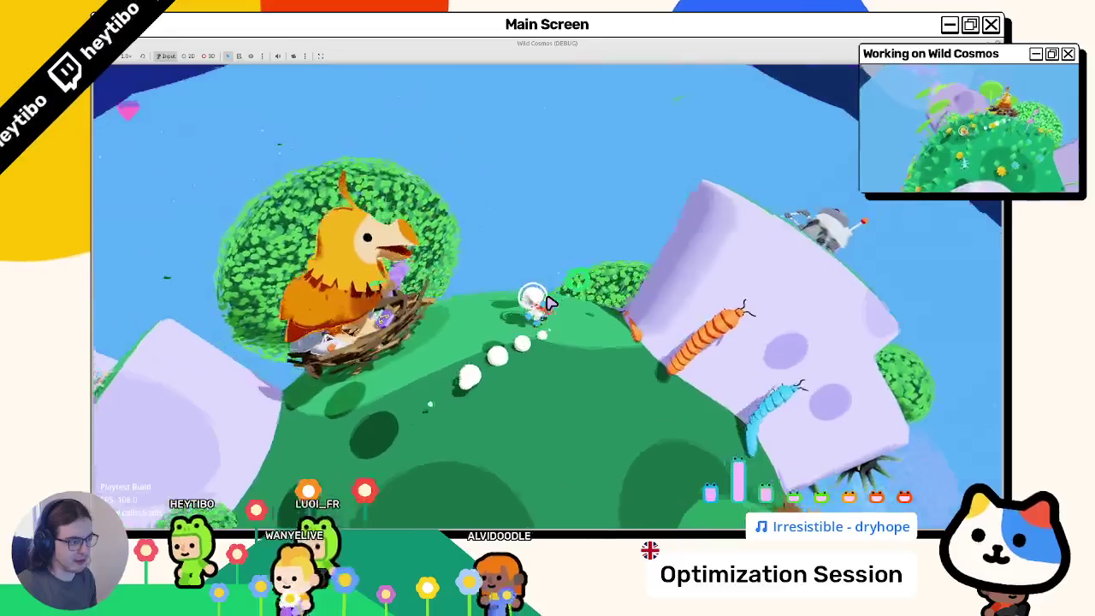
Keep running around the green planet toward the purple block, then stop the game with F8.
key(w)
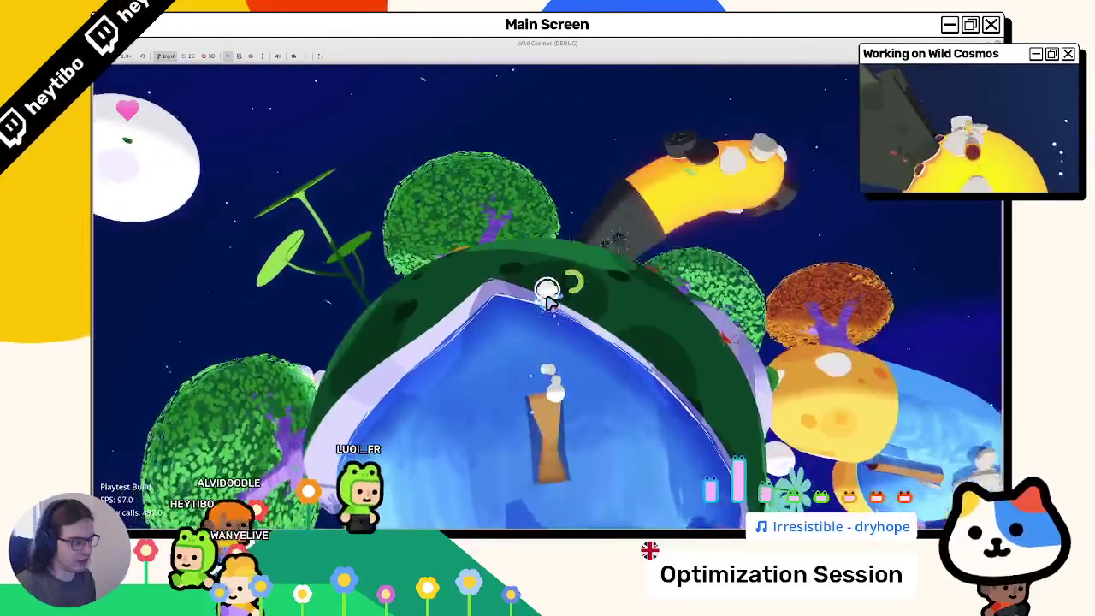
key(w)
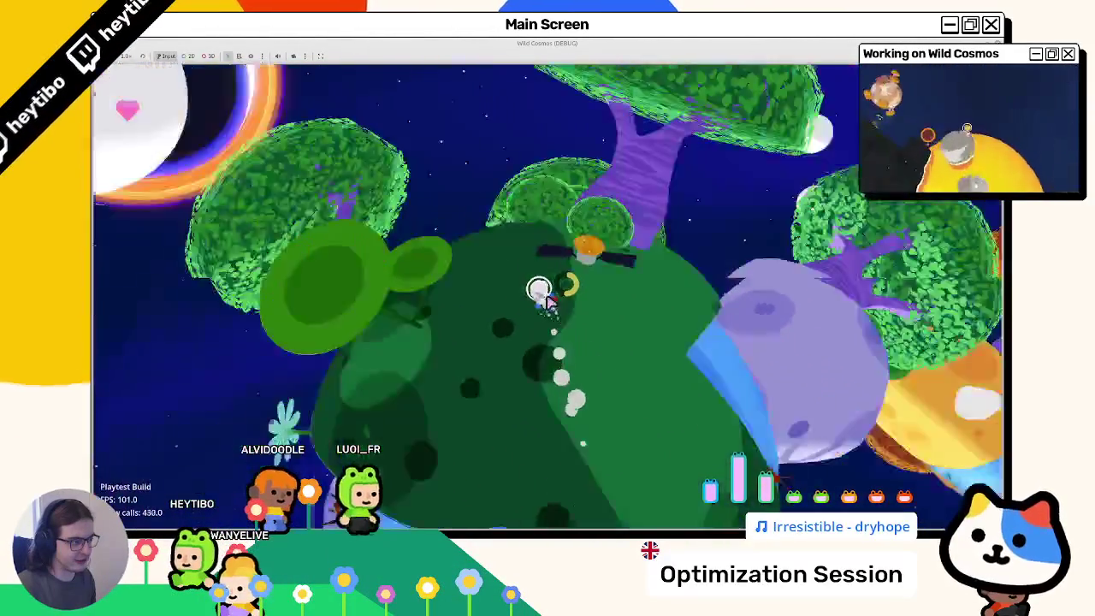
key(w)
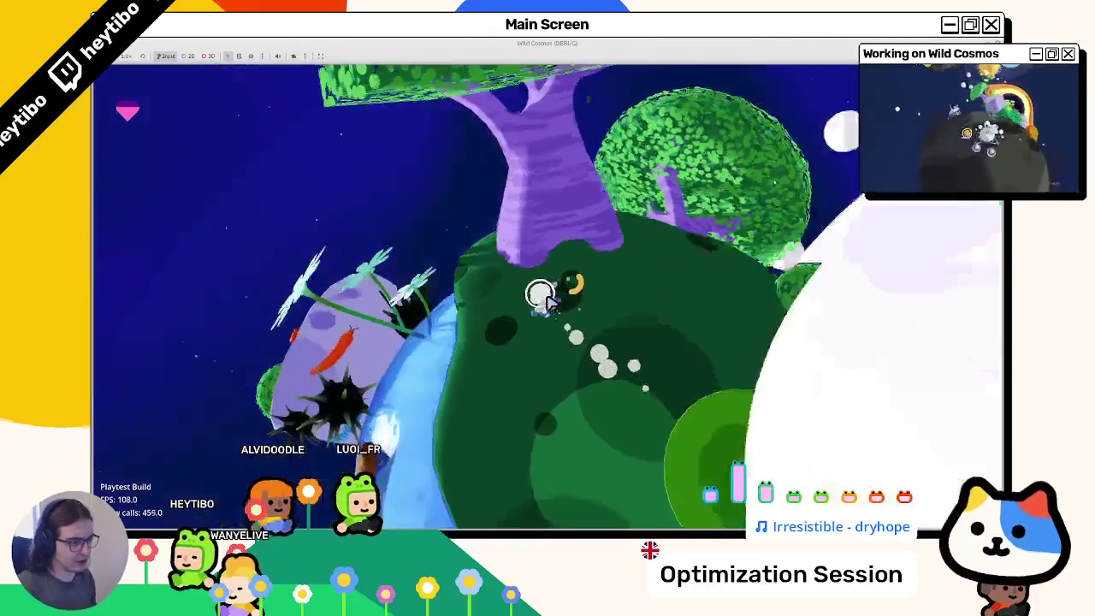
key(w)
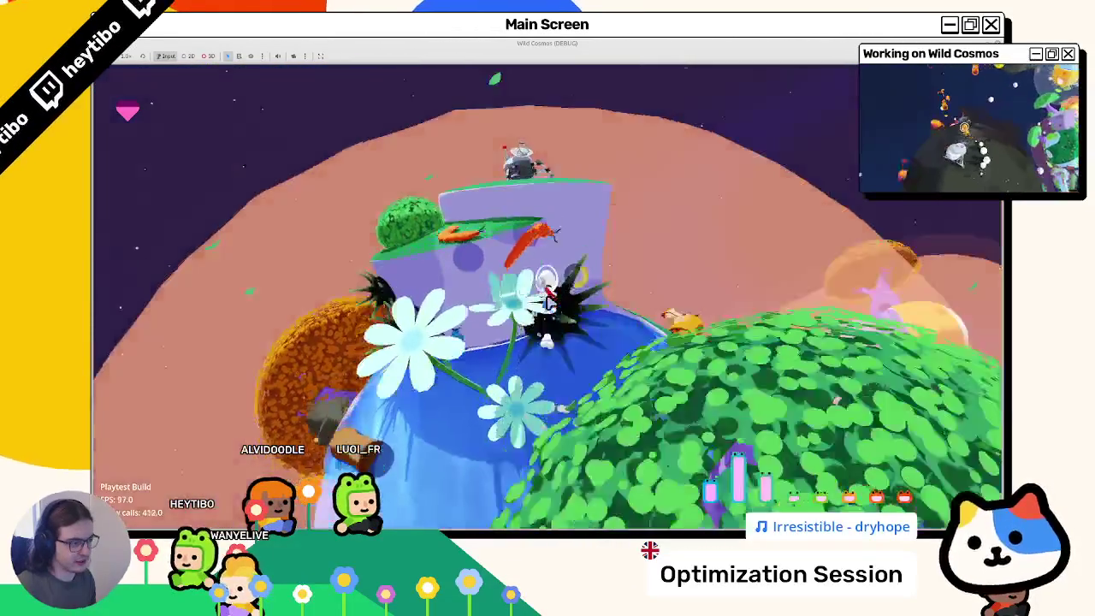
key(w)
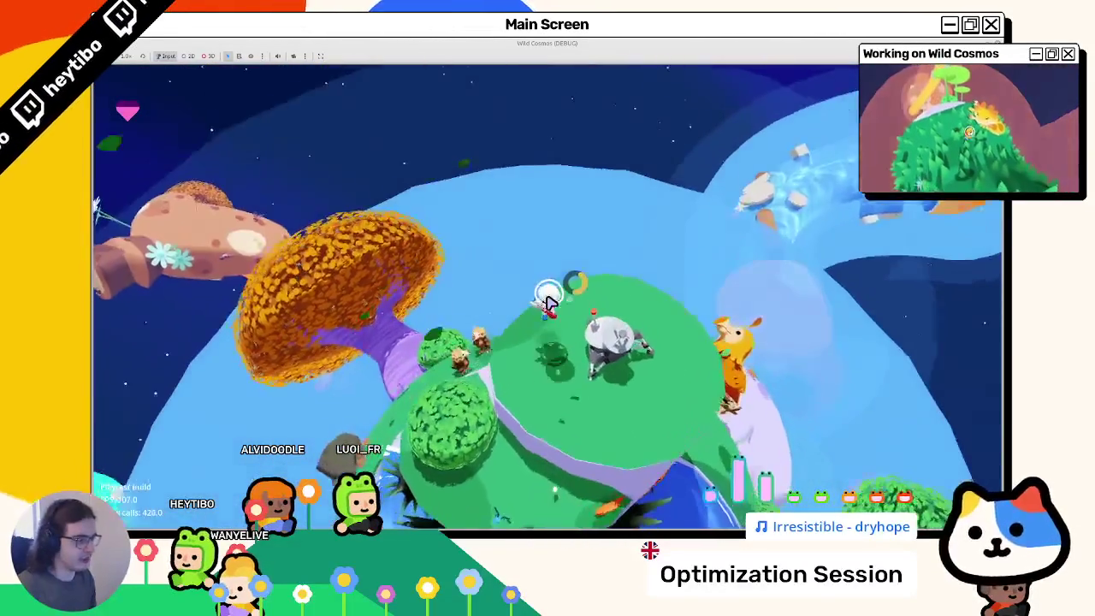
key(F8)
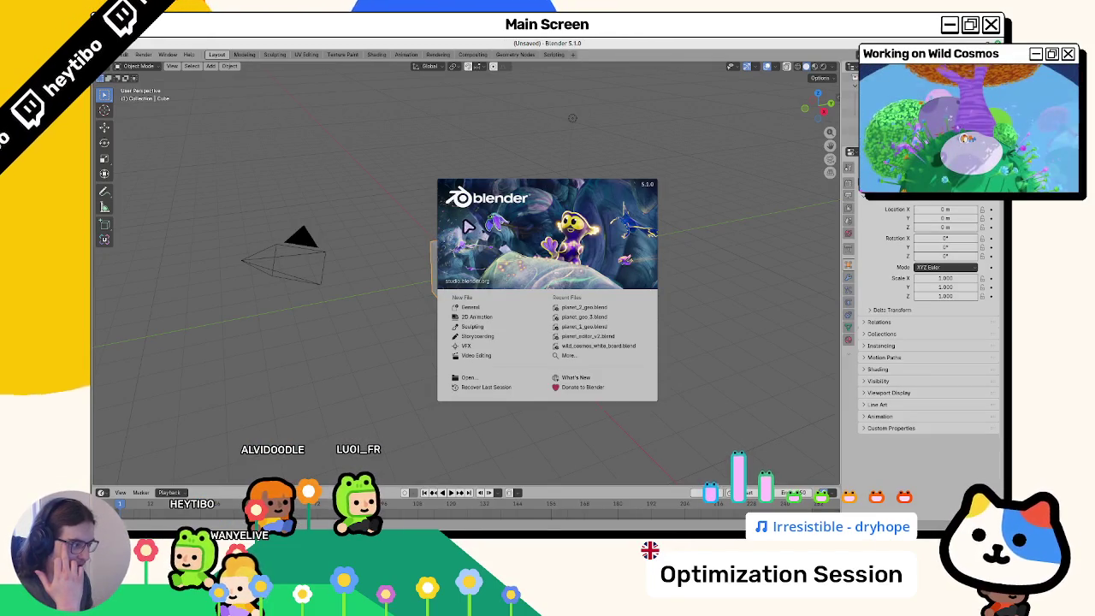
Open wild_cosmos_white_board.blend and browse the sketches, starting from the Player 2 sketch.
click(599, 345)
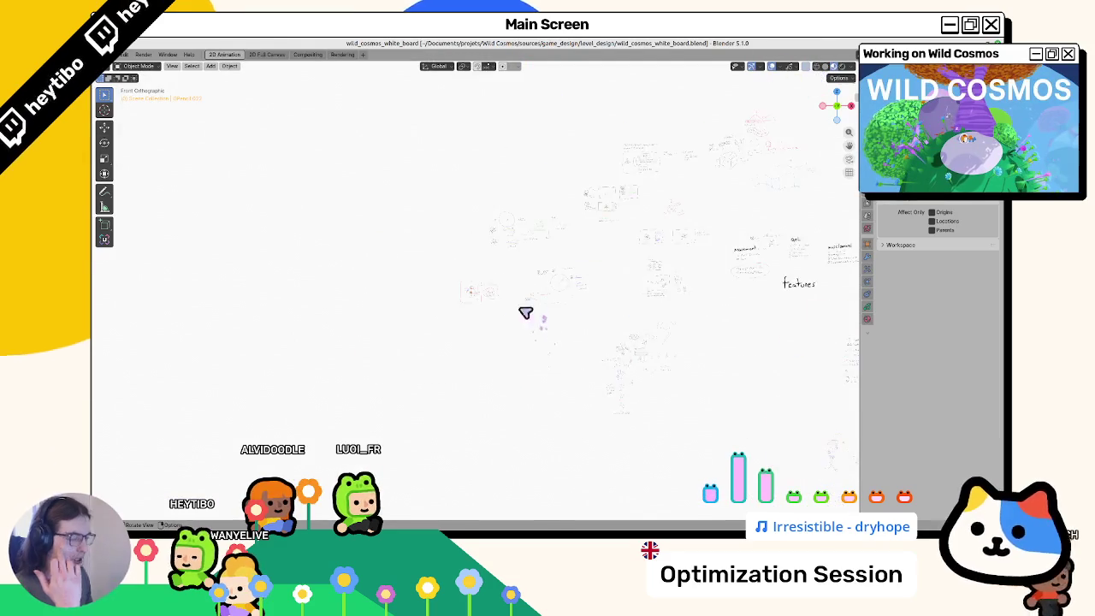
click(525, 297)
scroll(556, 276, down, 5)
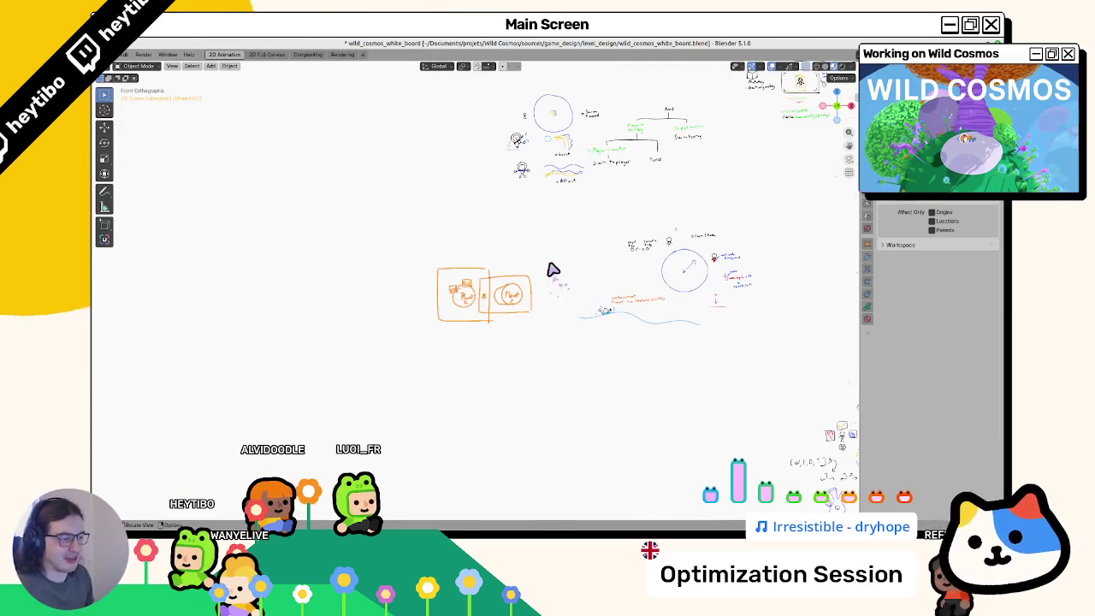
scroll(552, 271, down, 10)
scroll(552, 272, up, 10)
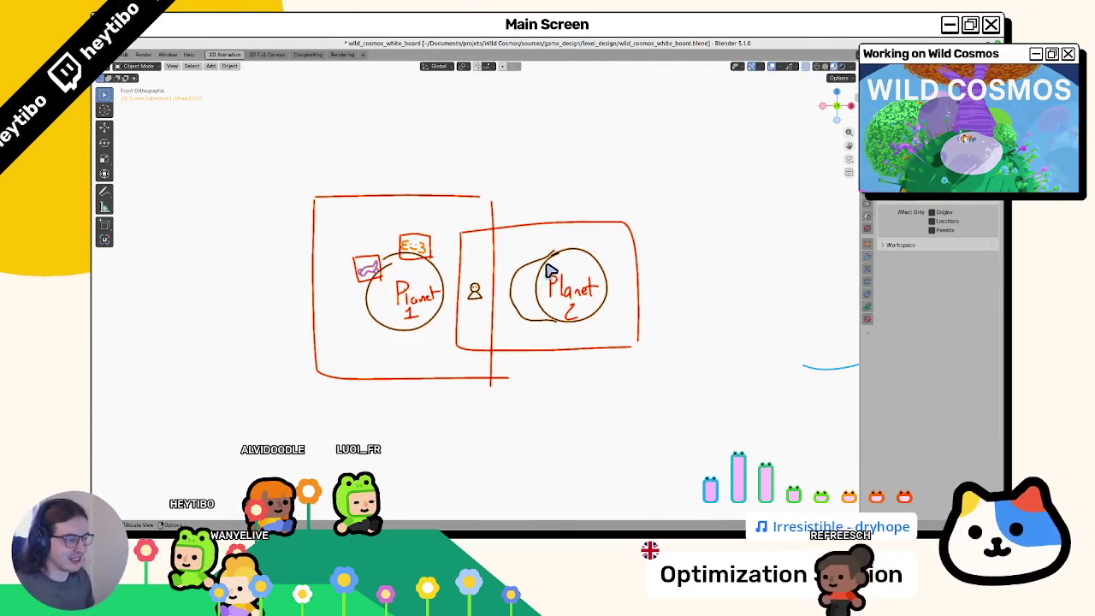
scroll(589, 357, down, 10)
scroll(513, 379, up, 5)
scroll(513, 380, down, 3)
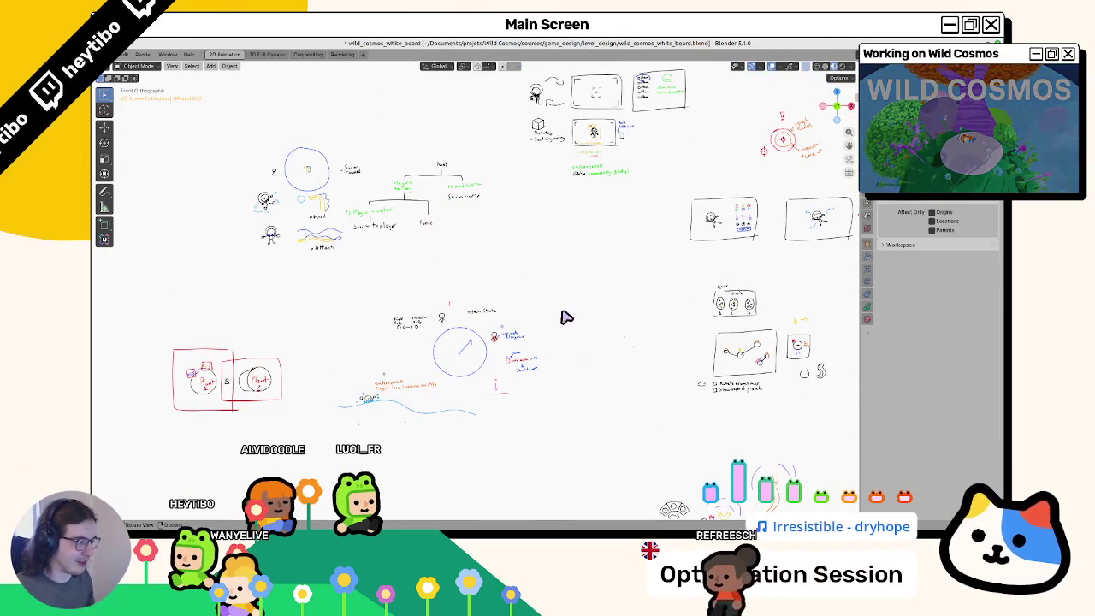
scroll(556, 300, up, 3)
scroll(556, 300, up, 2)
scroll(513, 343, down, 2)
scroll(470, 394, down, 1)
scroll(422, 445, up, 1)
scroll(422, 444, down, 5)
scroll(311, 254, right, 5)
scroll(511, 329, up, 2)
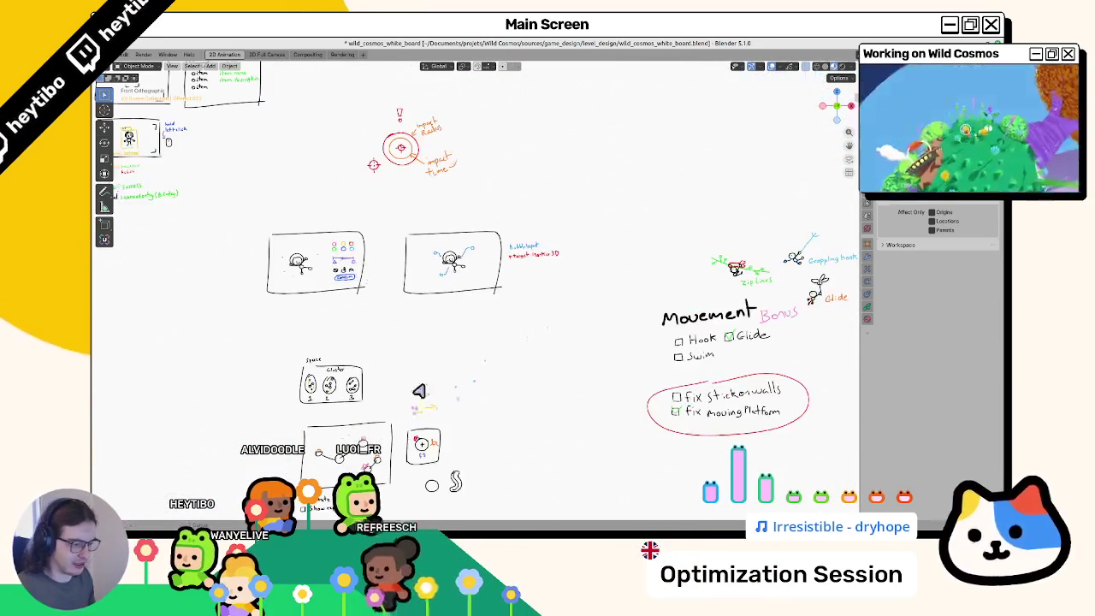
scroll(540, 293, down, 2)
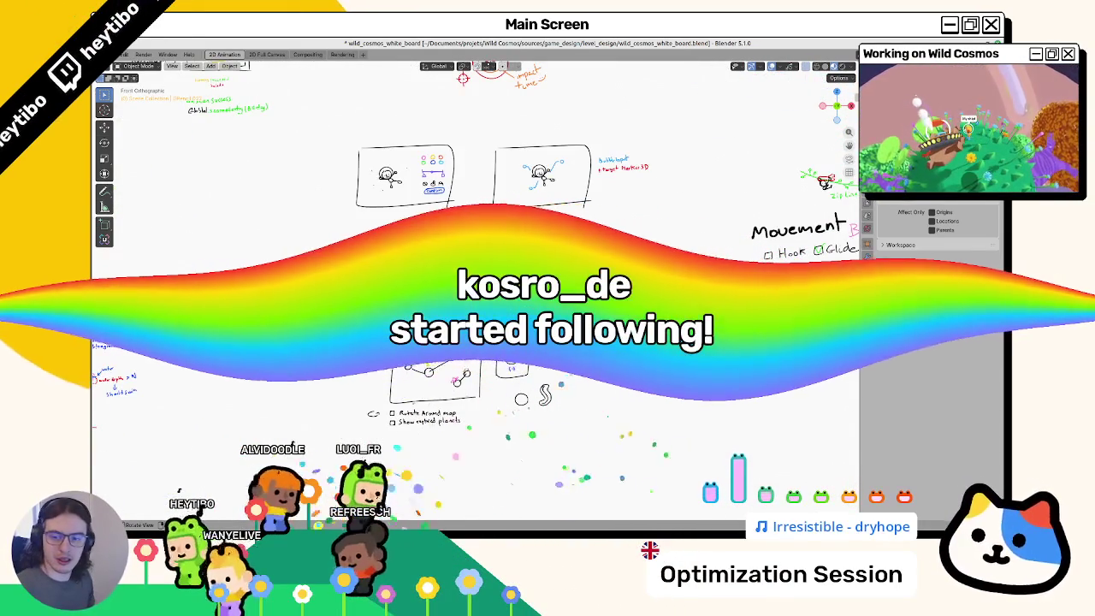
scroll(616, 241, down, 4)
scroll(475, 291, up, 2)
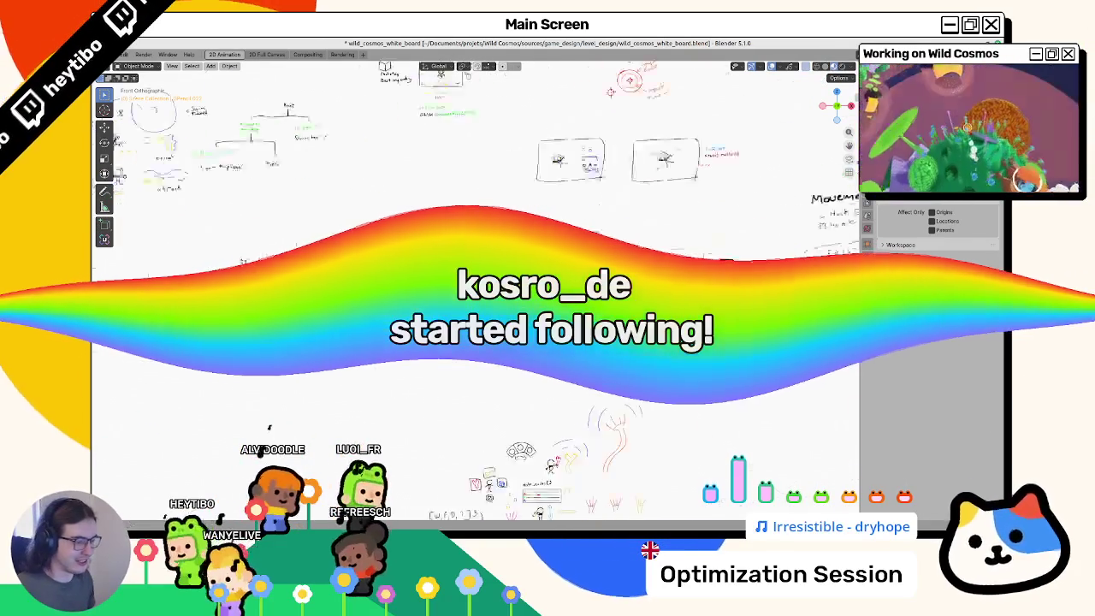
Pan and zoom past the Player boxes until the Movement, QoL and misc checklists fill the view.
drag(225, 391, 550, 299)
drag(502, 271, 460, 247)
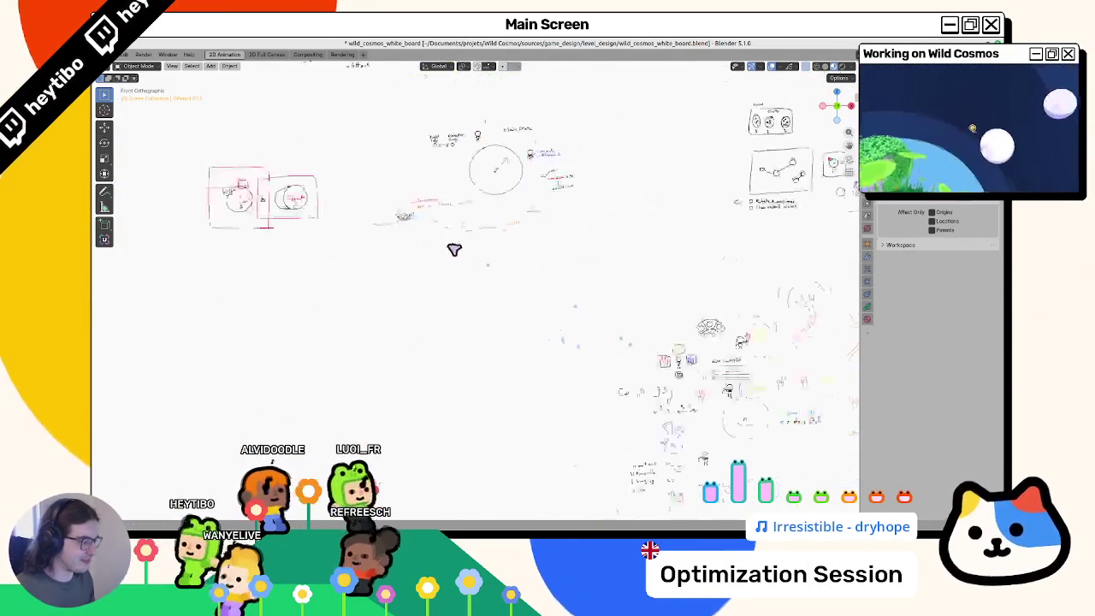
scroll(452, 251, down, 2)
scroll(405, 324, up, 2)
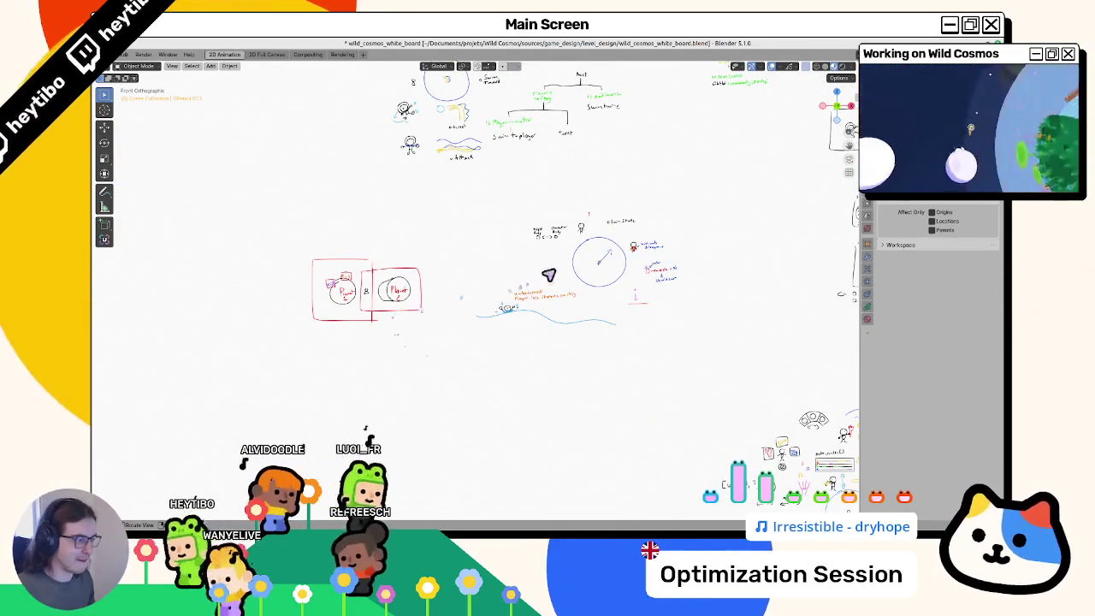
drag(616, 200, 600, 338)
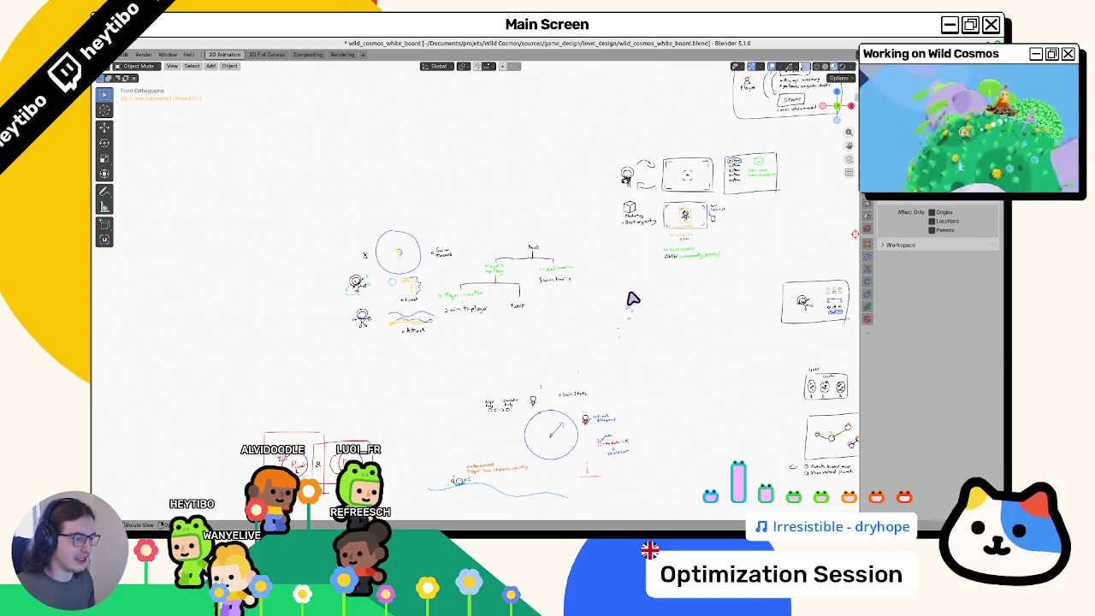
drag(631, 299, 506, 44)
scroll(486, 204, up, 2)
scroll(538, 254, right, 5)
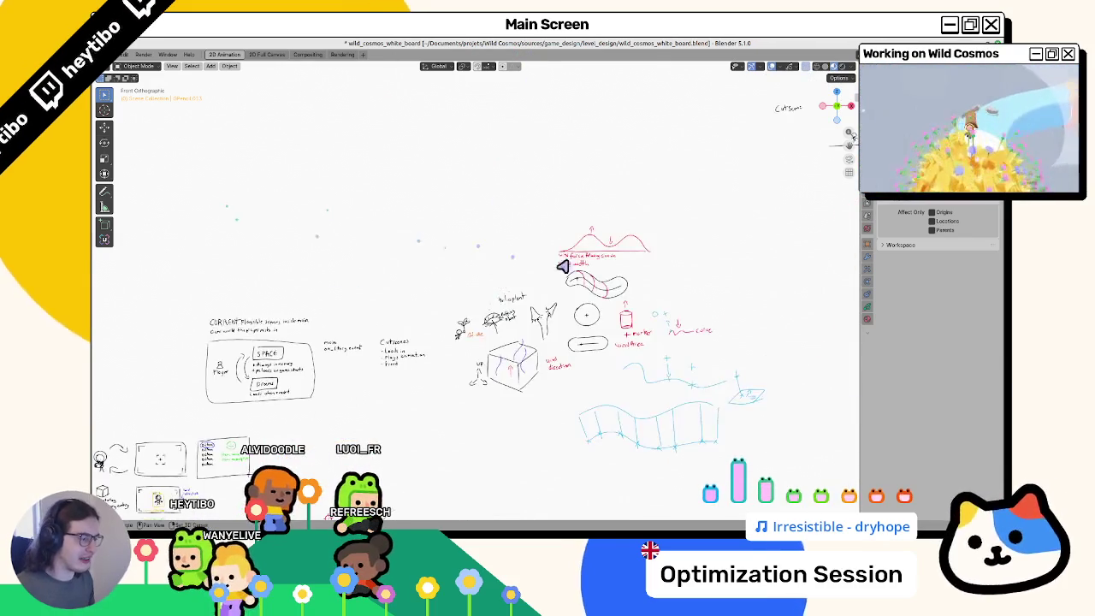
scroll(616, 251, down, 3)
scroll(519, 208, down, 4)
scroll(408, 319, up, 6)
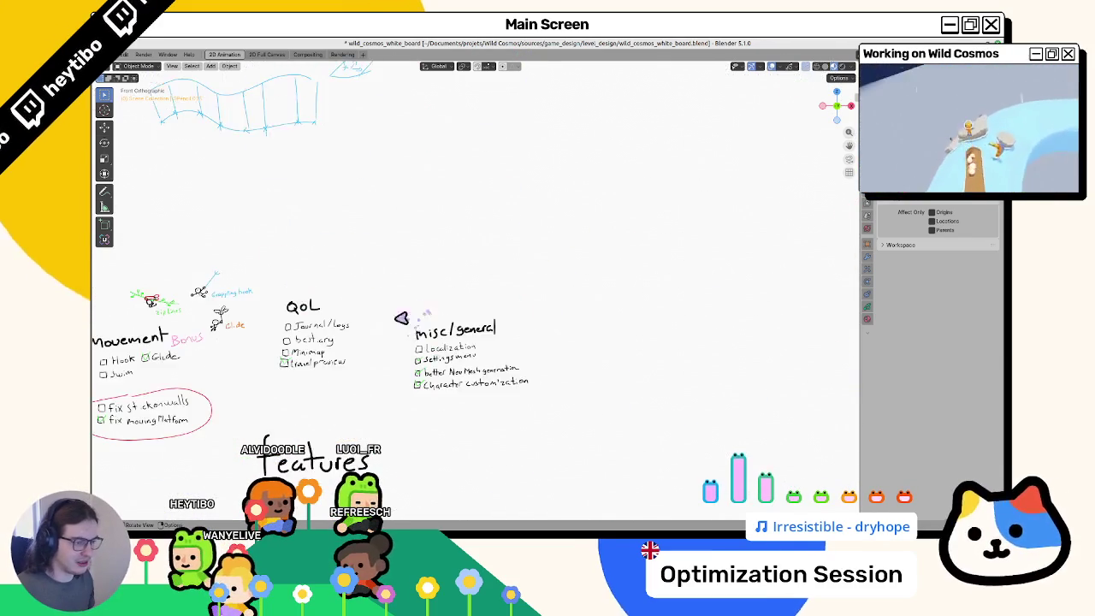
scroll(504, 310, up, 1)
key(ctrl+Tab)
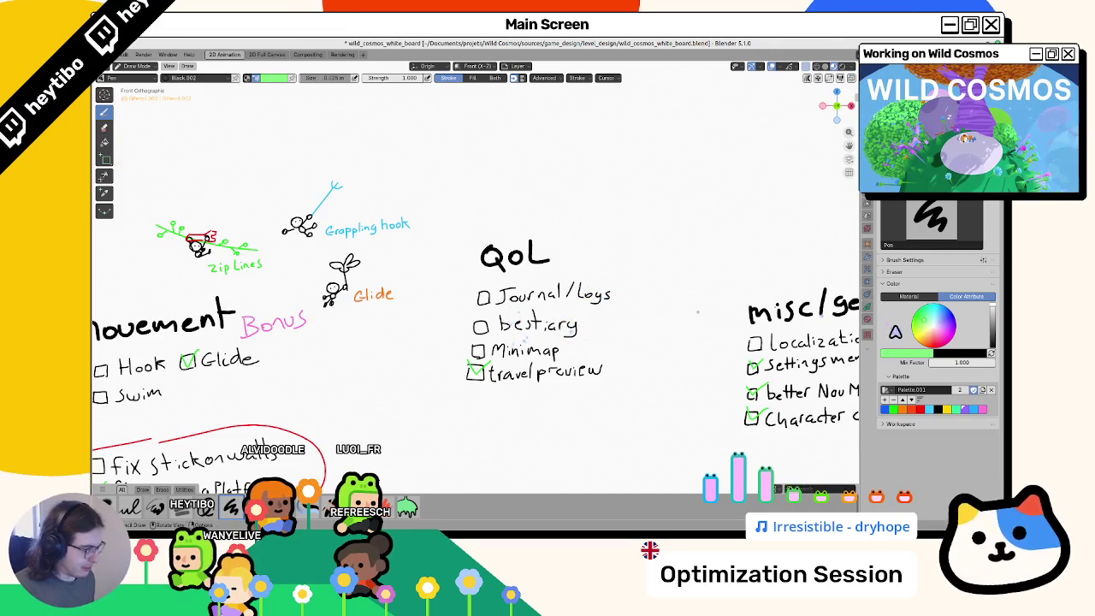
Tick the first checklist items in saturated green and save the whiteboard.
click(894, 410)
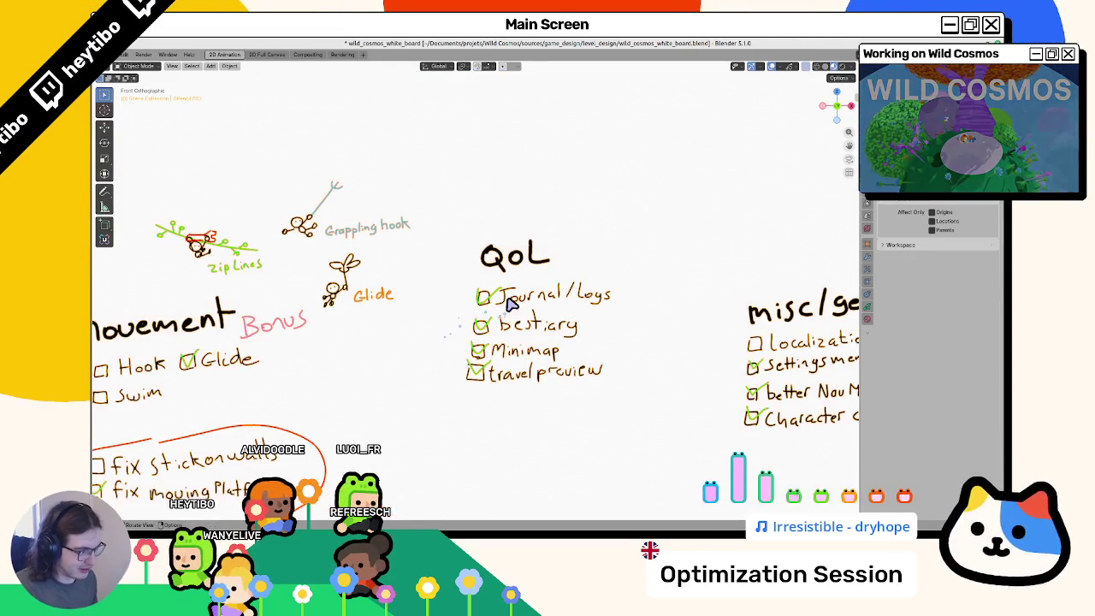
key(ctrl+s)
key(ctrl+Tab)
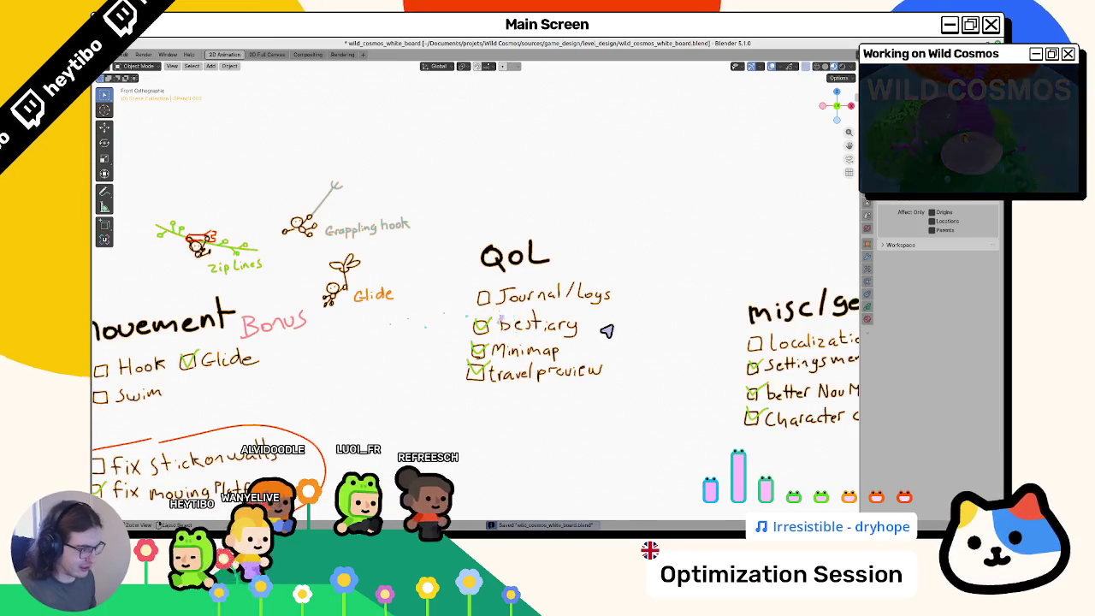
scroll(609, 370, down, 3)
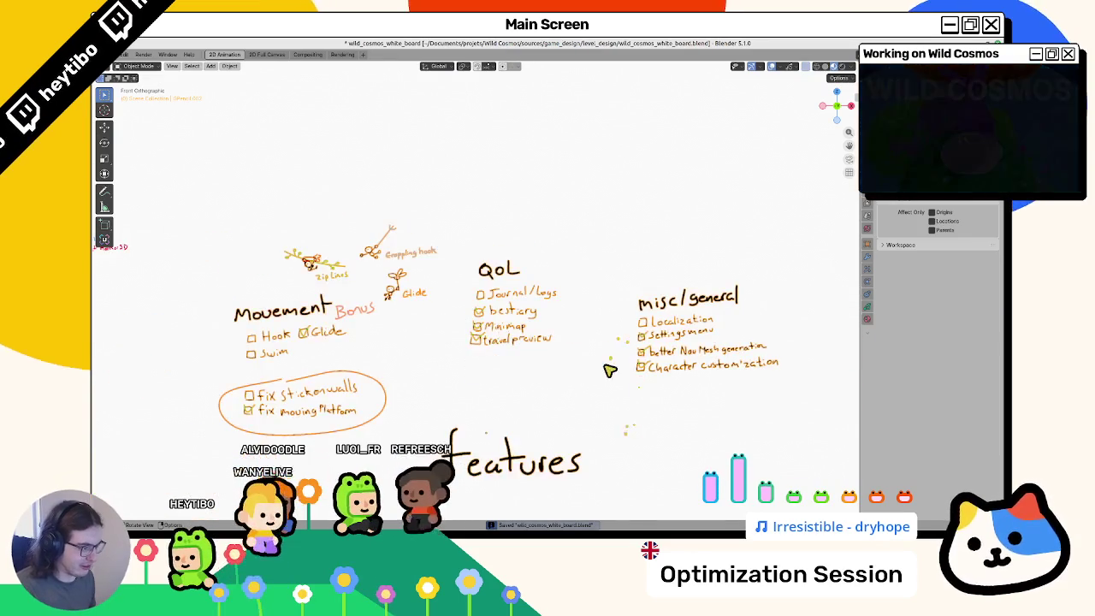
Return to Draw mode, tick the Swim checkbox in green, and save the board again.
key(ctrl+Tab)
click(656, 319)
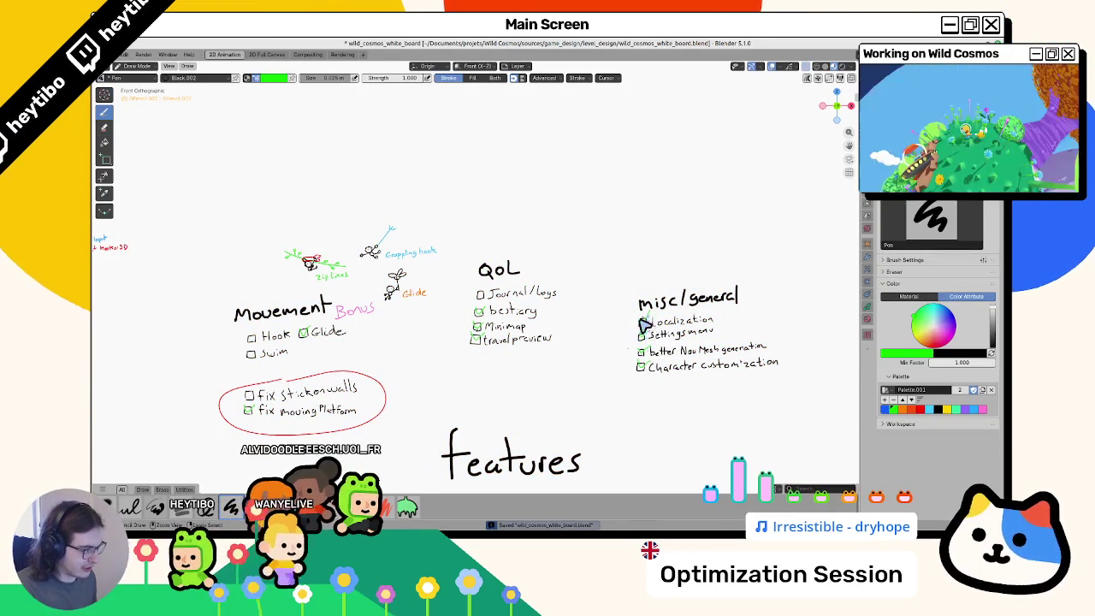
drag(248, 353, 254, 349)
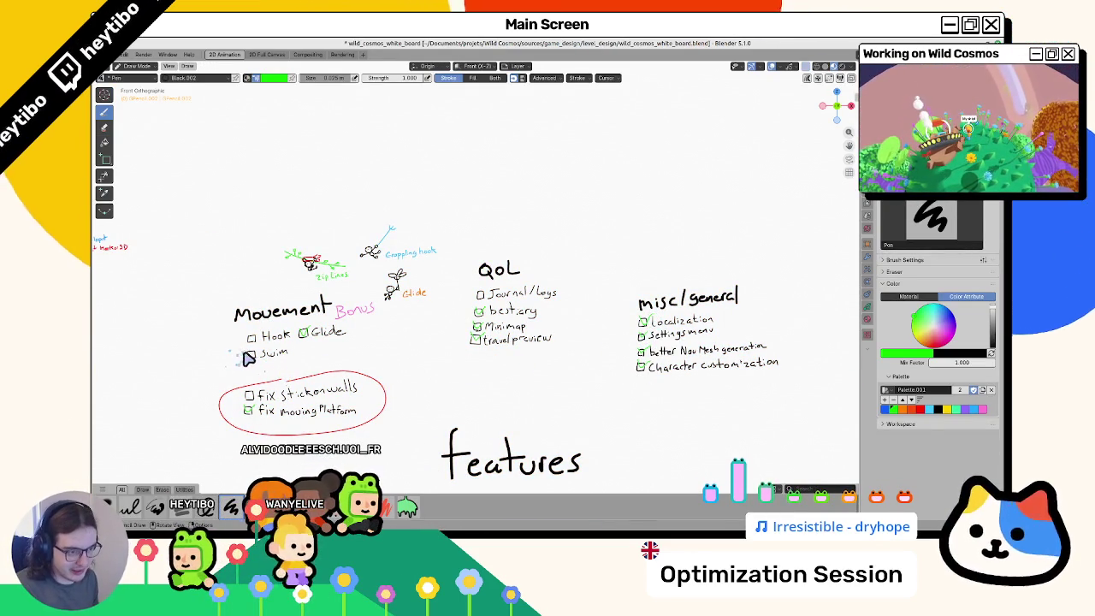
key(ctrl+z)
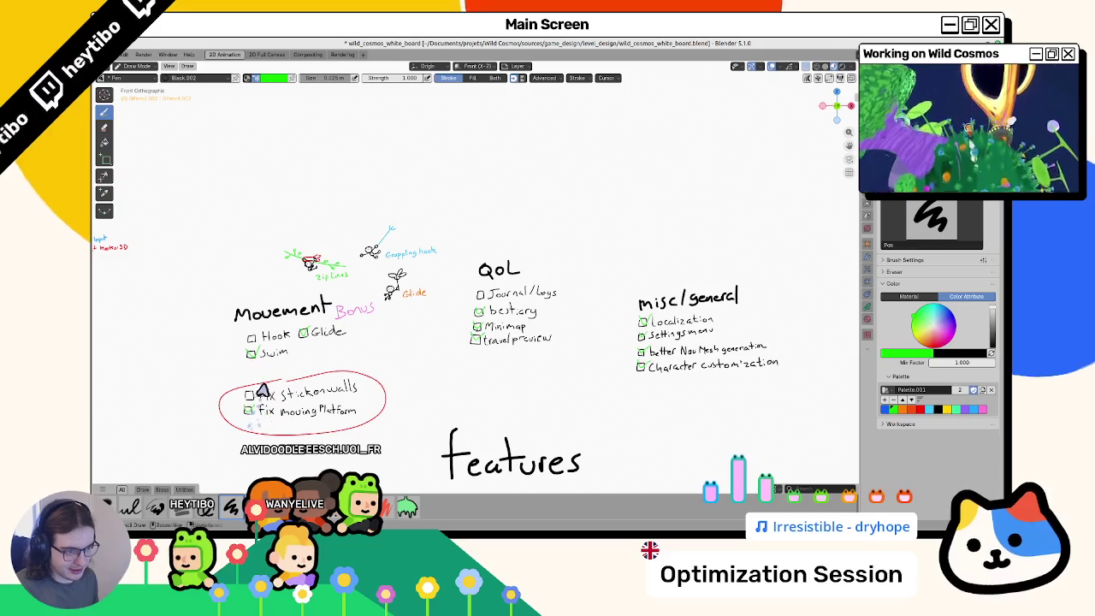
key(ctrl+s)
key(ctrl+Tab)
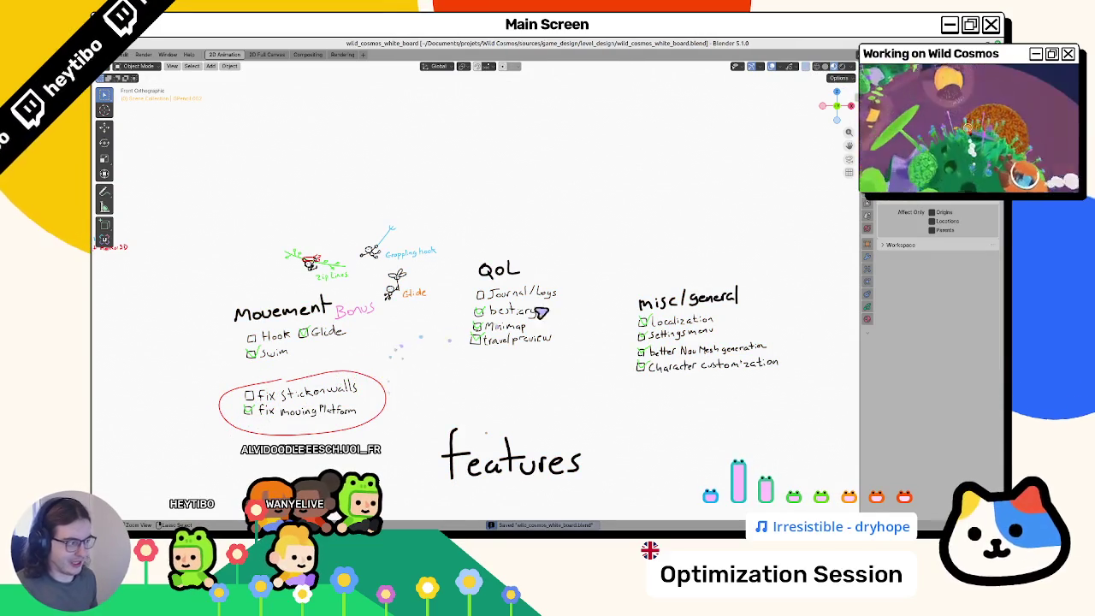
Move to the Swim-state sketches with the underwater current note and select that group, adding nothing.
scroll(443, 378, down, 7)
scroll(491, 322, left, 10)
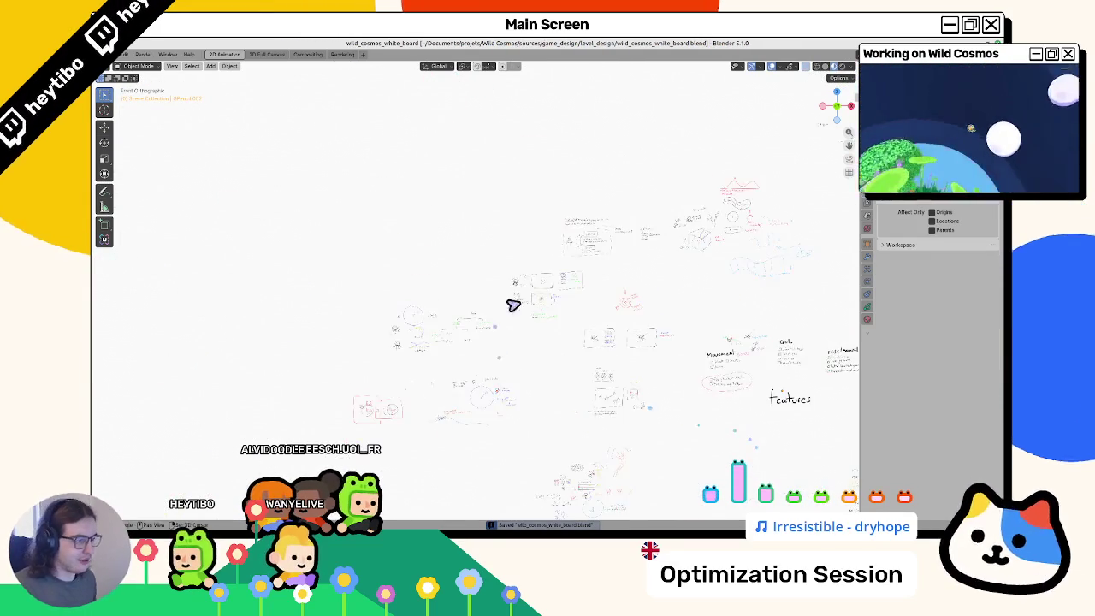
scroll(580, 243, up, 6)
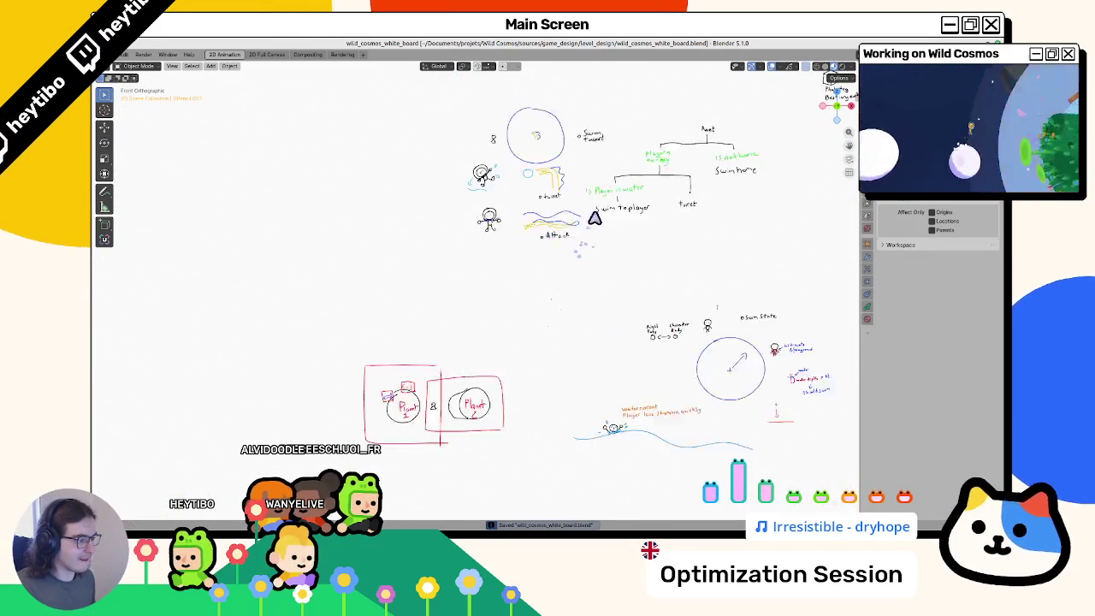
scroll(479, 282, right, 3)
scroll(472, 293, up, 3)
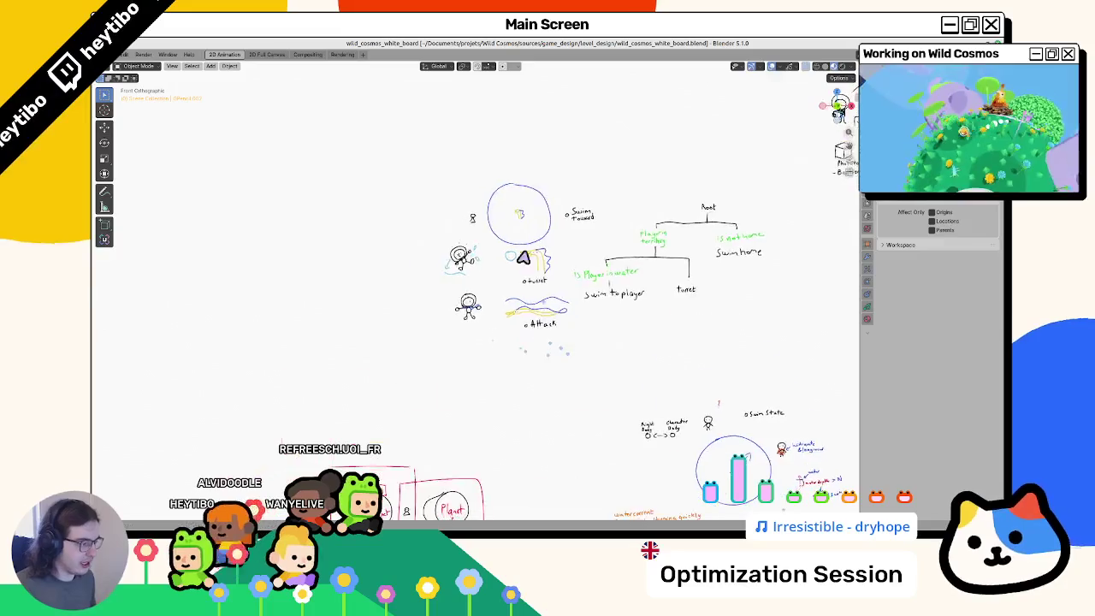
scroll(531, 270, down, 6)
click(604, 308)
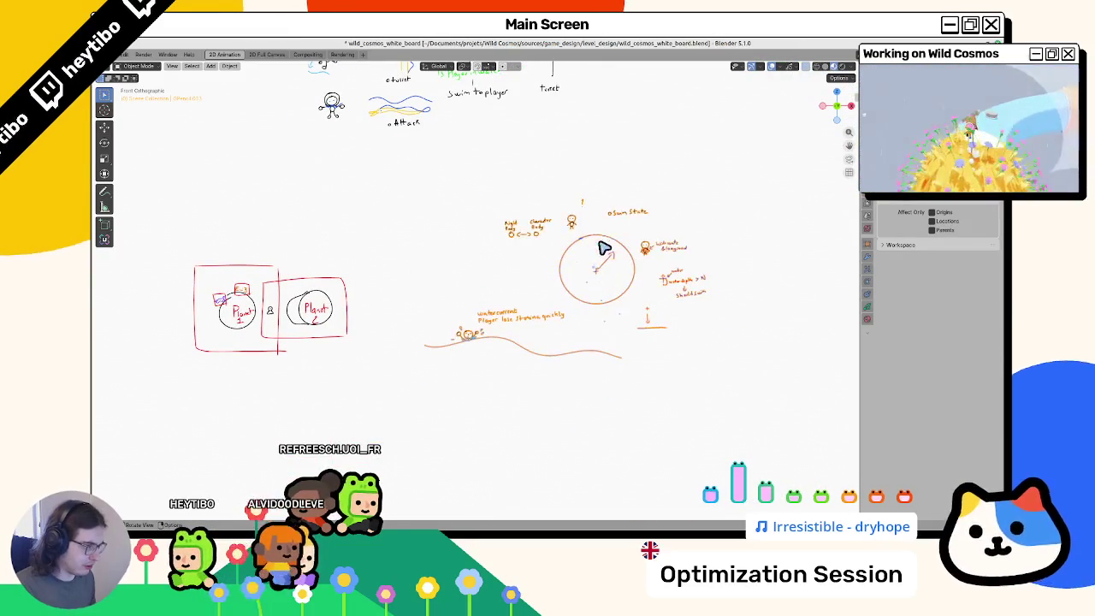
key(shift+a)
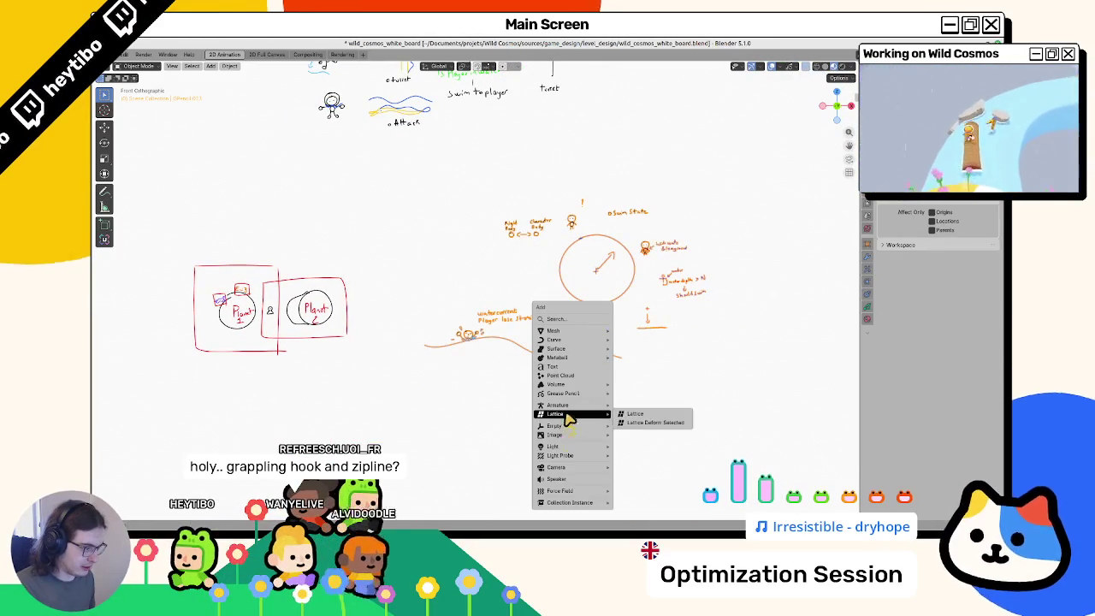
mouse_move(579, 448)
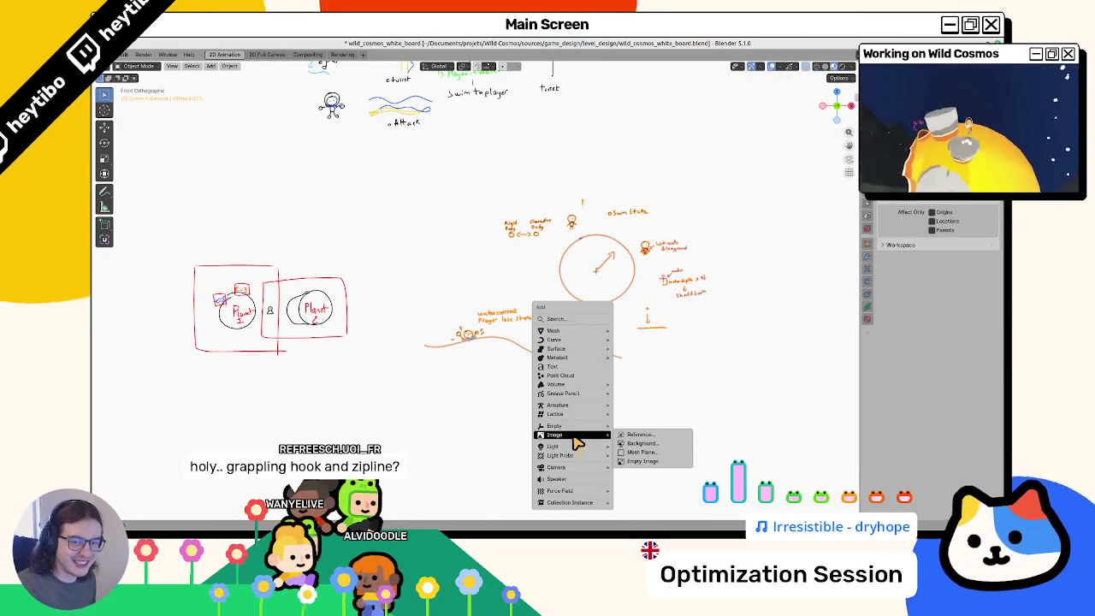
mouse_move(577, 417)
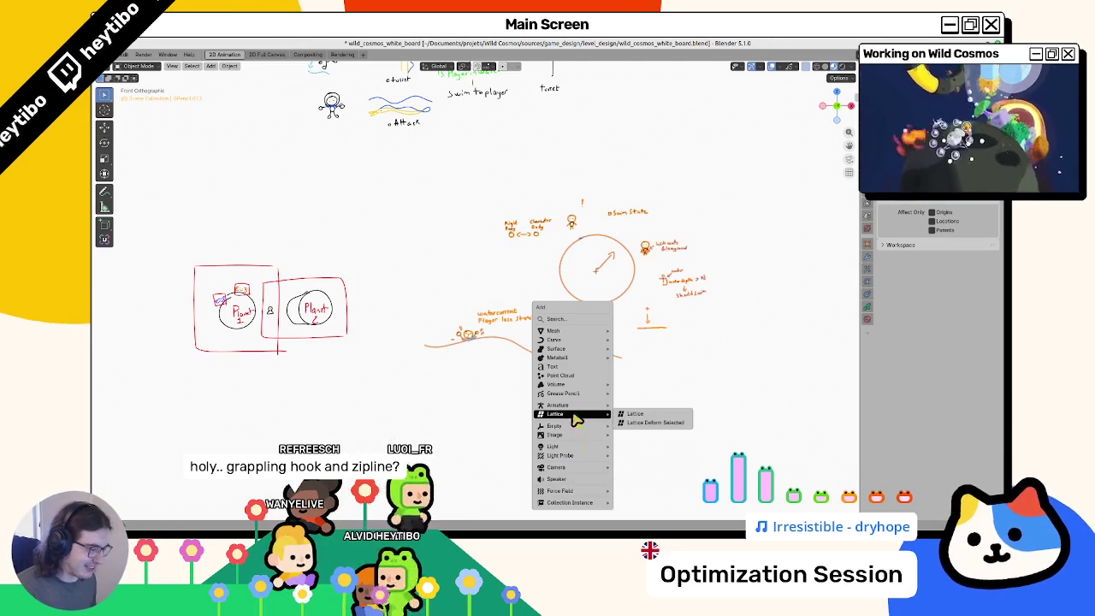
key(Escape)
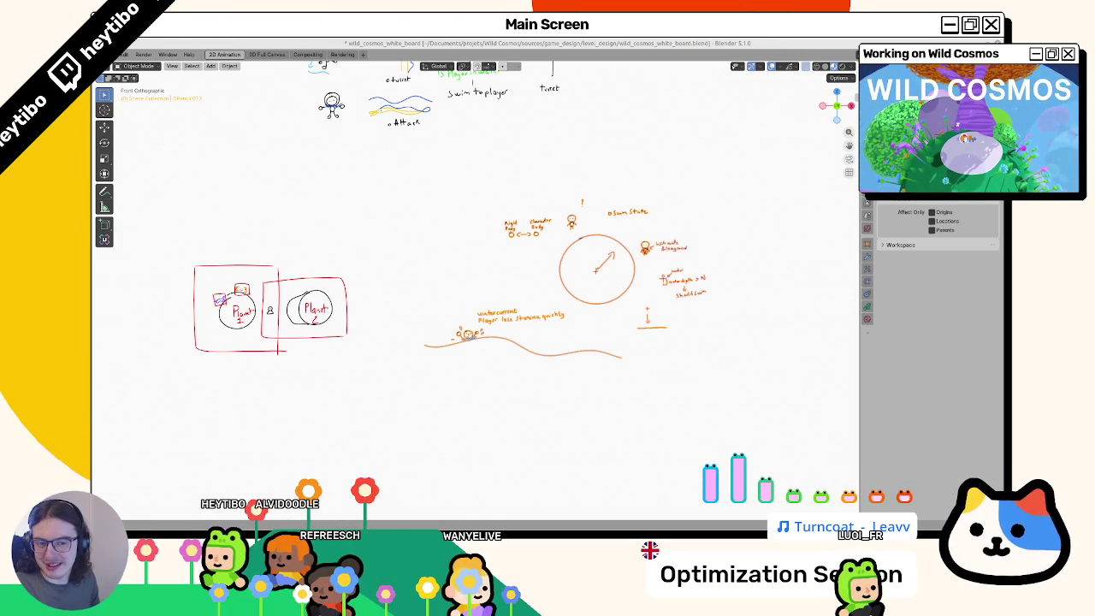
Reselect the sketch strokes and snap the selection to the 3D cursor.
click(541, 282)
click(556, 276)
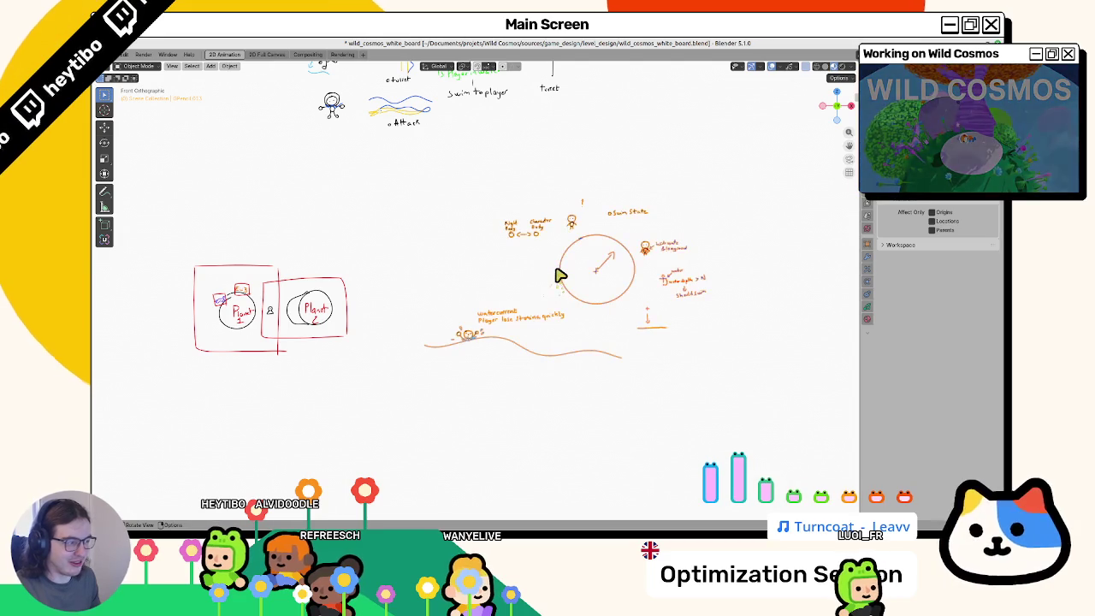
key(shift+s)
key(shift+s)
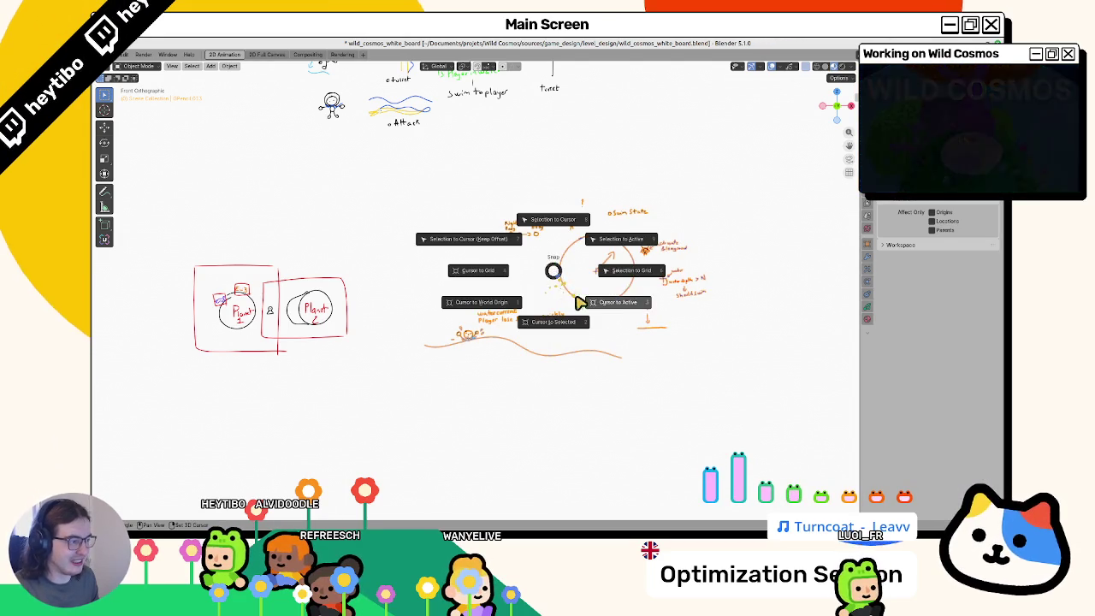
right_click(570, 272)
key(shift+s)
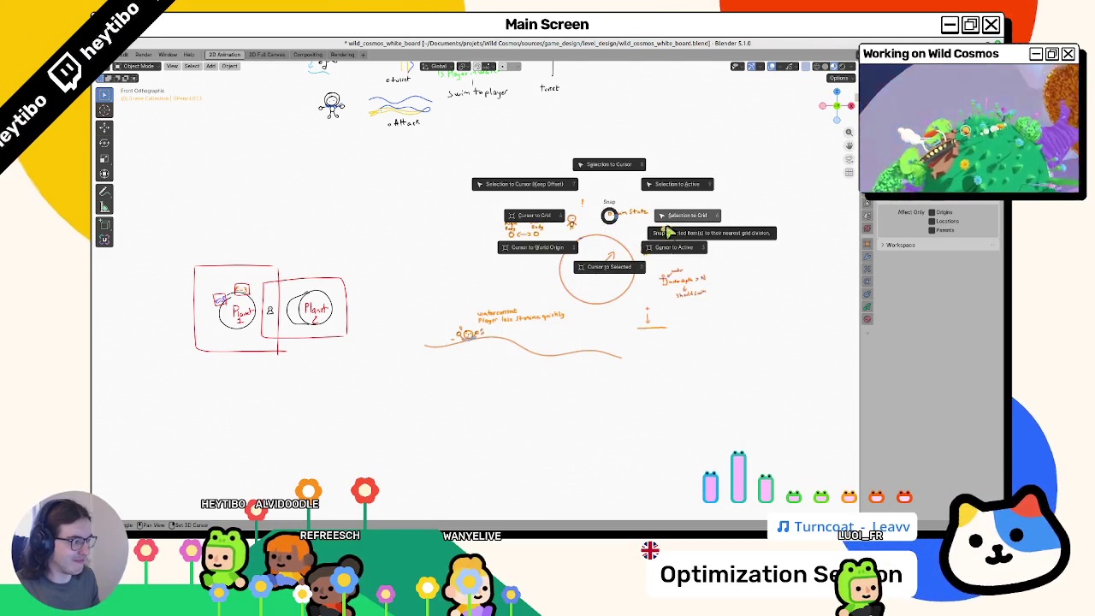
click(650, 183)
Add a blank grease-pencil object and shift the view up and to the right.
key(shift+a)
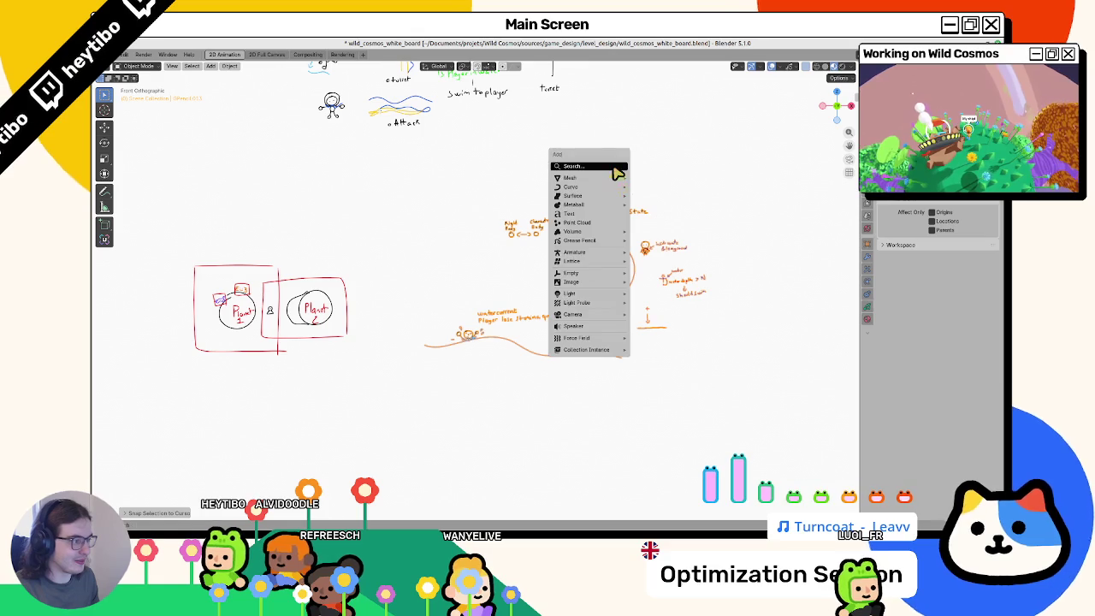
mouse_move(590, 240)
click(664, 246)
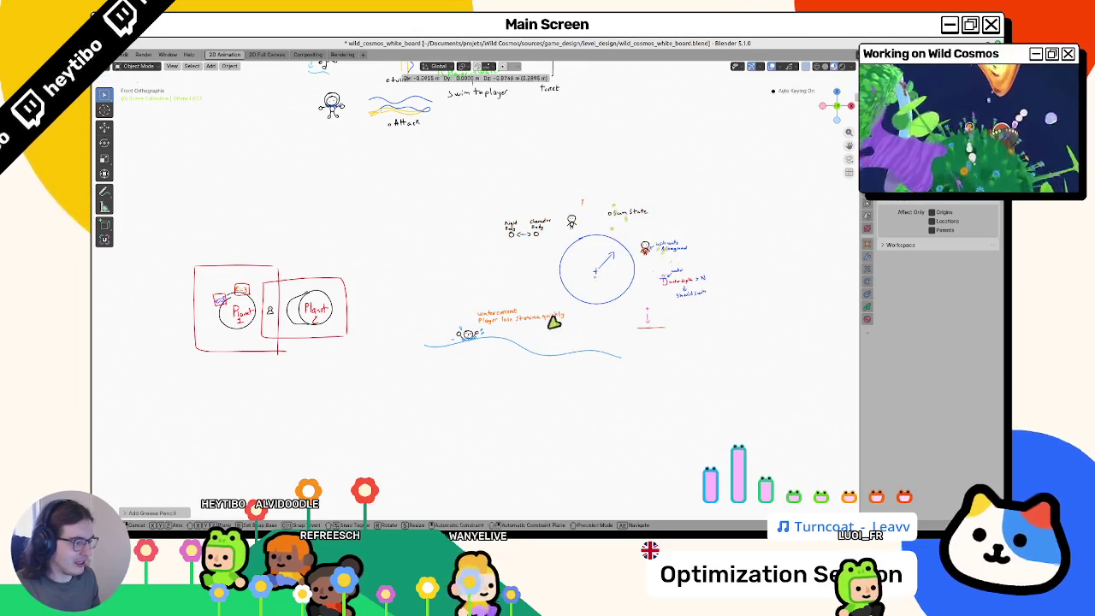
drag(526, 391, 631, 213)
Draw a small black figure-eight of two stacked circles on the empty canvas.
key(ctrl+Tab)
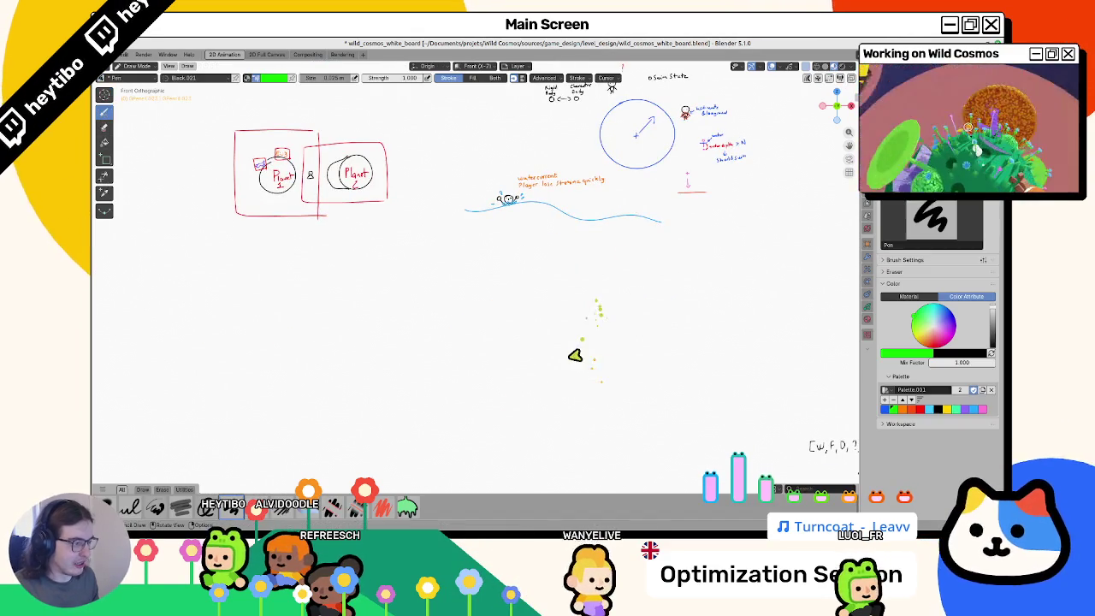
scroll(569, 354, up, 3)
click(937, 409)
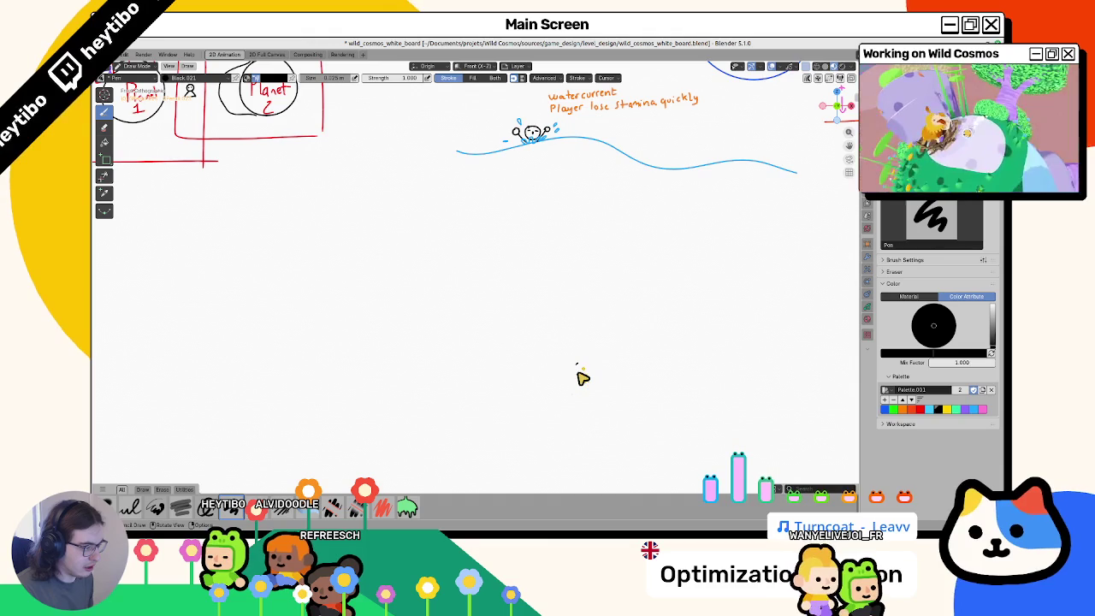
scroll(581, 377, down, 5)
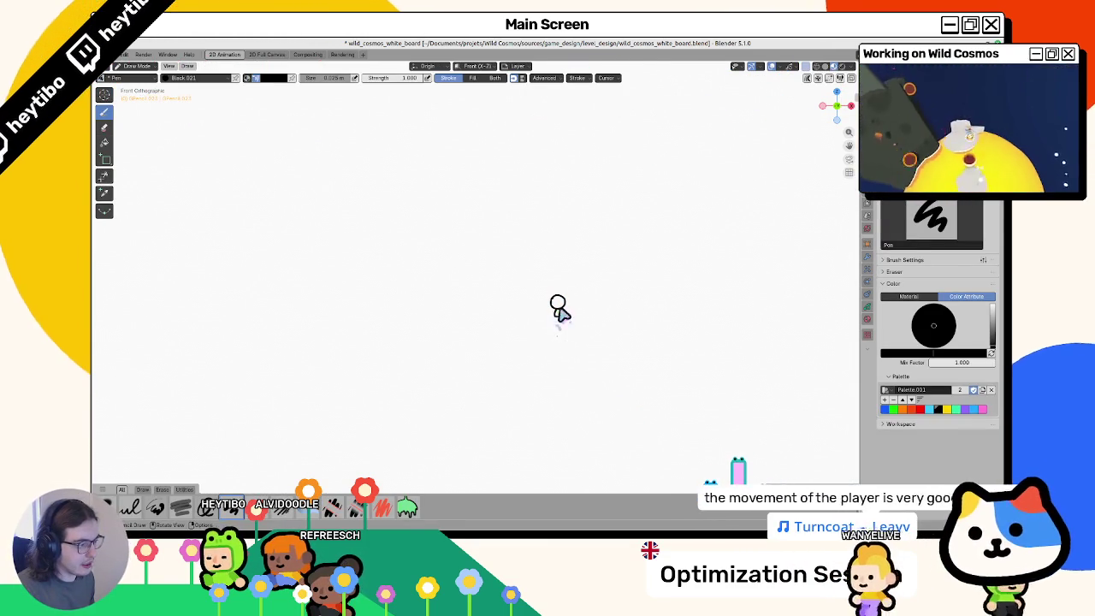
drag(597, 300, 597, 332)
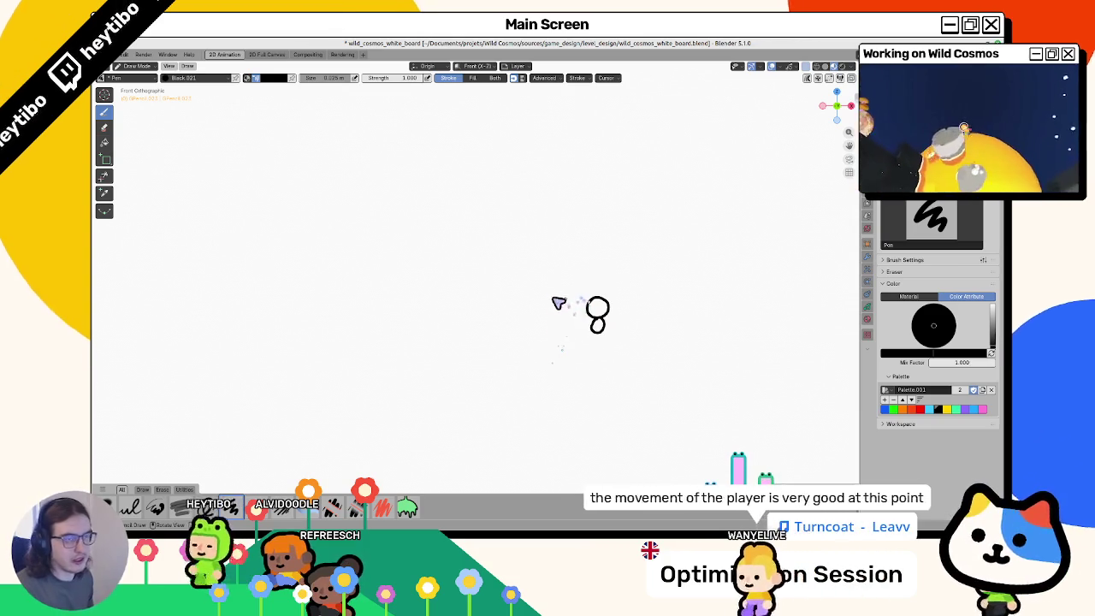
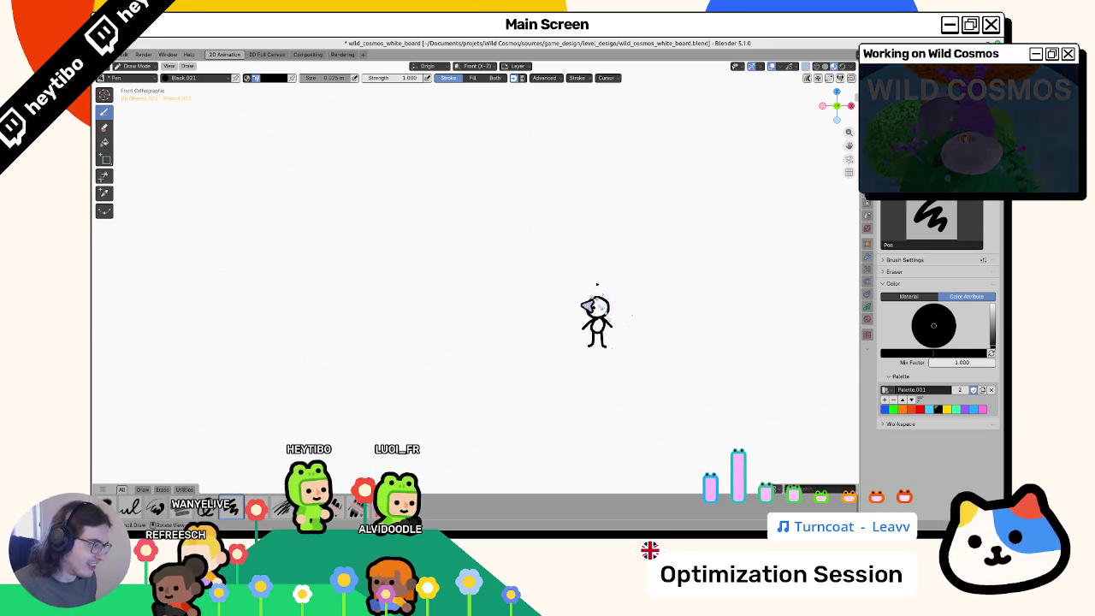
Draw a small green circle and a red heart left of the stick figure.
click(896, 411)
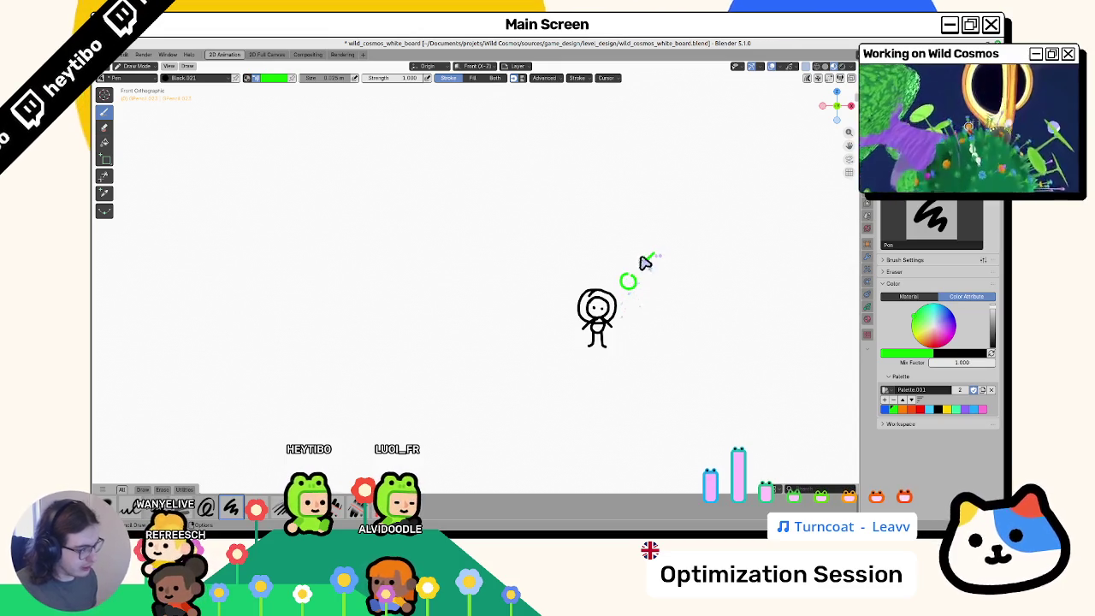
click(919, 409)
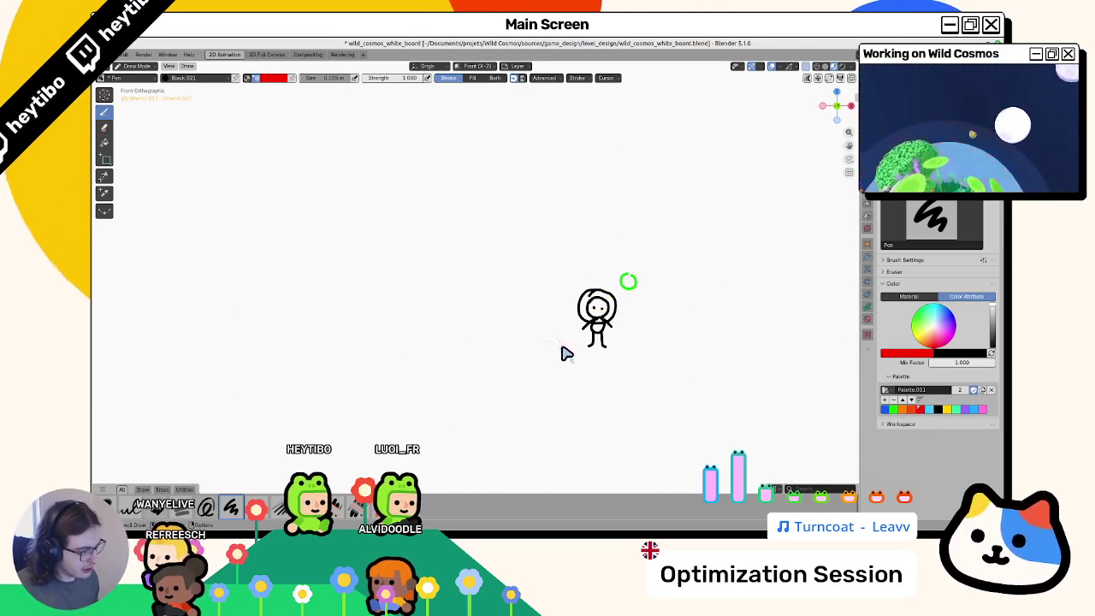
drag(564, 346, 573, 344)
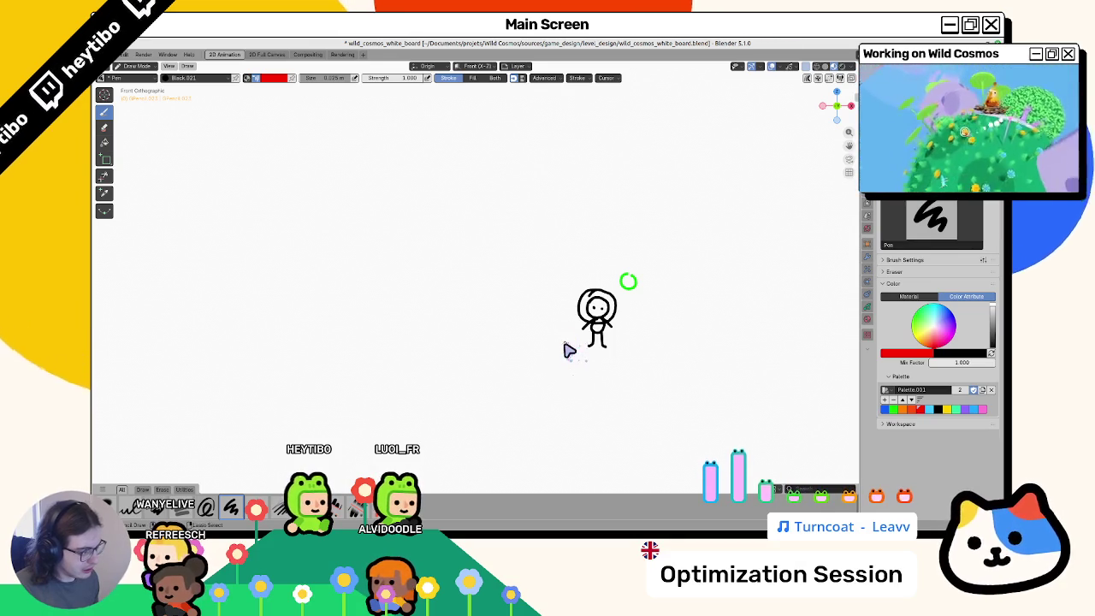
drag(565, 349, 571, 343)
scroll(599, 376, up, 2)
drag(621, 391, 552, 325)
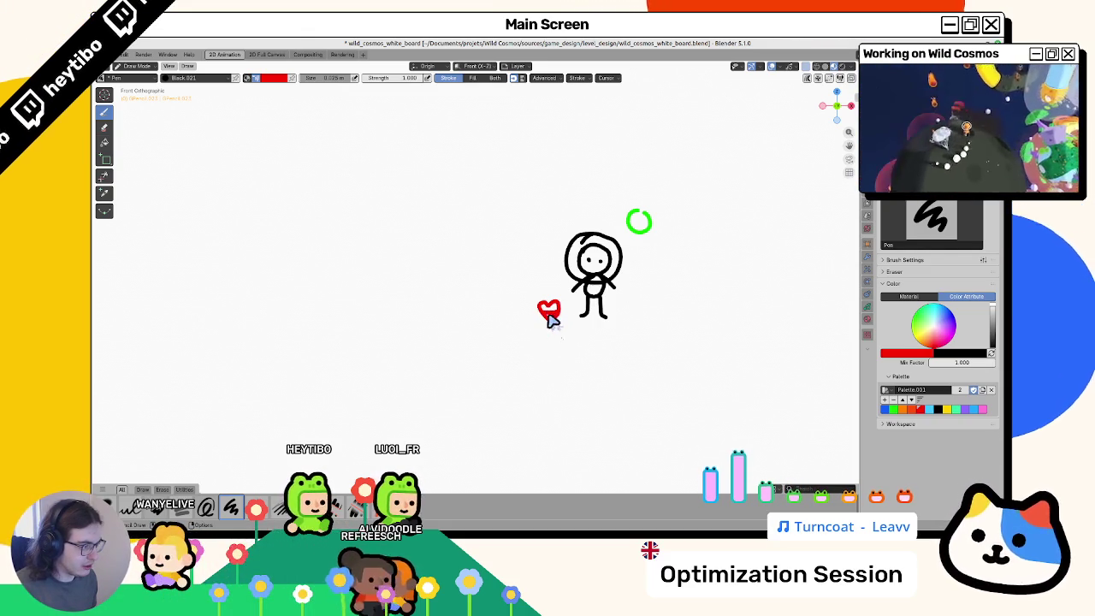
scroll(560, 428, down, 5)
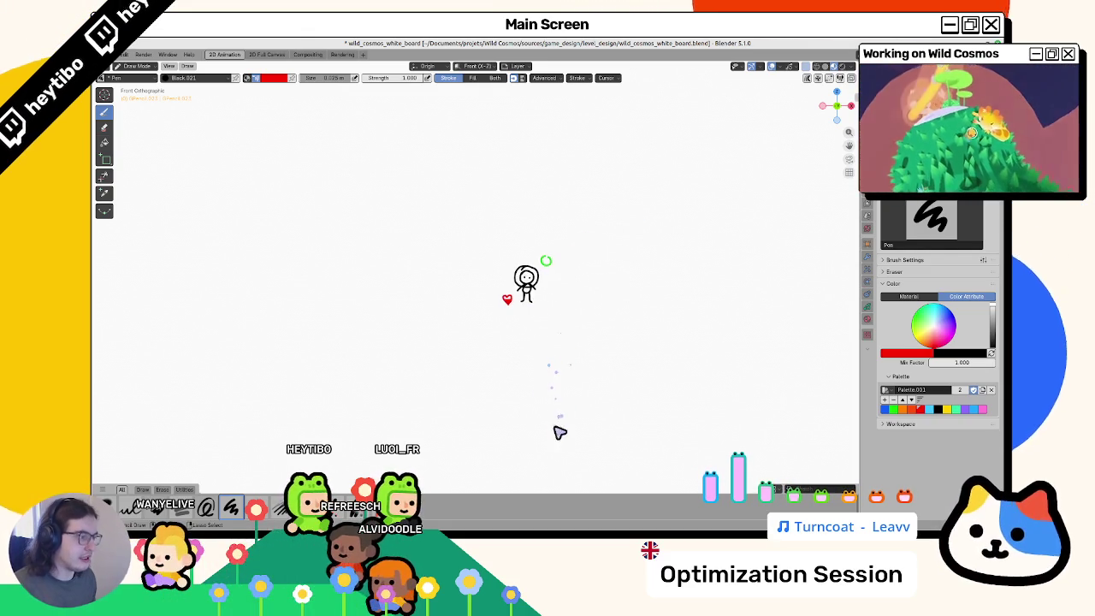
scroll(552, 359, up, 2)
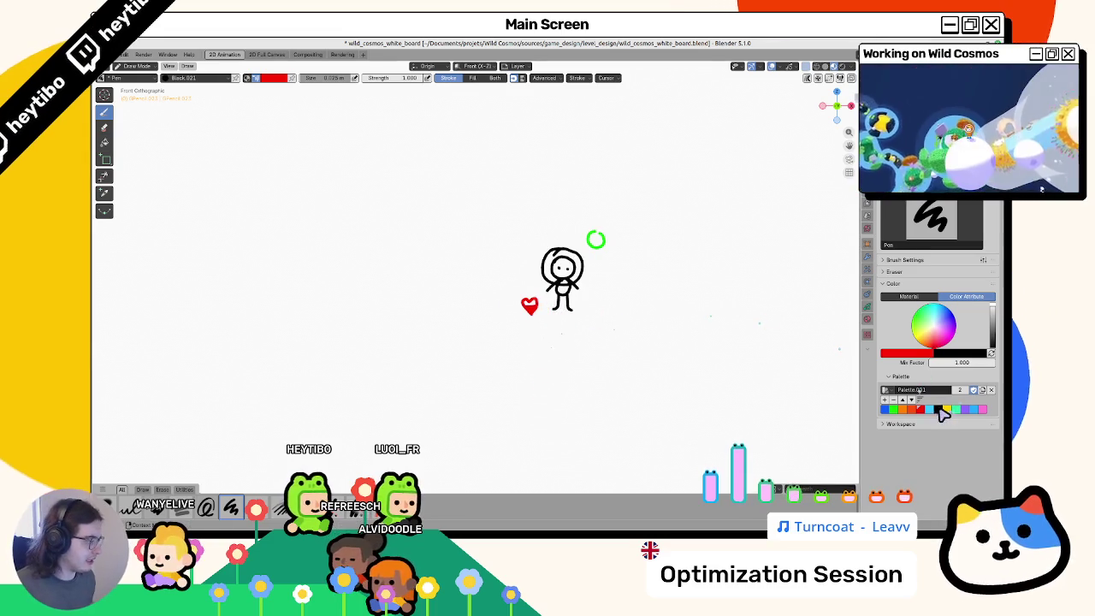
Add a green stem atop the purple berry and write 'Berry' in red beneath it.
key(ctrl+Tab)
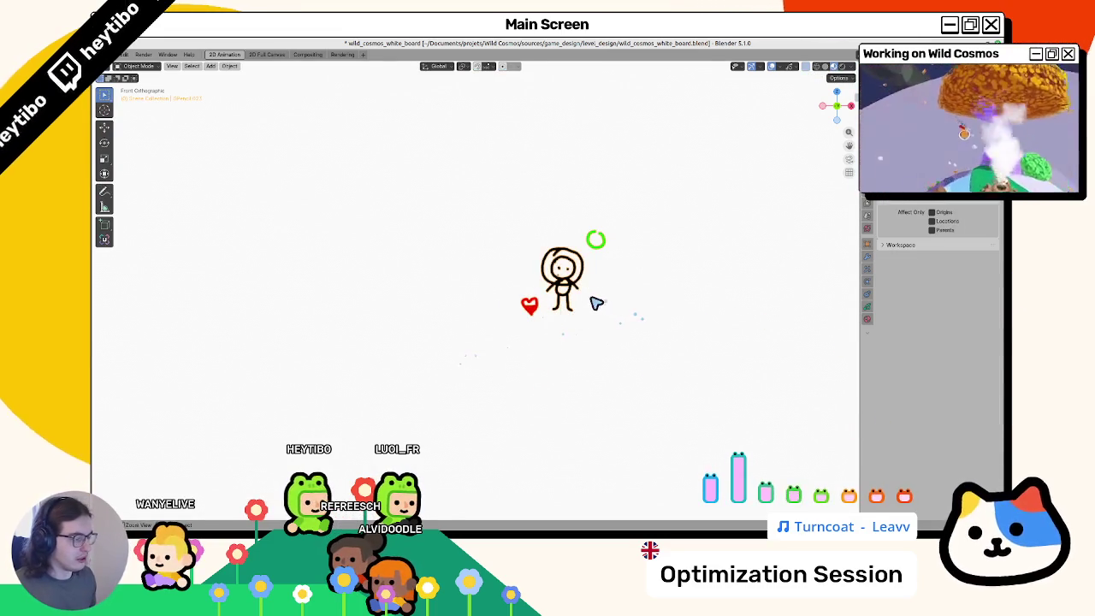
key(ctrl+Tab)
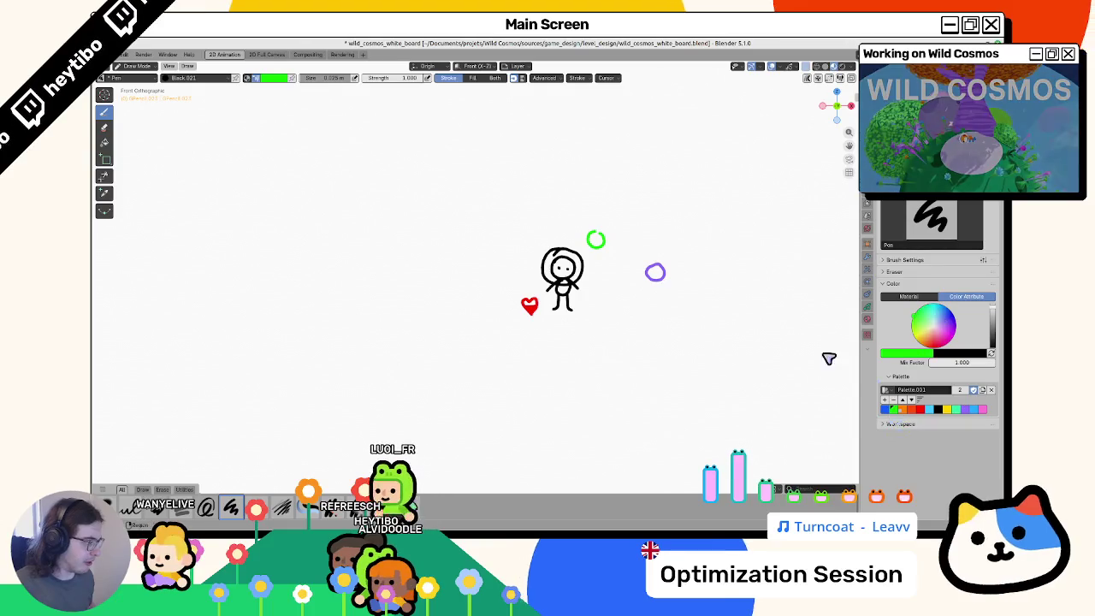
drag(659, 262, 663, 256)
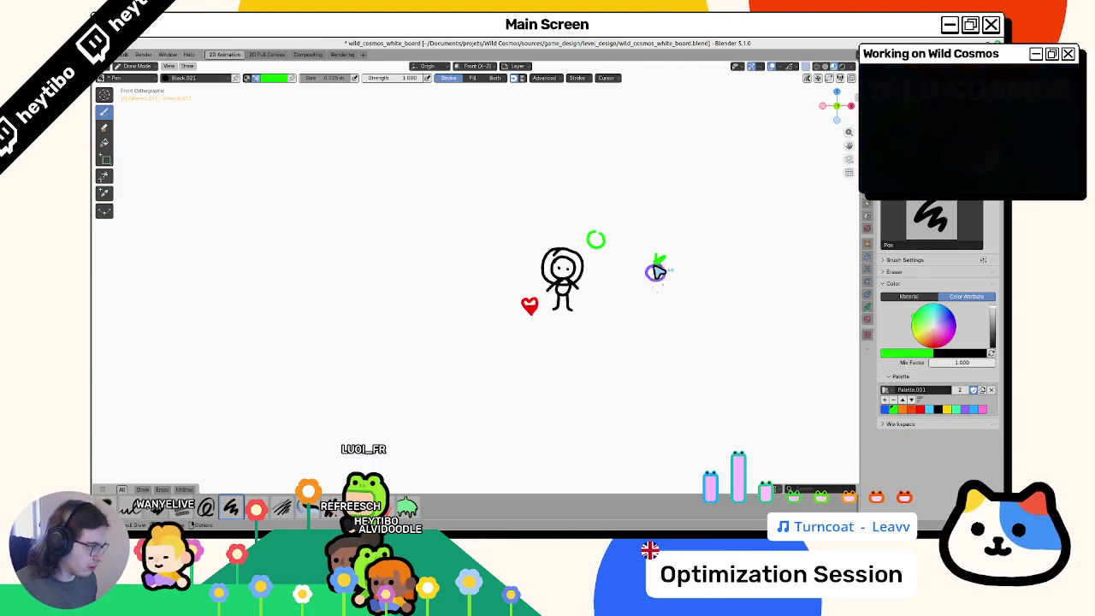
click(920, 409)
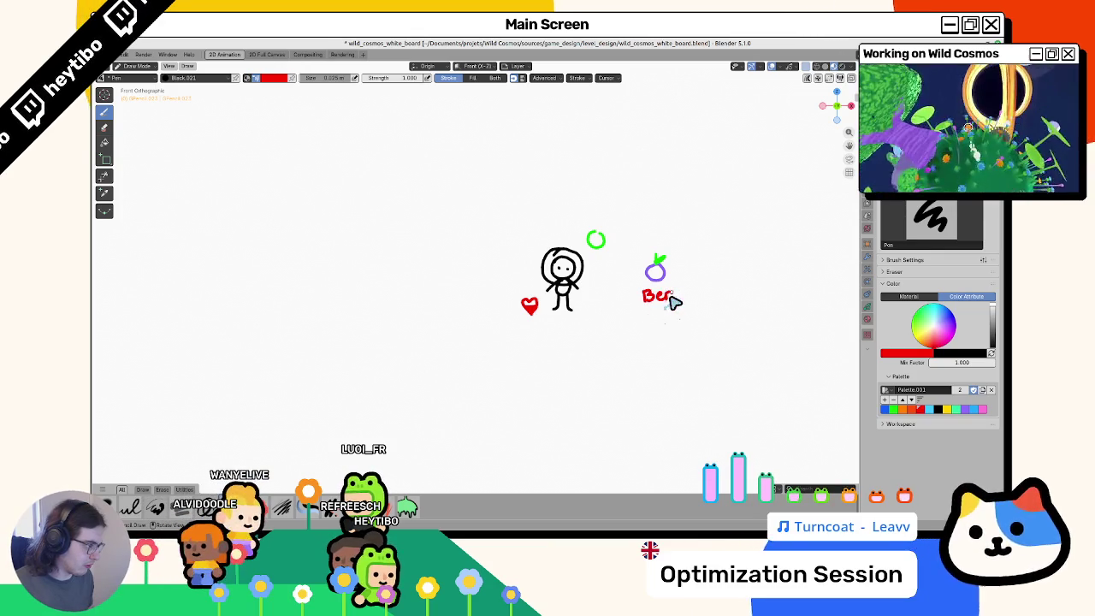
Nudge the 'Berry' label slightly left and down in Edit Mode.
key(Tab)
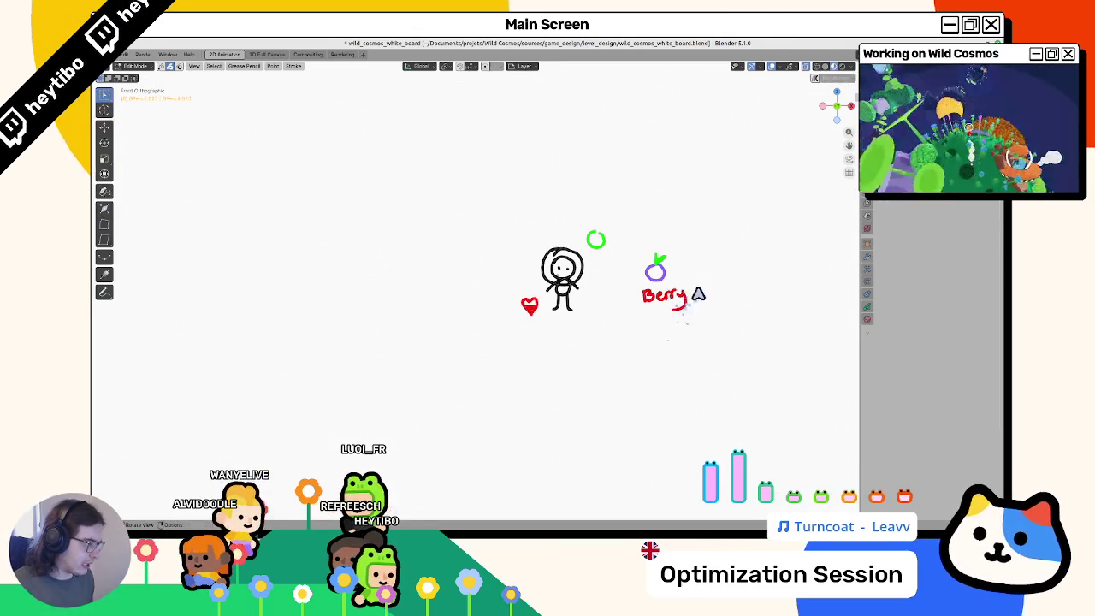
key(g)
click(709, 299)
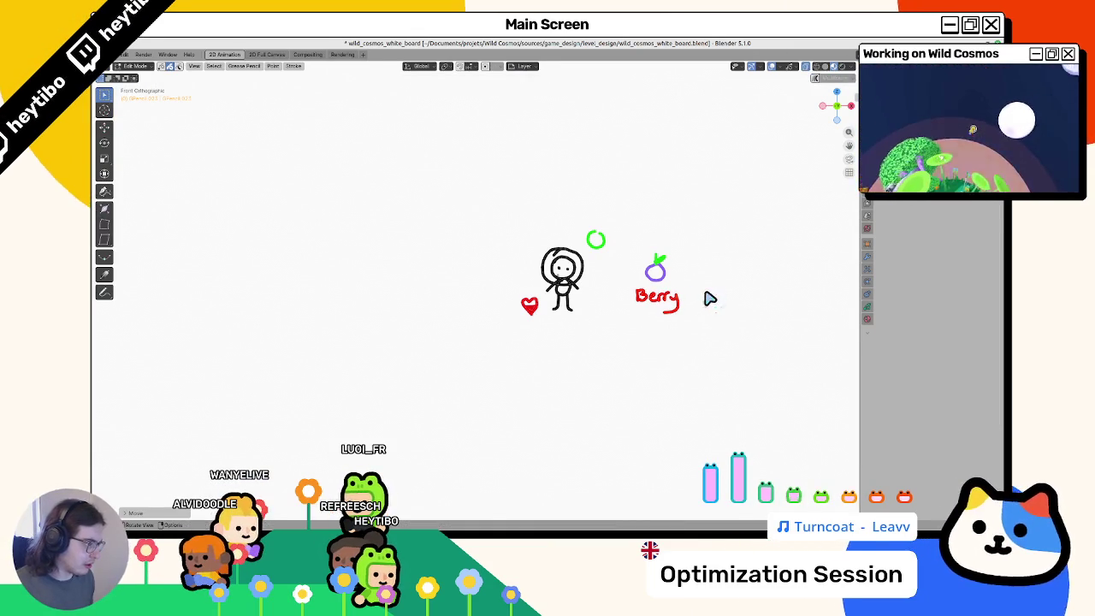
key(Tab)
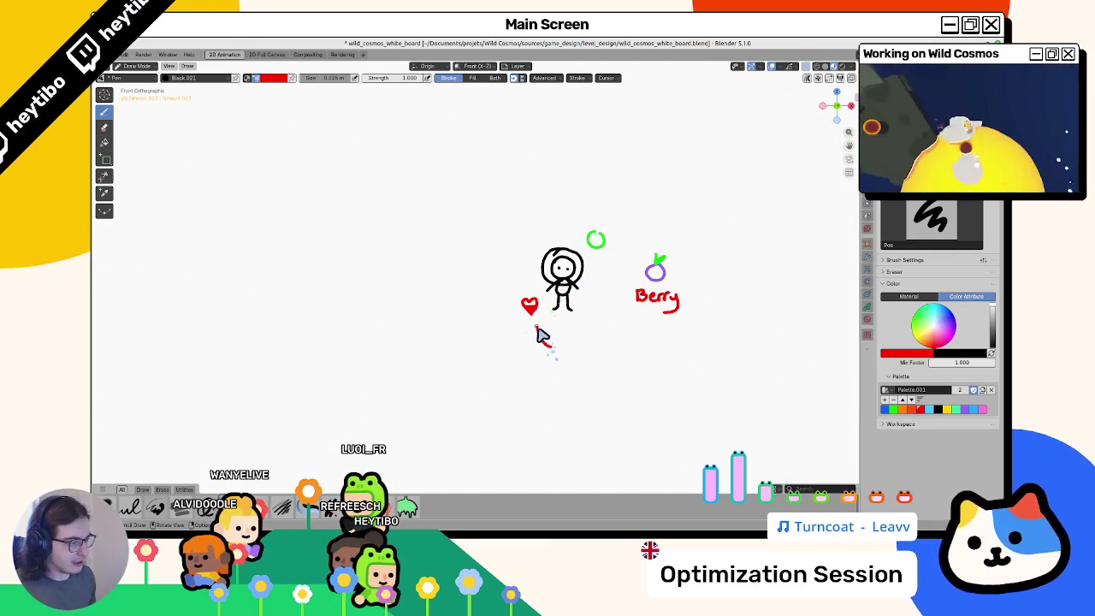
Undo the stray red stroke below the heart and try the black swatch before reselecting red.
key(ctrl+z)
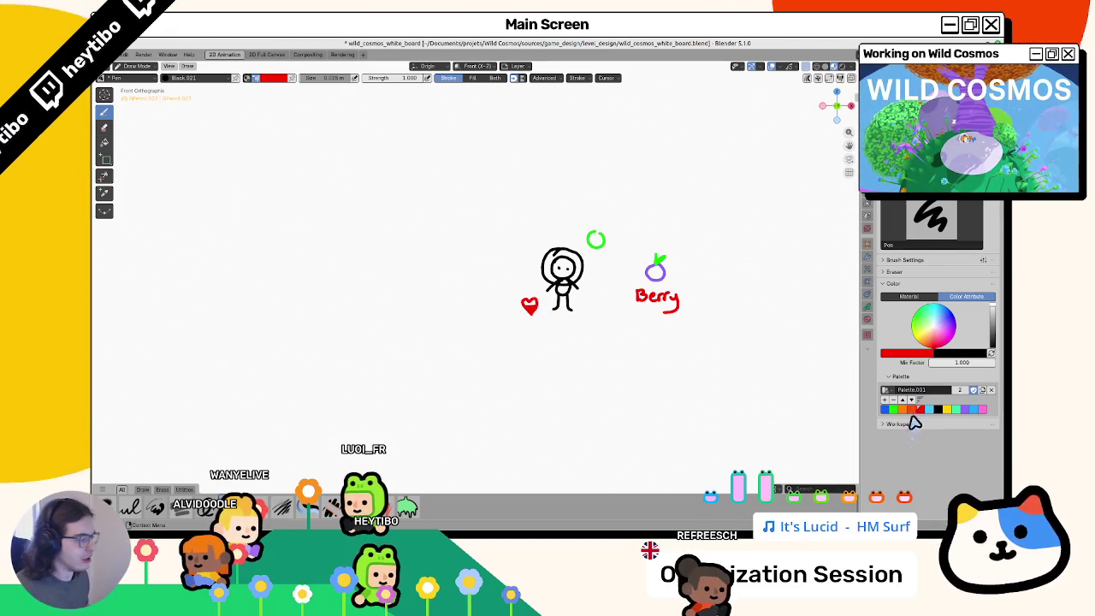
click(939, 410)
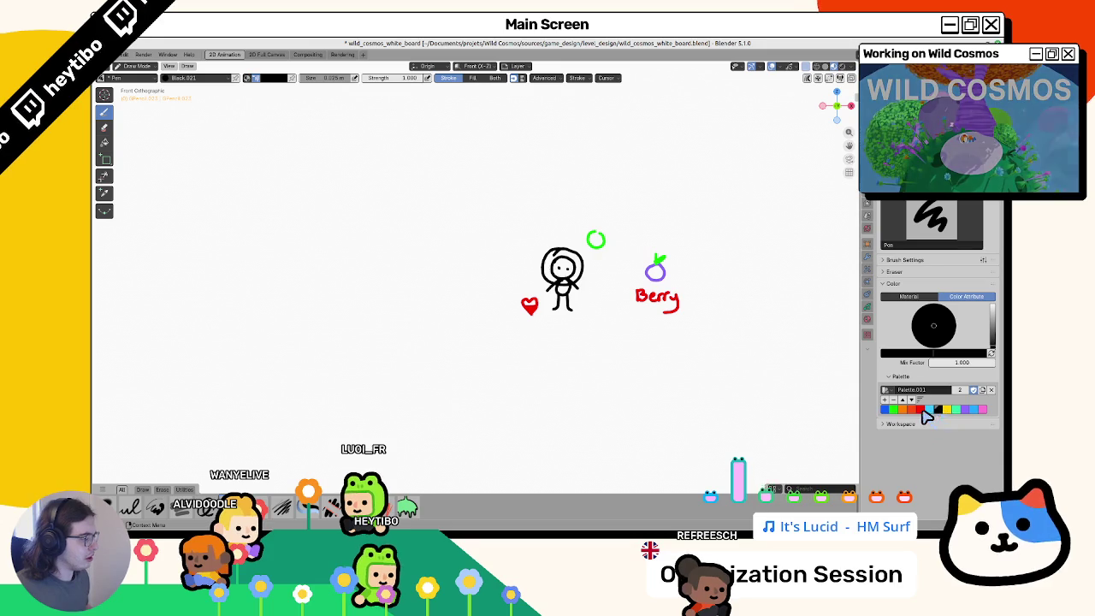
click(920, 410)
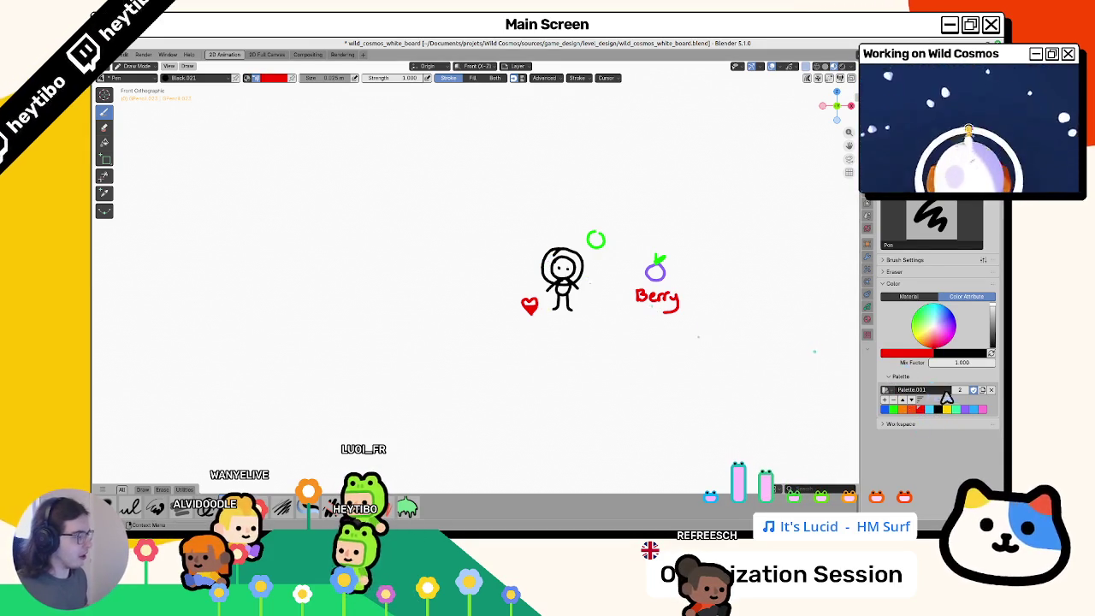
Draw a red sun below the figure and a black dinosaur sketch beside it.
click(967, 409)
shift+scroll(557, 274, down, 4)
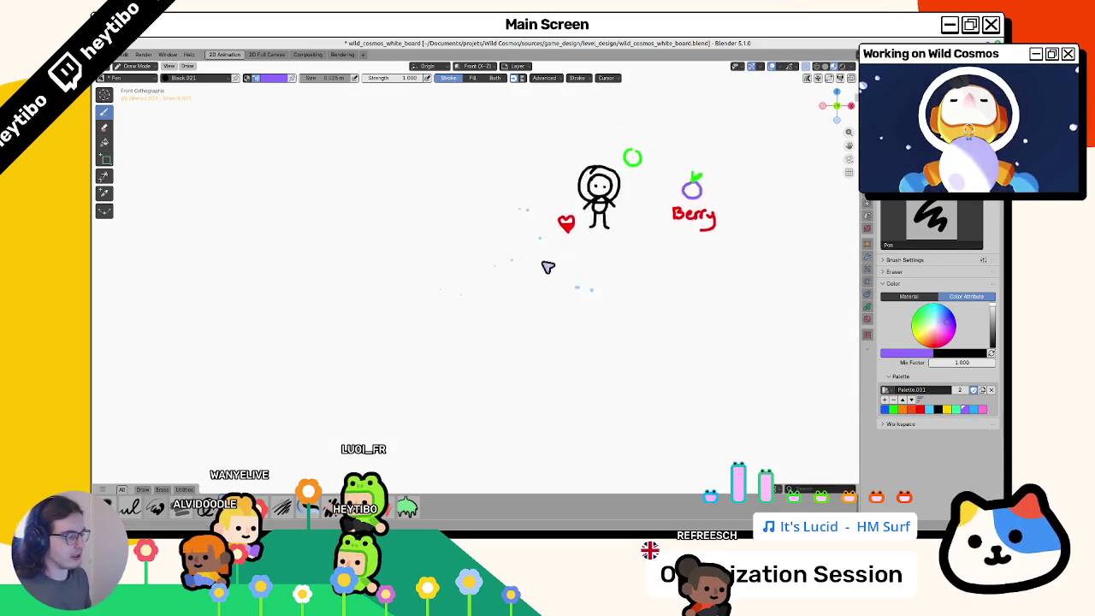
click(912, 409)
mouse_move(631, 325)
mouse_down()
mouse_move(624, 347)
mouse_move(662, 342)
mouse_move(673, 379)
mouse_move(601, 377)
mouse_up()
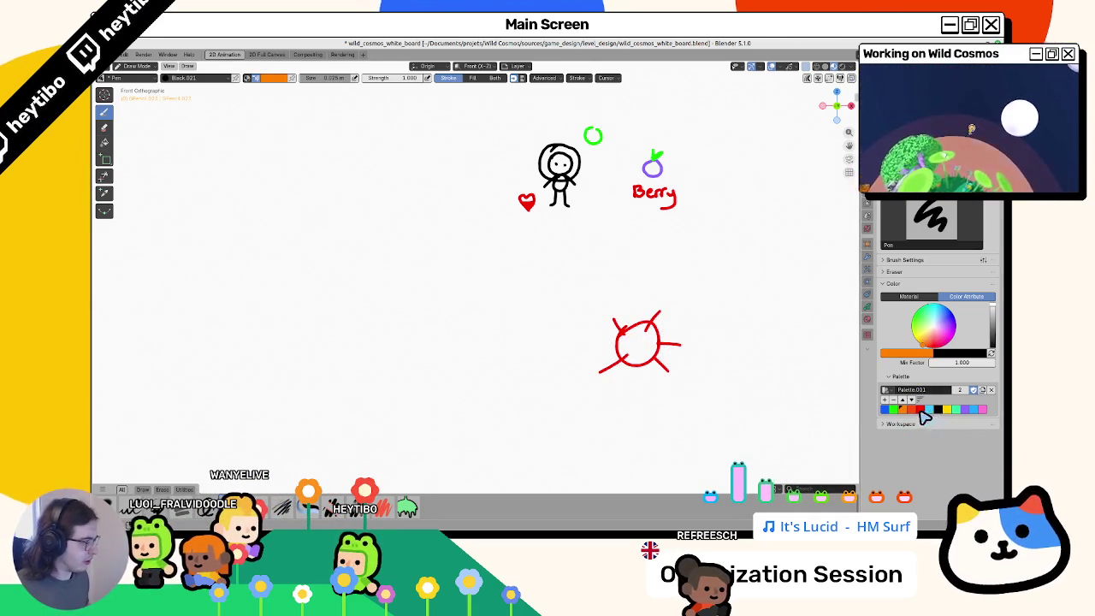
click(932, 410)
mouse_move(549, 297)
mouse_down()
mouse_move(528, 297)
mouse_move(552, 322)
mouse_move(590, 327)
mouse_move(541, 297)
mouse_up()
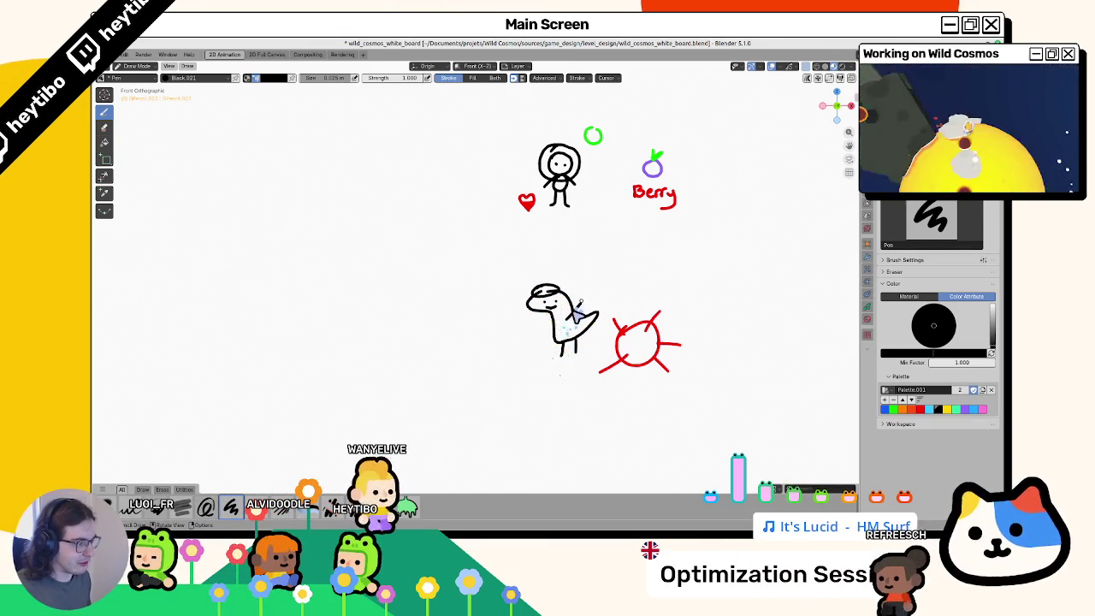
Move the heart stroke closer to the stick figure in Edit Mode.
key(Tab)
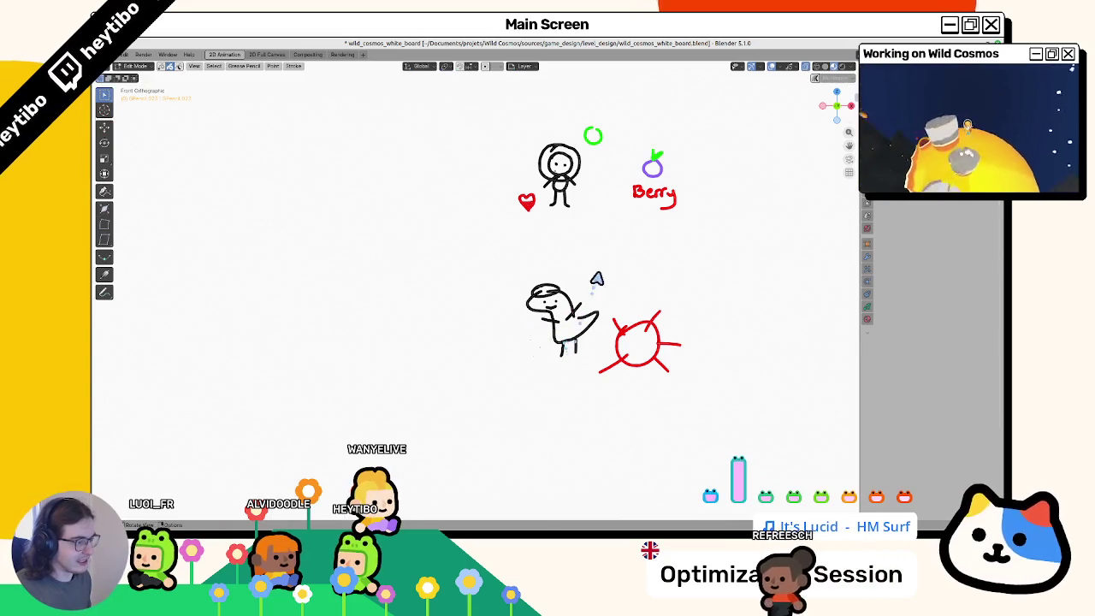
key(space)
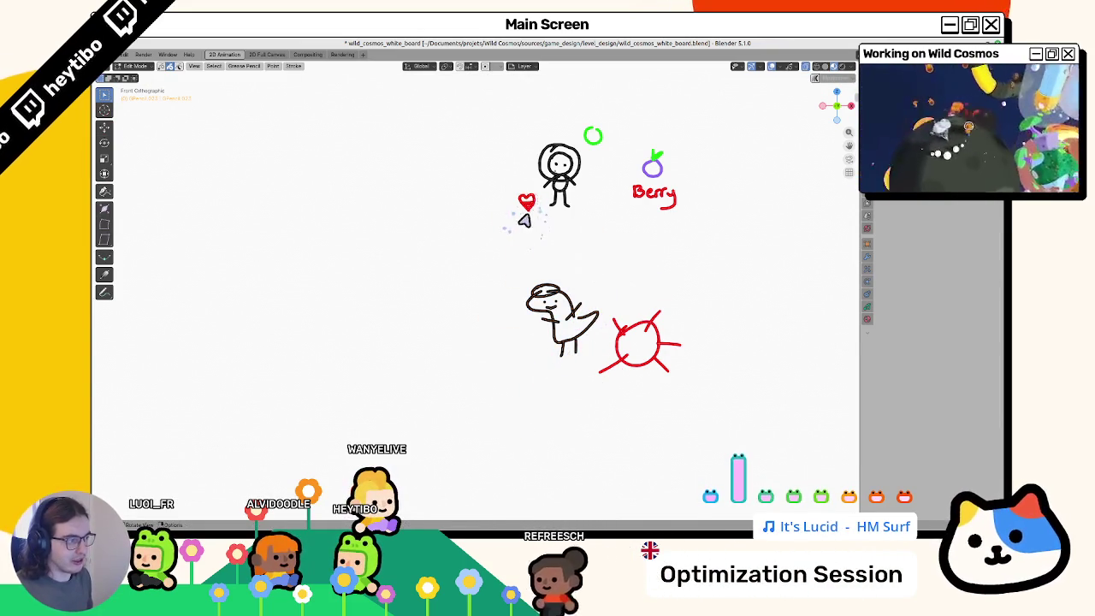
key(g)
click(560, 214)
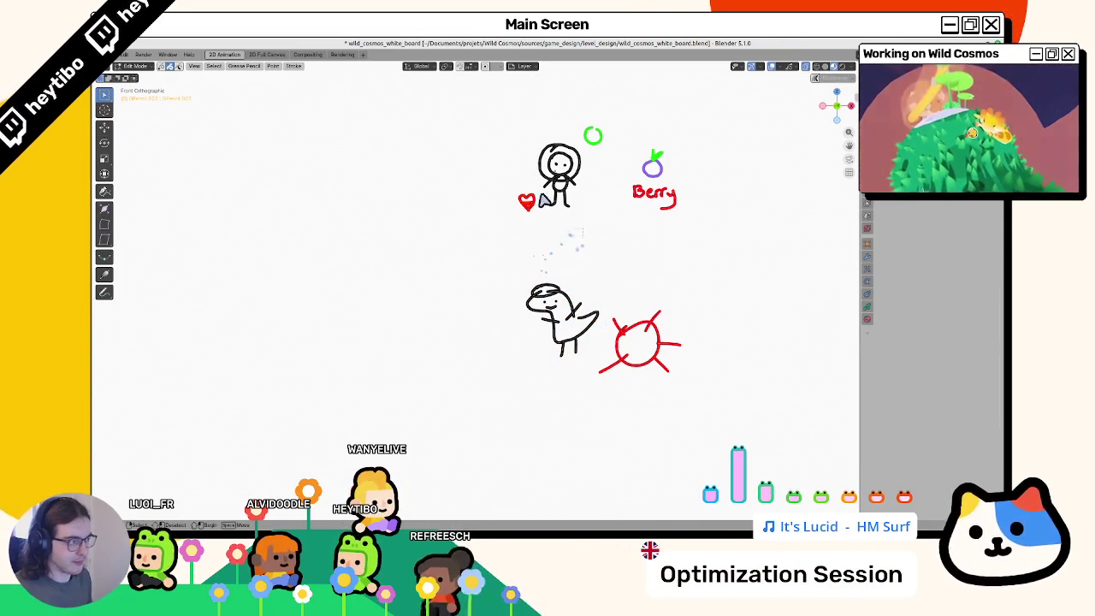
key(g)
click(580, 233)
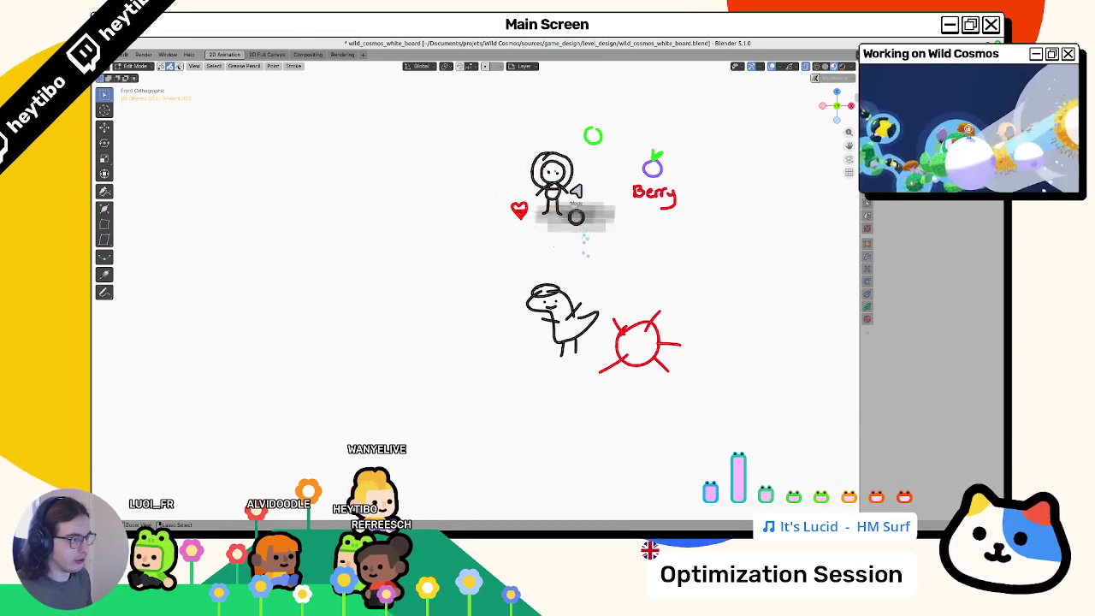
key(Tab)
scroll(533, 328, up, 3)
scroll(533, 328, right, 3)
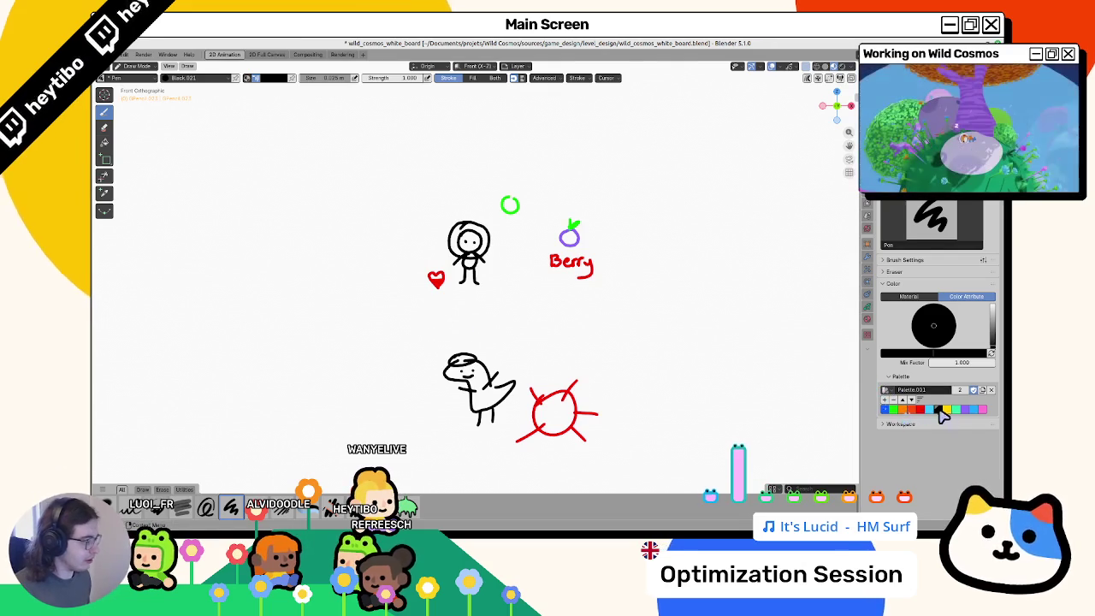
Draw a large black rectangular frame right of the sketches, redoing the crooked edges.
scroll(574, 318, down, 3)
mouse_move(582, 176)
mouse_down()
mouse_move(580, 303)
mouse_move(775, 299)
mouse_up()
key(ctrl+z)
key(ctrl+z)
mouse_move(581, 186)
mouse_down()
mouse_move(584, 313)
mouse_move(749, 305)
mouse_up()
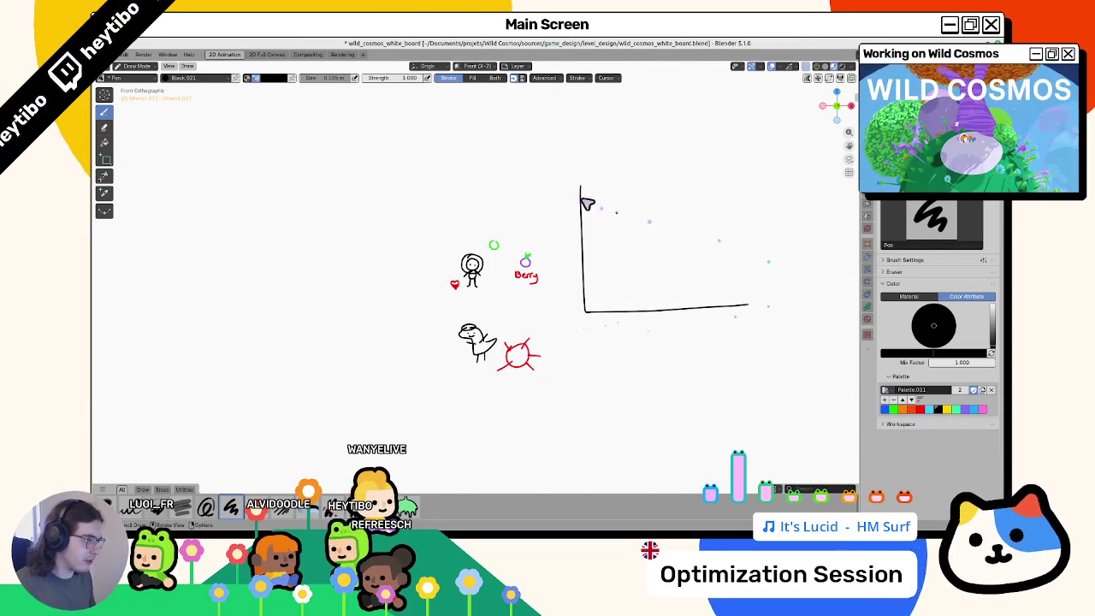
drag(669, 188, 744, 326)
key(ctrl+z)
mouse_move(579, 183)
mouse_down()
mouse_move(761, 178)
mouse_move(747, 315)
mouse_up()
key(ctrl+z)
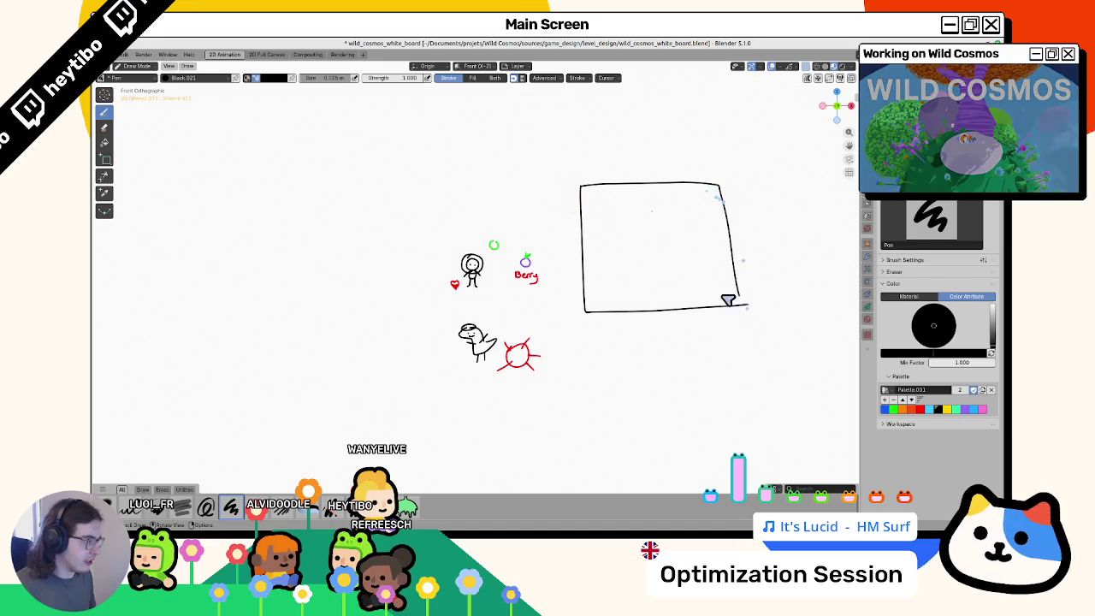
key(ctrl+z)
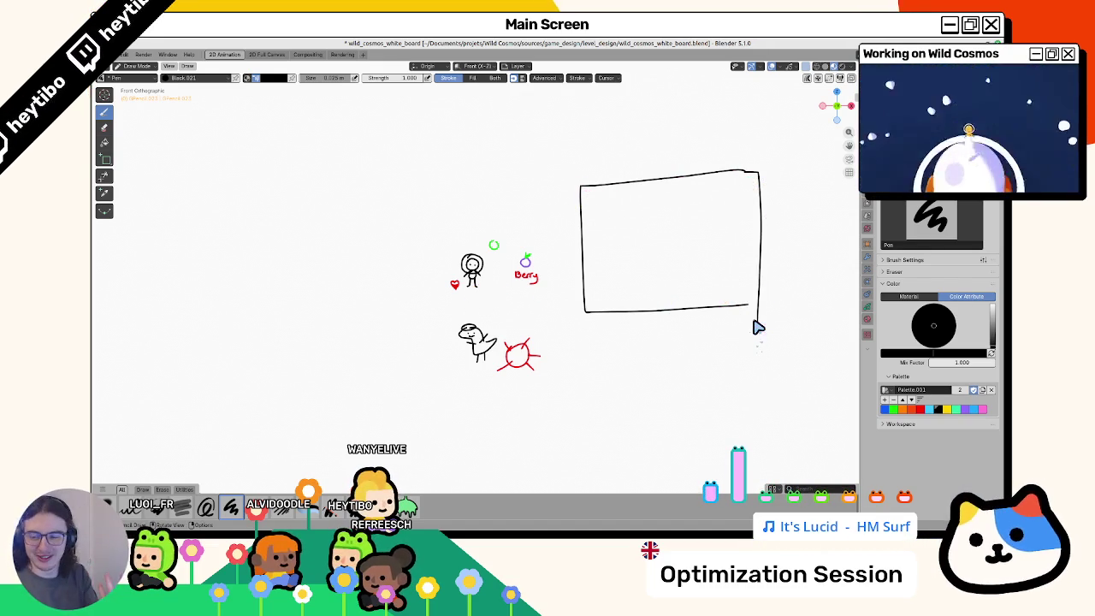
Draw a small red heart in the frame's top-left corner, then return the brush to black.
click(918, 410)
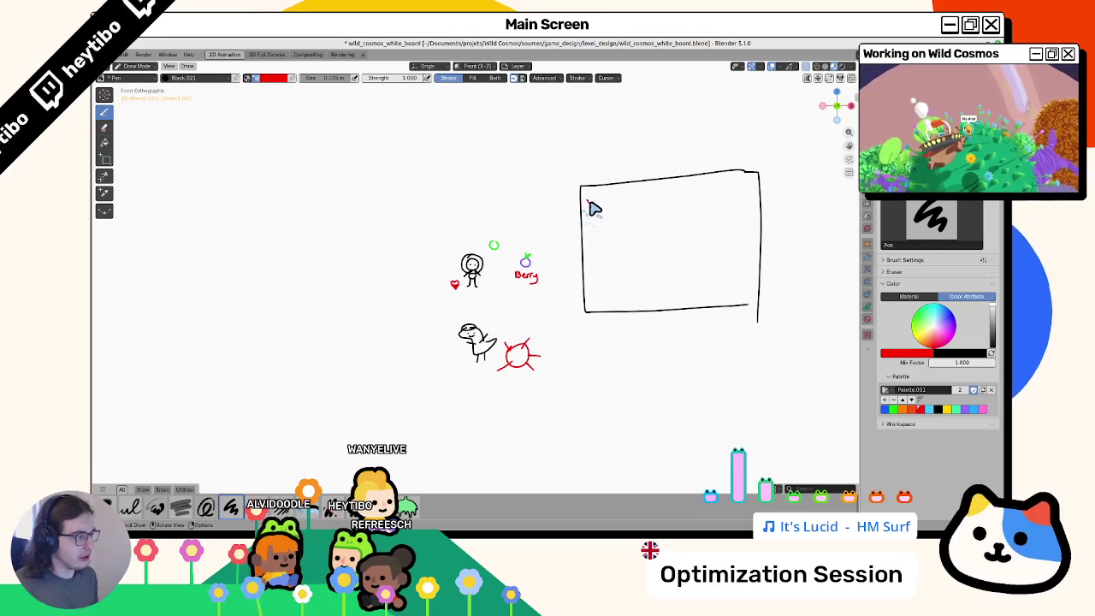
drag(592, 206, 594, 201)
key(ctrl+z)
key(Tab)
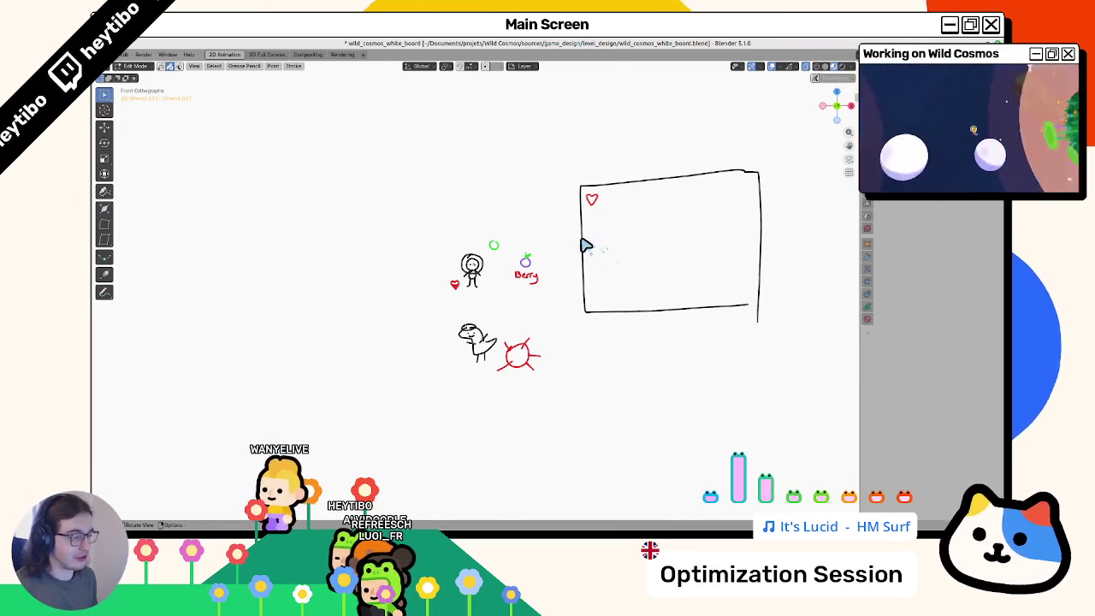
key(Tab)
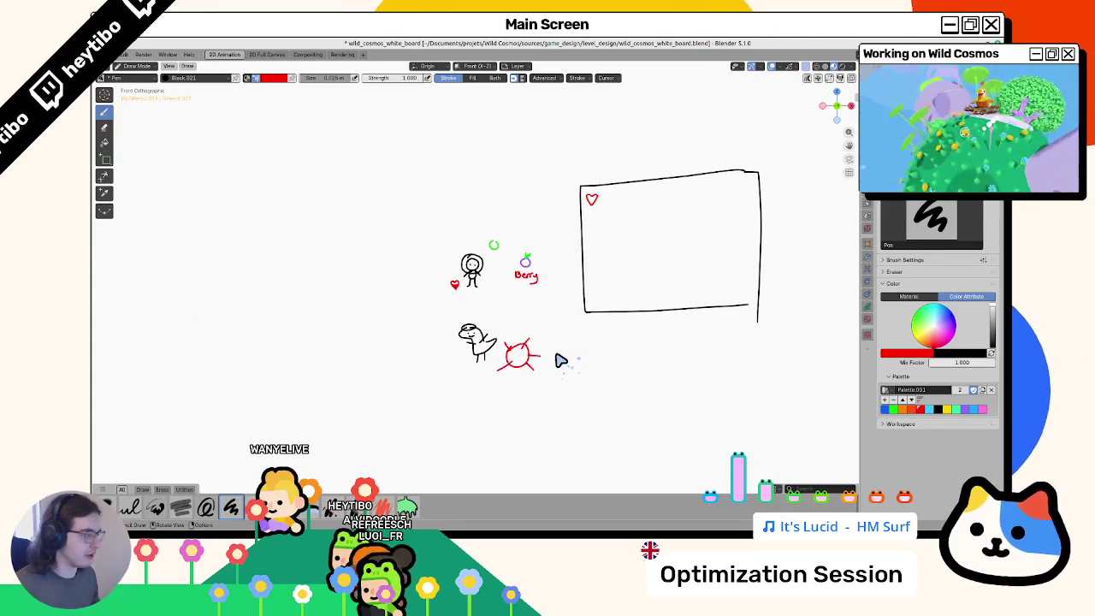
click(941, 409)
scroll(616, 248, right, 3)
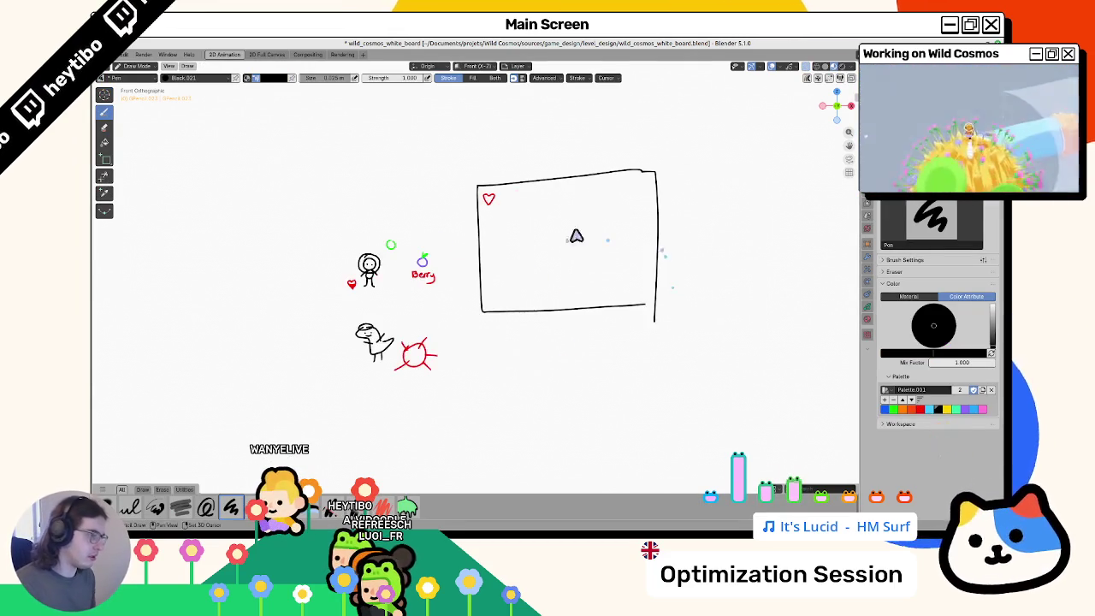
Pan the canvas left and back right to review the UI fix box and its arrows.
scroll(464, 223, up, 5)
scroll(465, 222, left, 3)
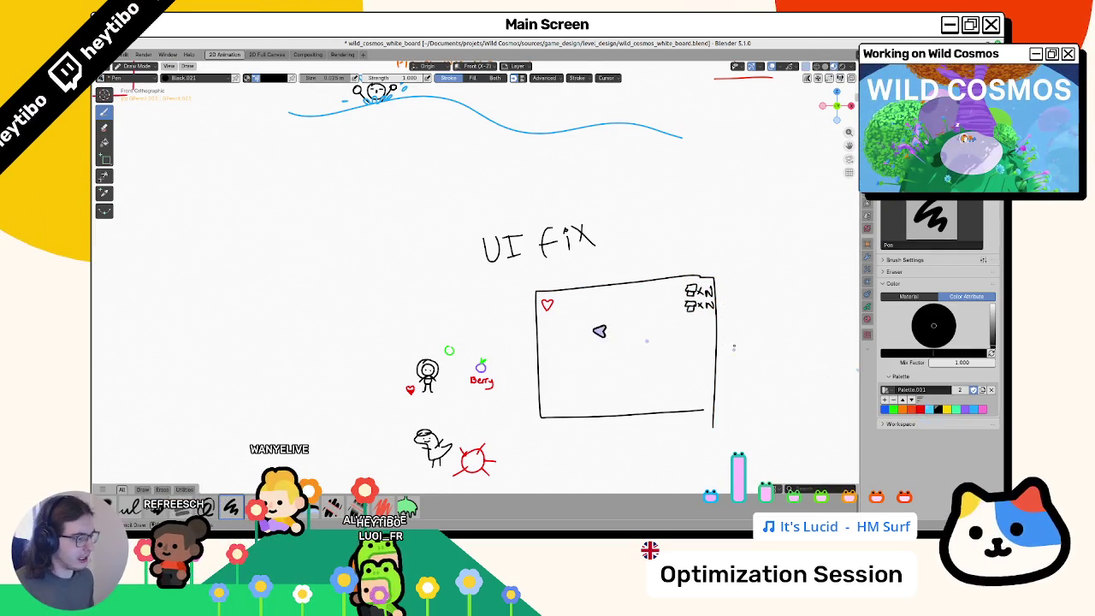
drag(624, 335, 541, 282)
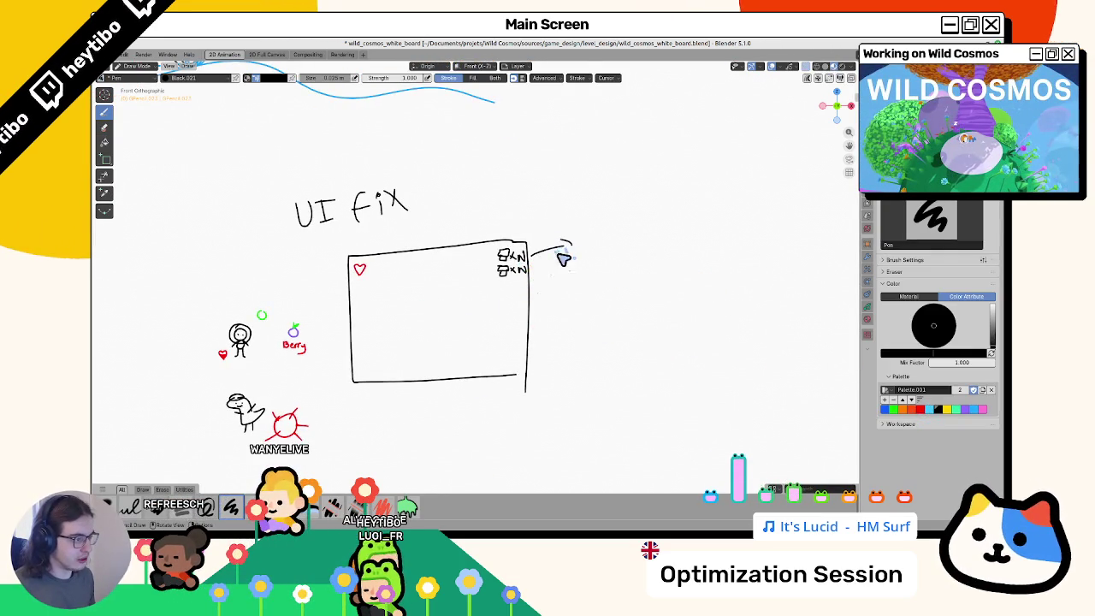
drag(663, 317, 817, 324)
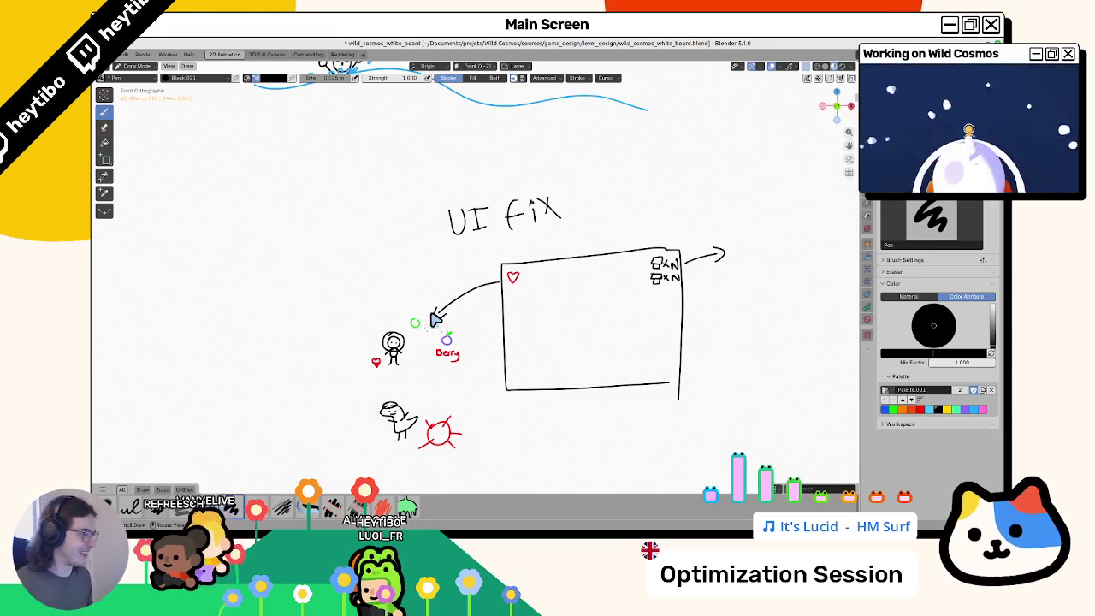
Draw the large outer panel box right of the arrow, redrawing its uneven edges.
drag(734, 327, 508, 312)
drag(522, 232, 525, 272)
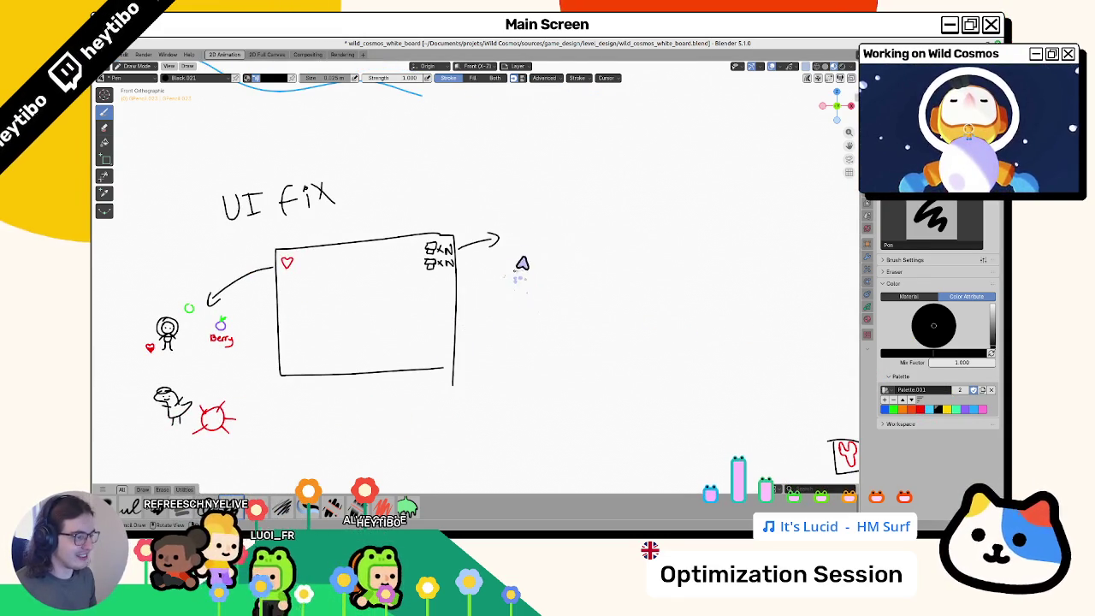
drag(541, 374, 732, 374)
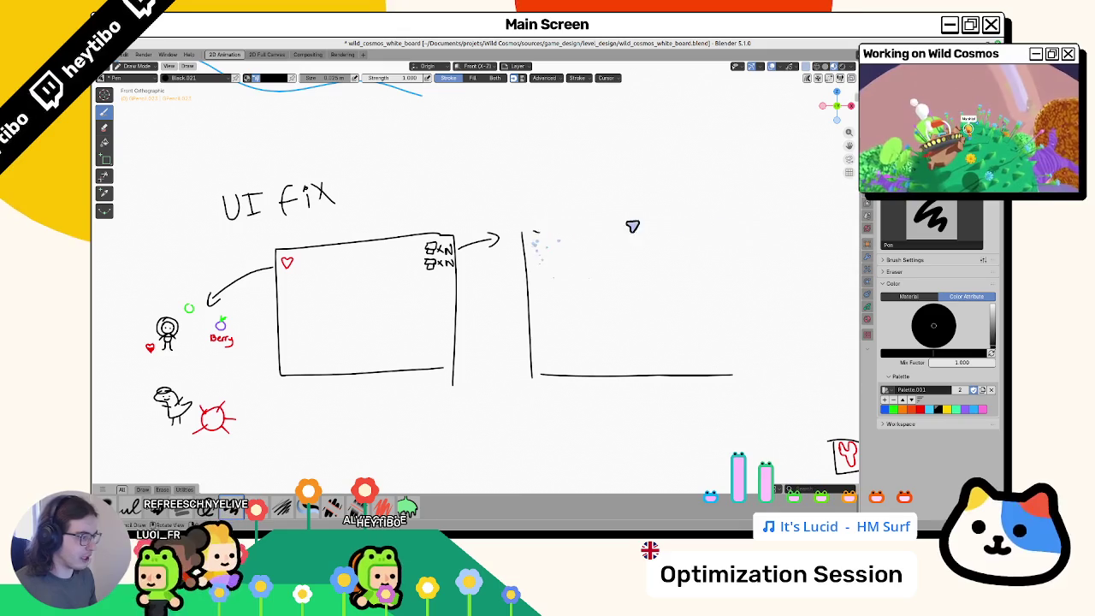
key(ctrl+z)
key(ctrl+z)
mouse_move(519, 227)
mouse_down()
mouse_move(519, 374)
mouse_move(753, 353)
mouse_up()
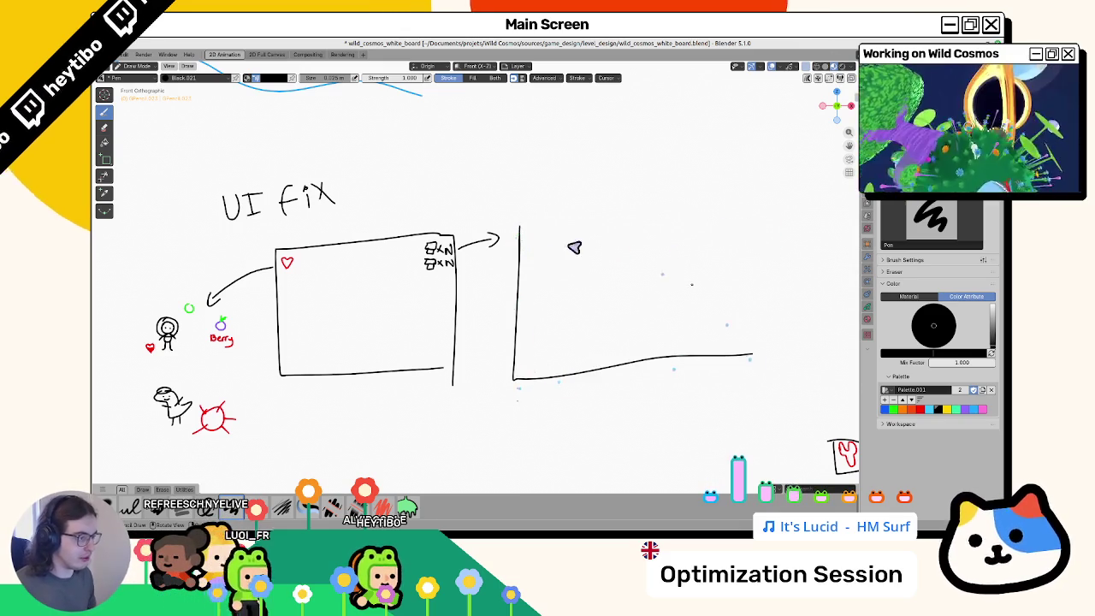
mouse_move(517, 221)
mouse_down()
mouse_move(728, 214)
mouse_move(733, 335)
mouse_up()
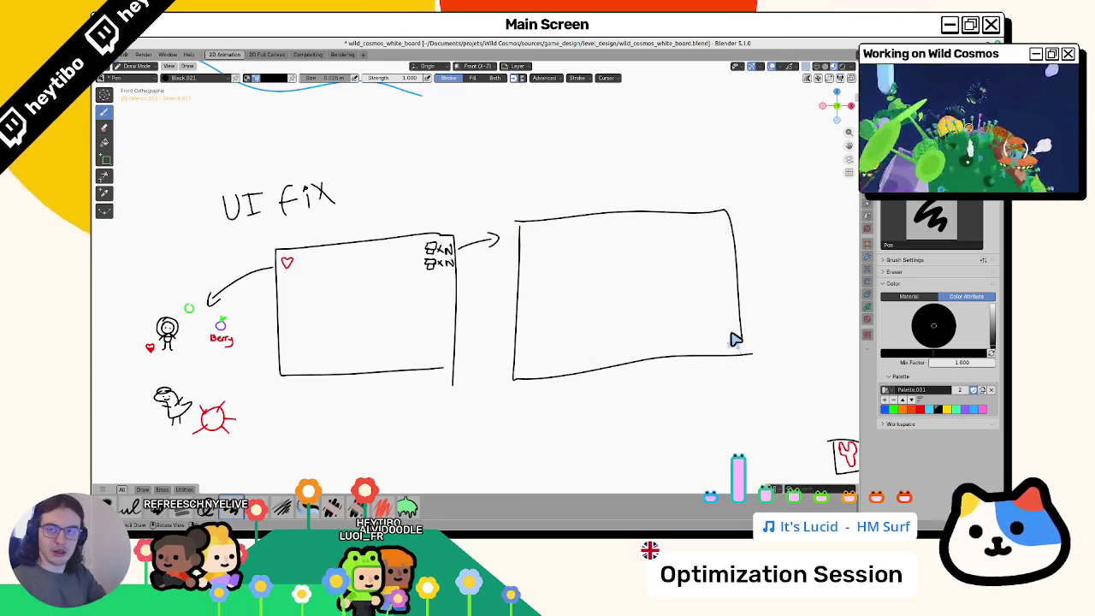
key(ctrl+z)
key(ctrl+z)
key(ctrl+shift+z)
key(ctrl+z)
mouse_move(514, 232)
mouse_down()
mouse_move(643, 374)
mouse_move(749, 361)
mouse_up()
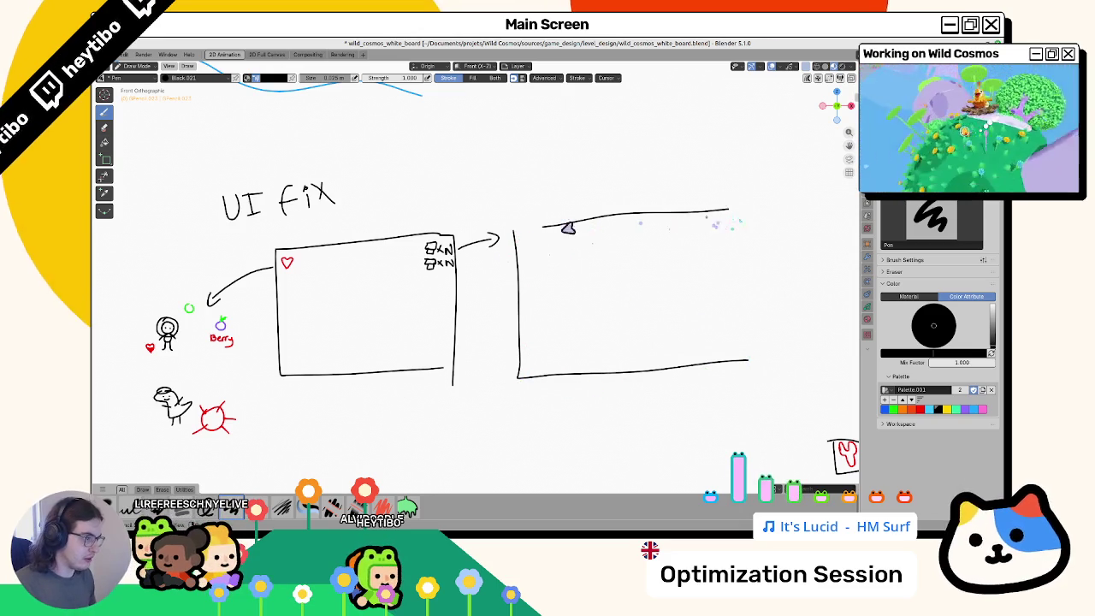
key(ctrl+z)
drag(539, 220, 759, 376)
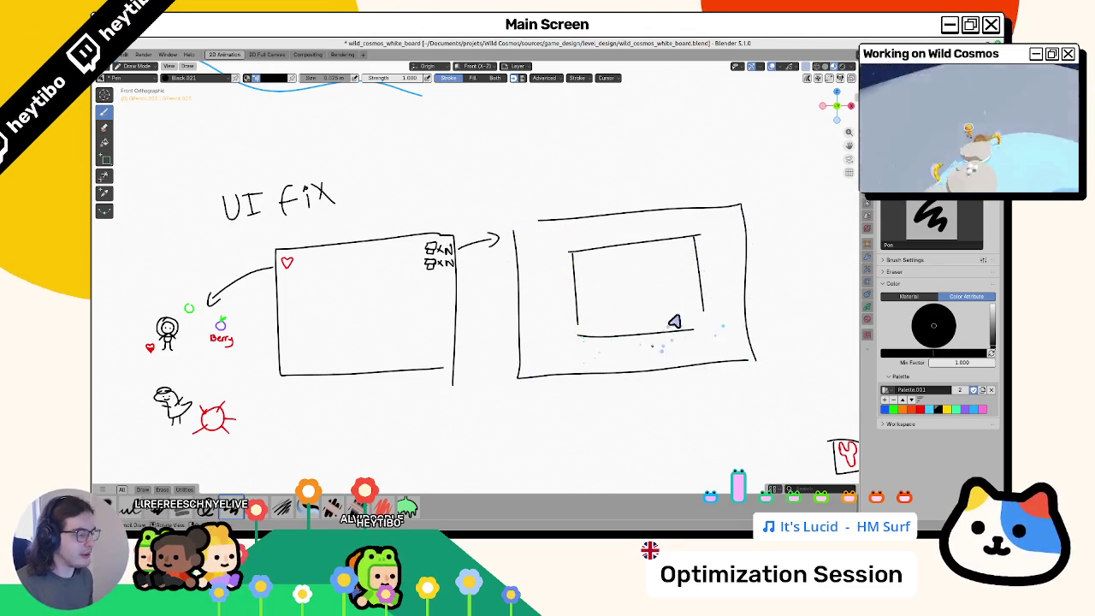
Draw the inner rectangle's bottom line inside the panel, retrying until it looks right.
scroll(671, 324, up, 3)
key(ctrl+z)
drag(614, 342, 773, 348)
key(ctrl+z)
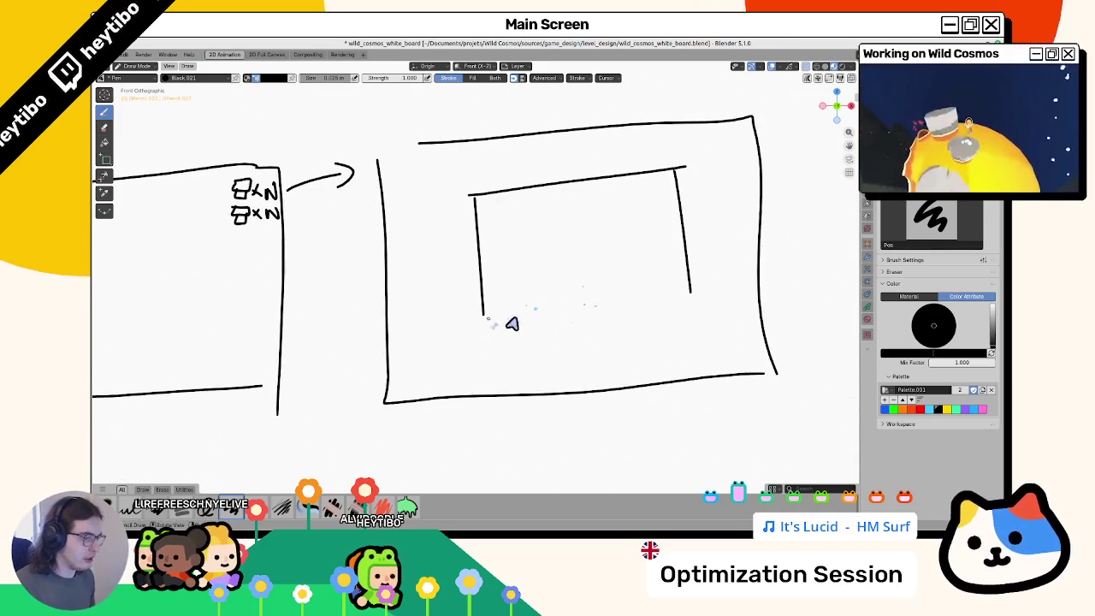
drag(510, 317, 703, 299)
key(ctrl+z)
drag(501, 317, 699, 292)
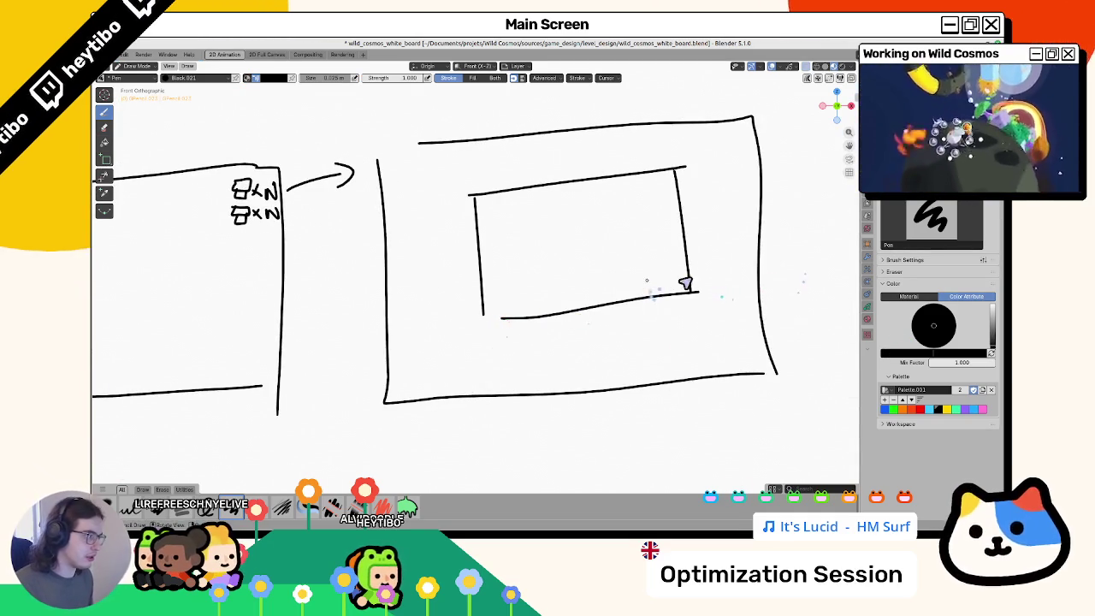
Rotate the inner rectangle level in Edit Mode and glance at the game editor.
key(Tab)
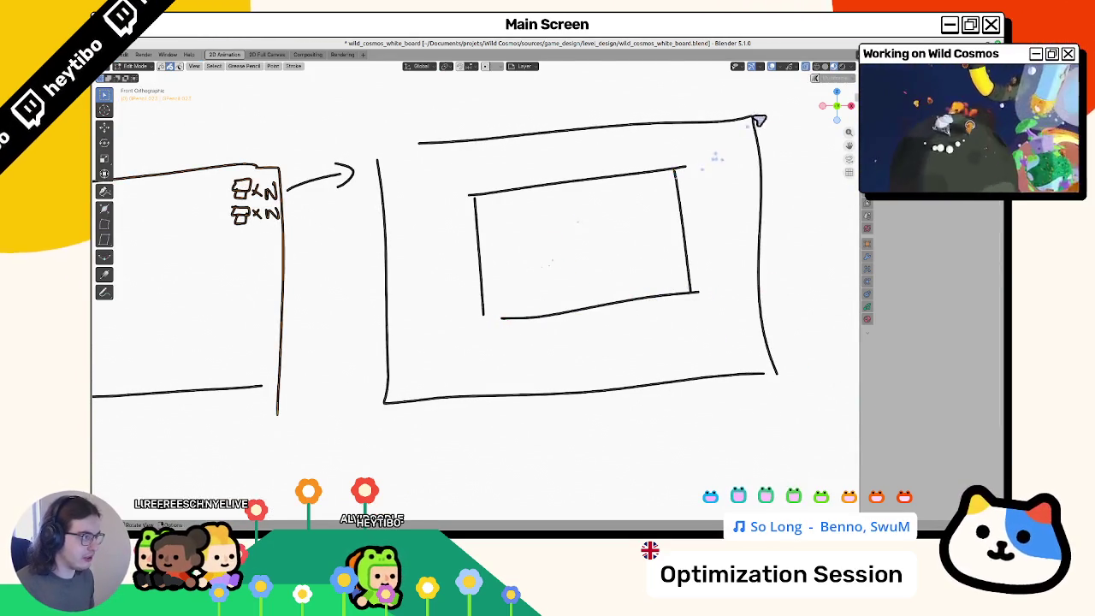
key(r)
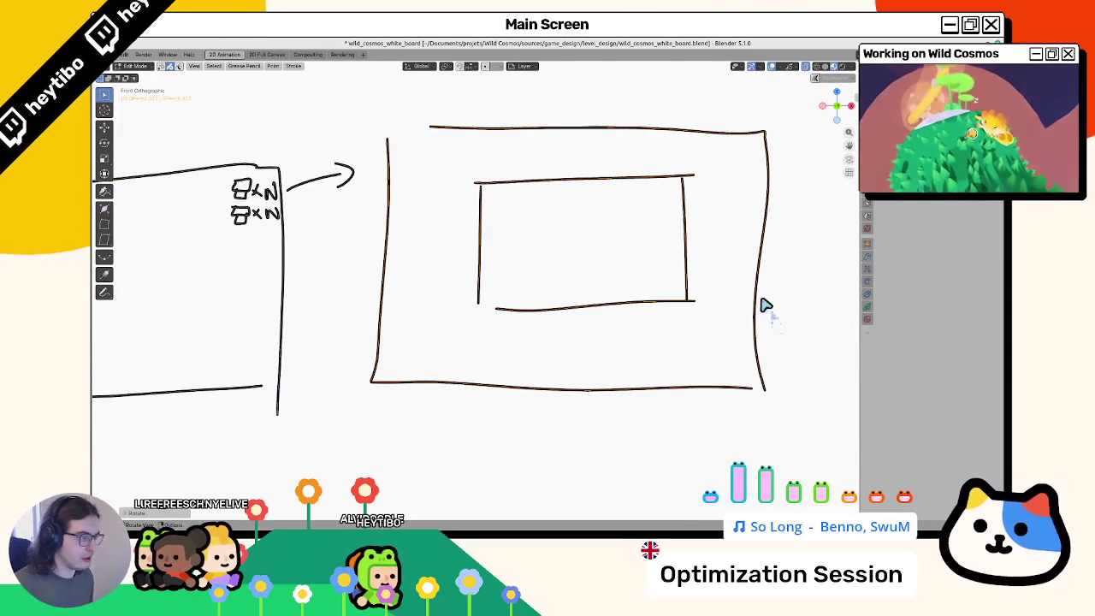
key(r)
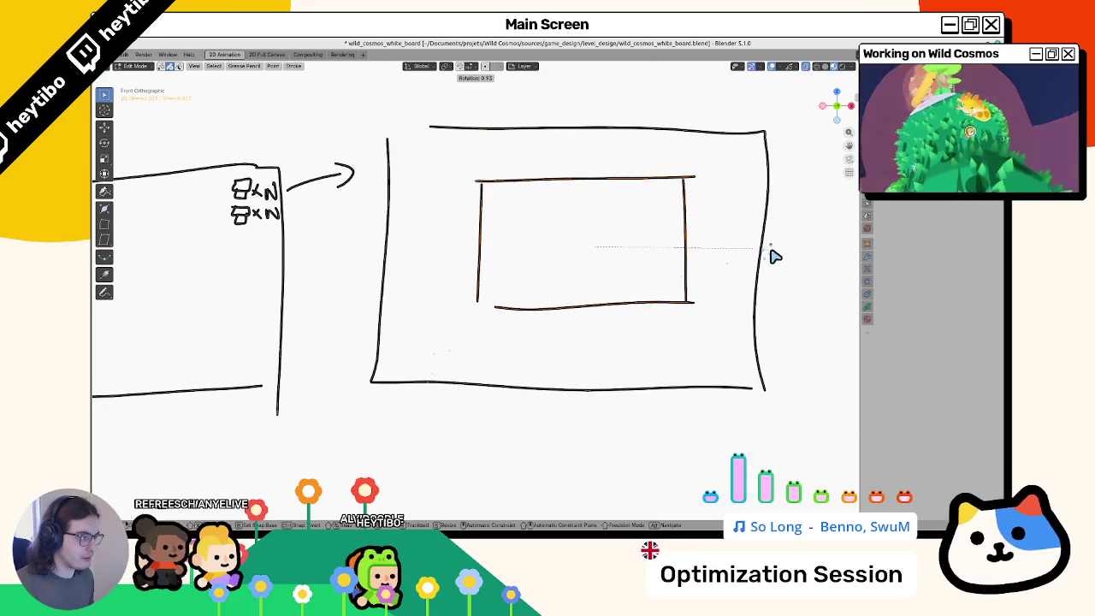
click(610, 301)
key(Tab)
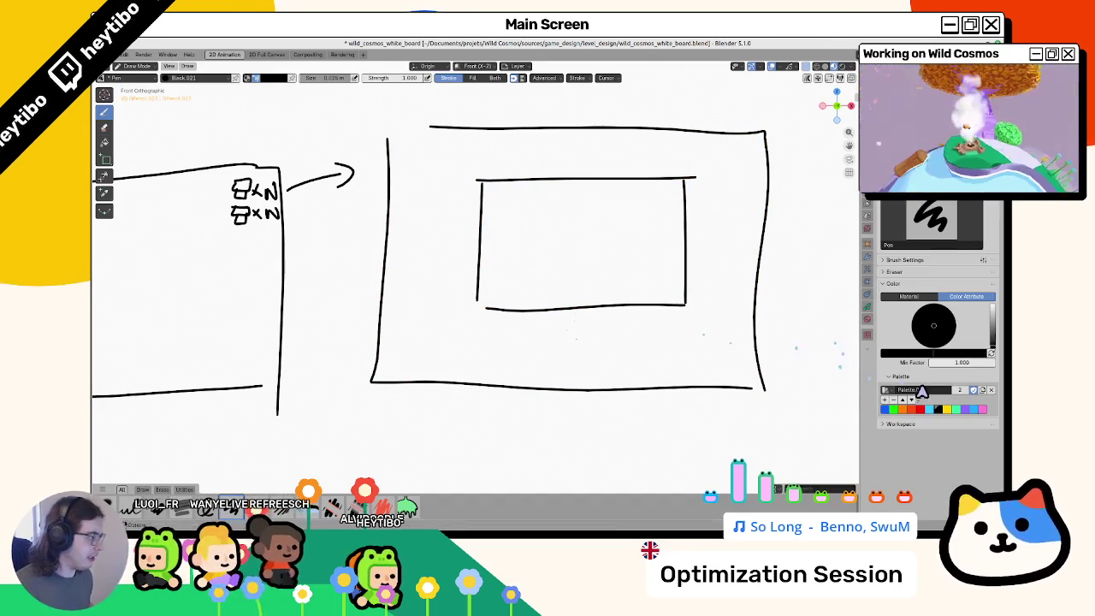
scroll(569, 293, up, 3)
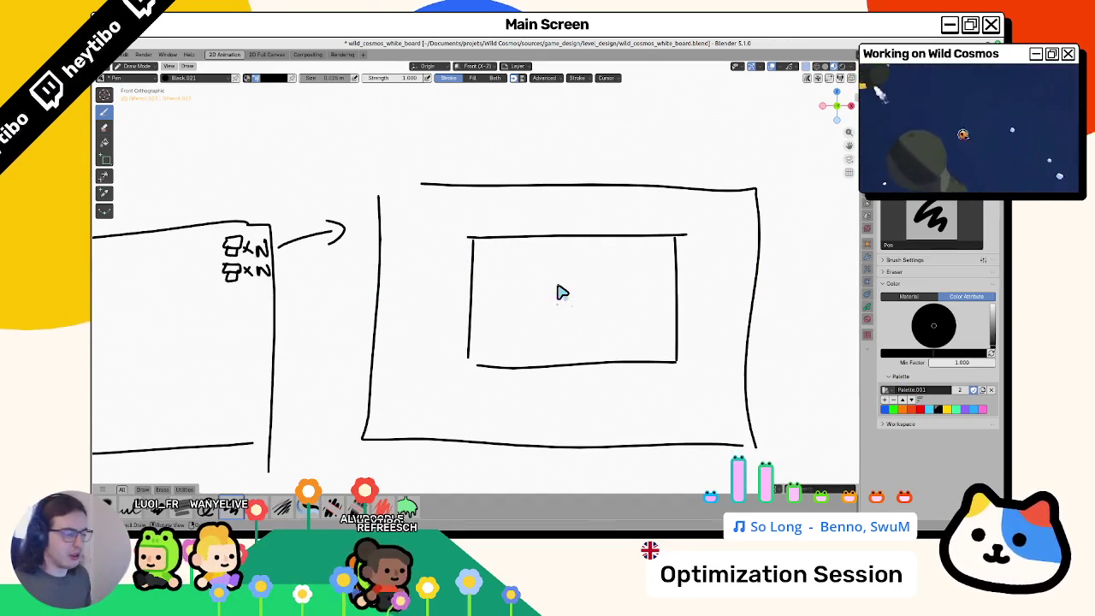
key(alt+Tab)
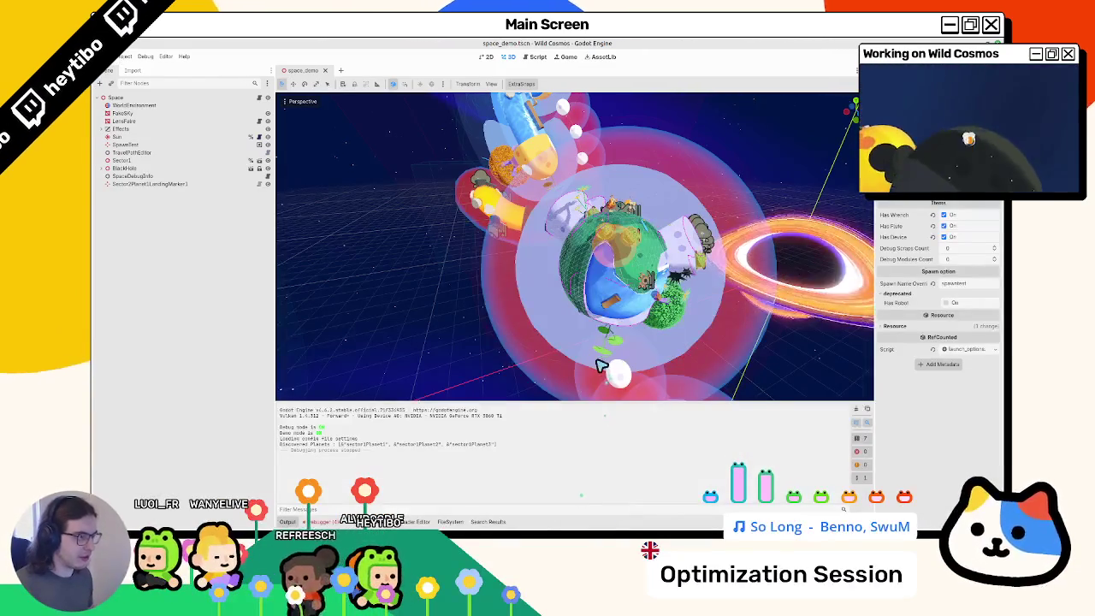
key(alt+Tab)
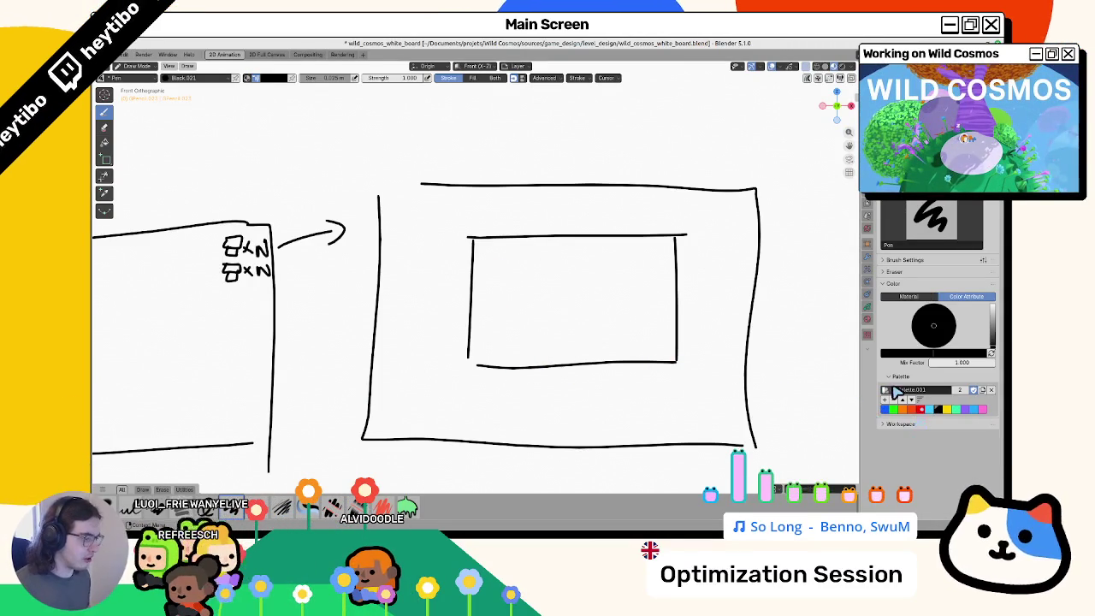
Erase the circle's right part and draw ring strokes across it to form a saucer.
drag(569, 284, 587, 319)
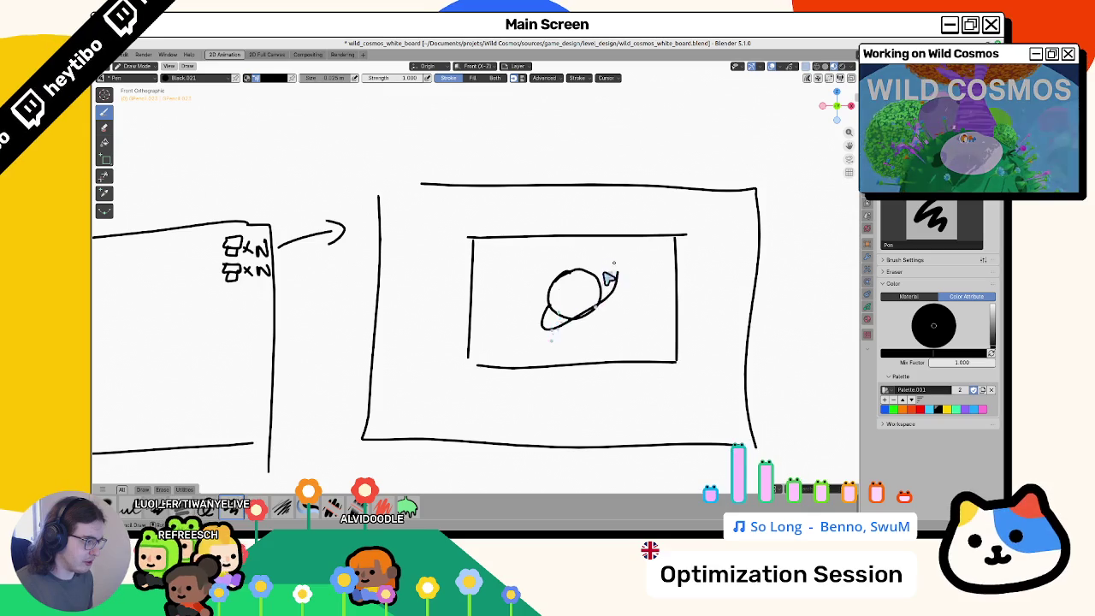
mouse_move(597, 275)
mouse_down()
mouse_move(543, 330)
mouse_move(621, 274)
mouse_move(598, 282)
mouse_up()
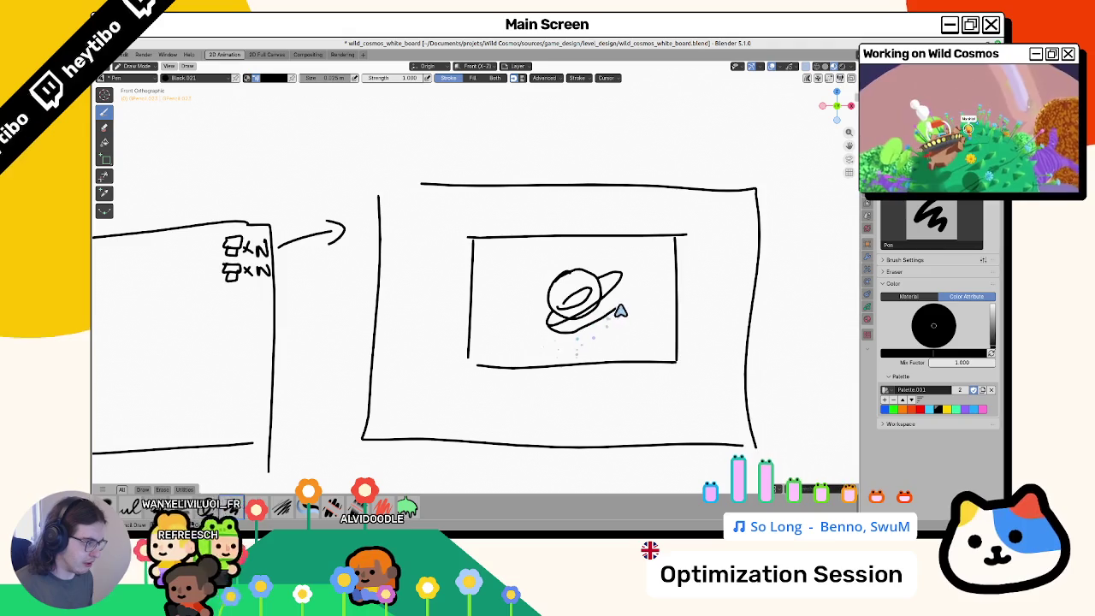
drag(544, 330, 623, 287)
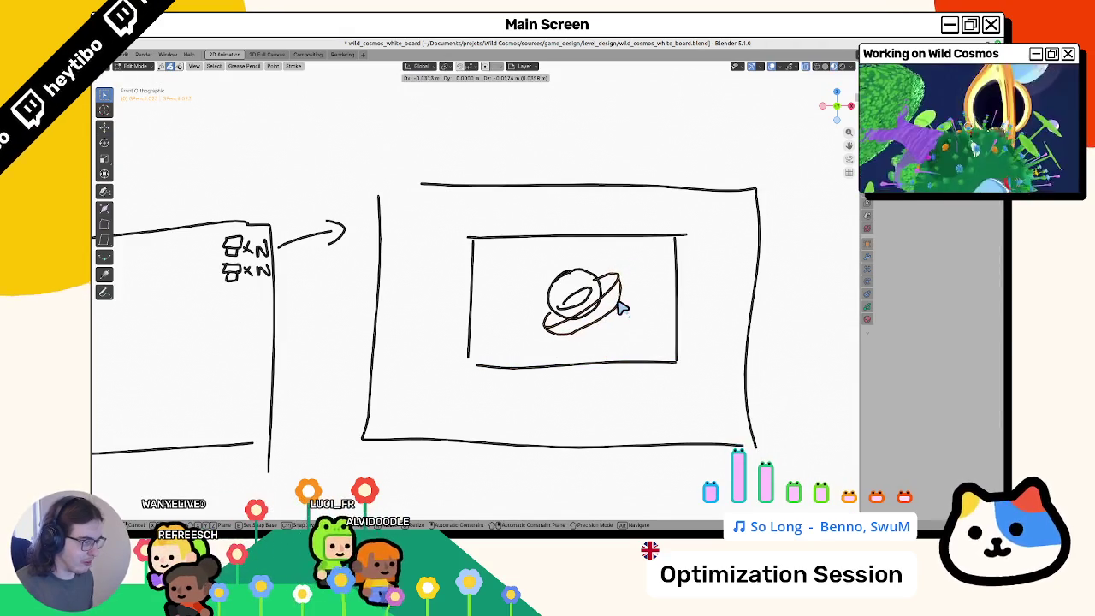
Rotate the saucer's ring strokes into place, then bring the Godot editor forward.
key(Tab)
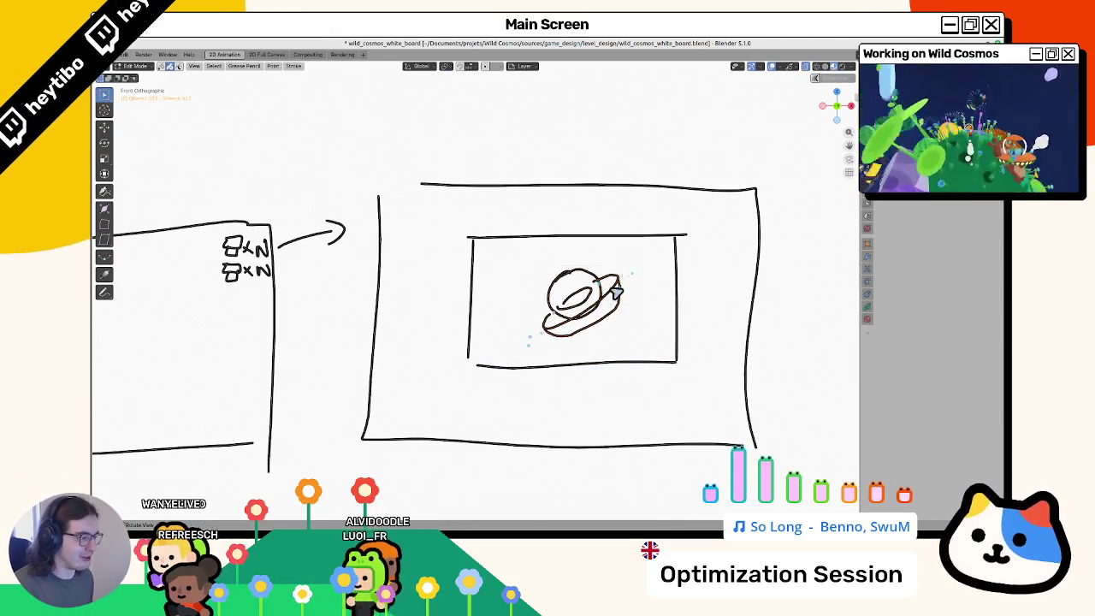
key(r)
click(659, 317)
key(Tab)
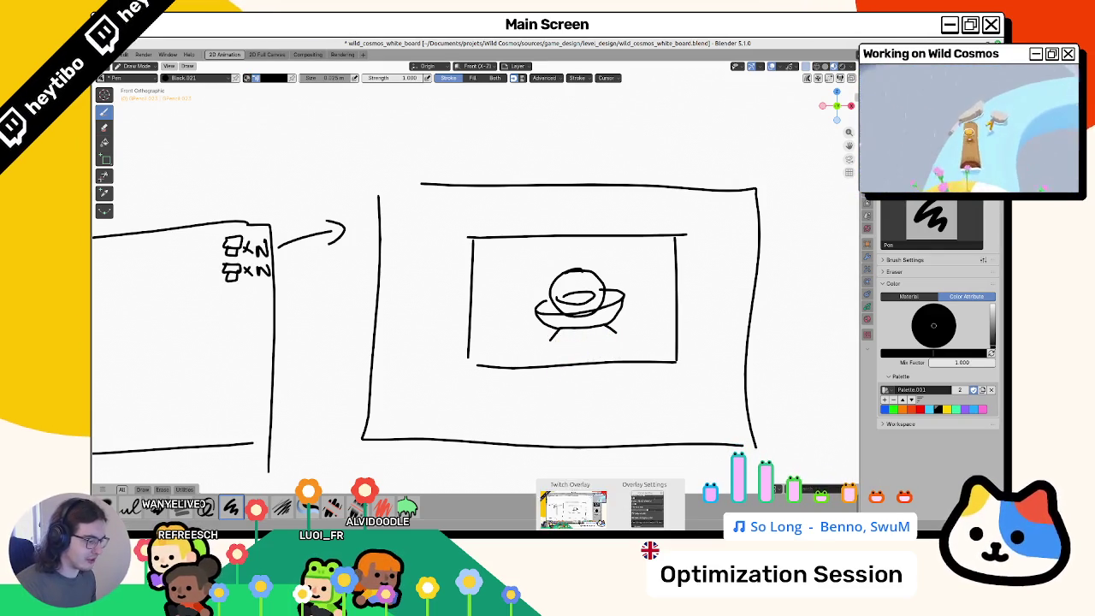
click(582, 505)
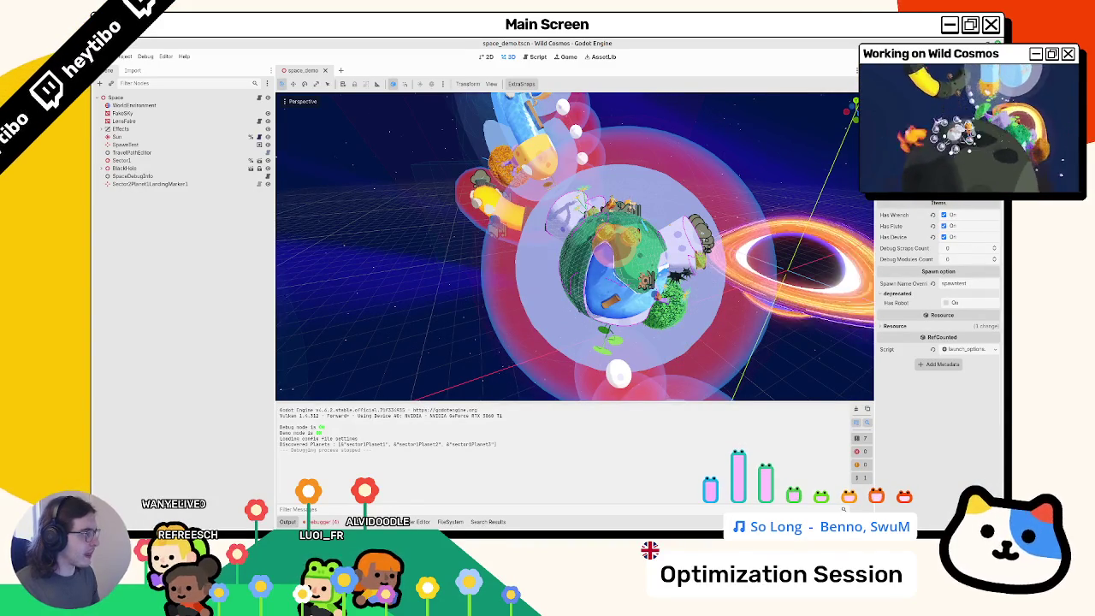
Run main.tscn from the quick-open picker using 'mai', then close the debug game window.
key(ctrl+shift+o)
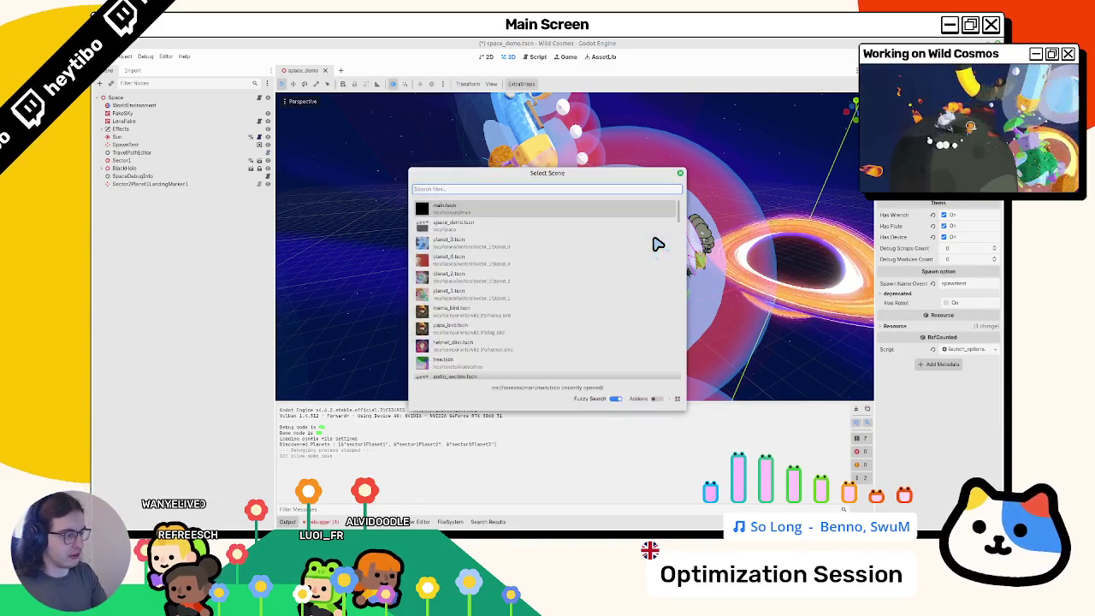
text(mai)
key(Return)
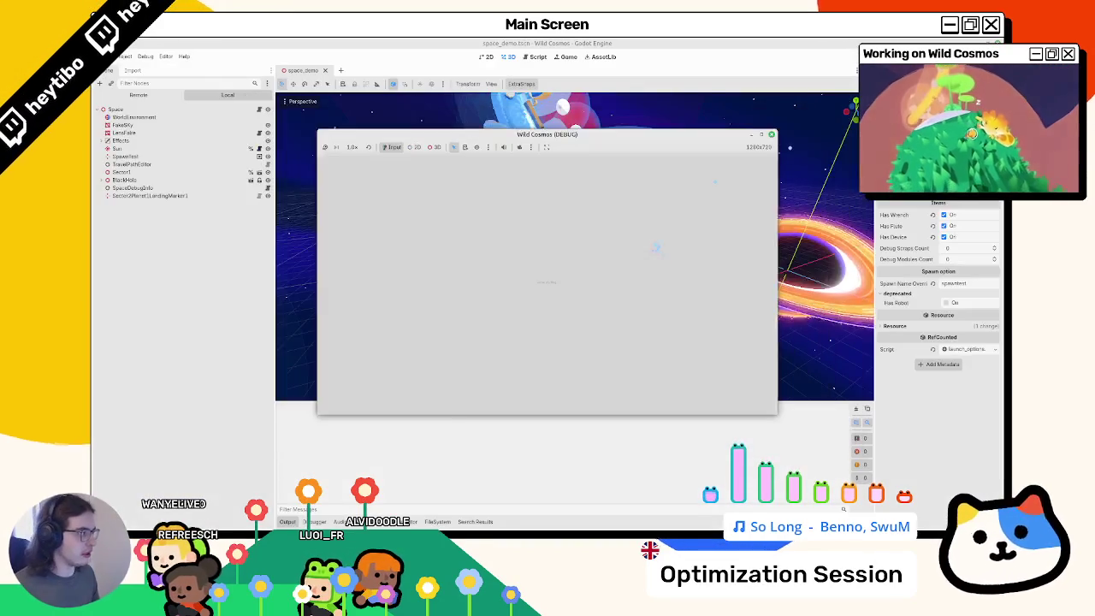
click(771, 135)
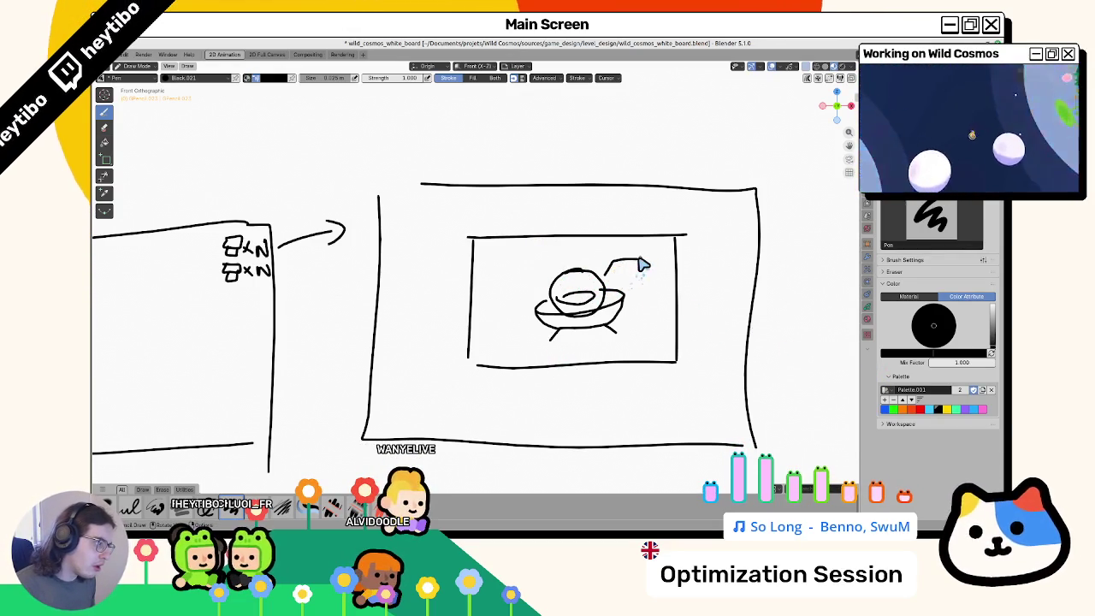
Drop the trial leader line and 'Damaged' label, then move the saucer further left in the frame.
mouse_move(603, 270)
mouse_down()
mouse_move(624, 251)
mouse_move(658, 257)
mouse_up()
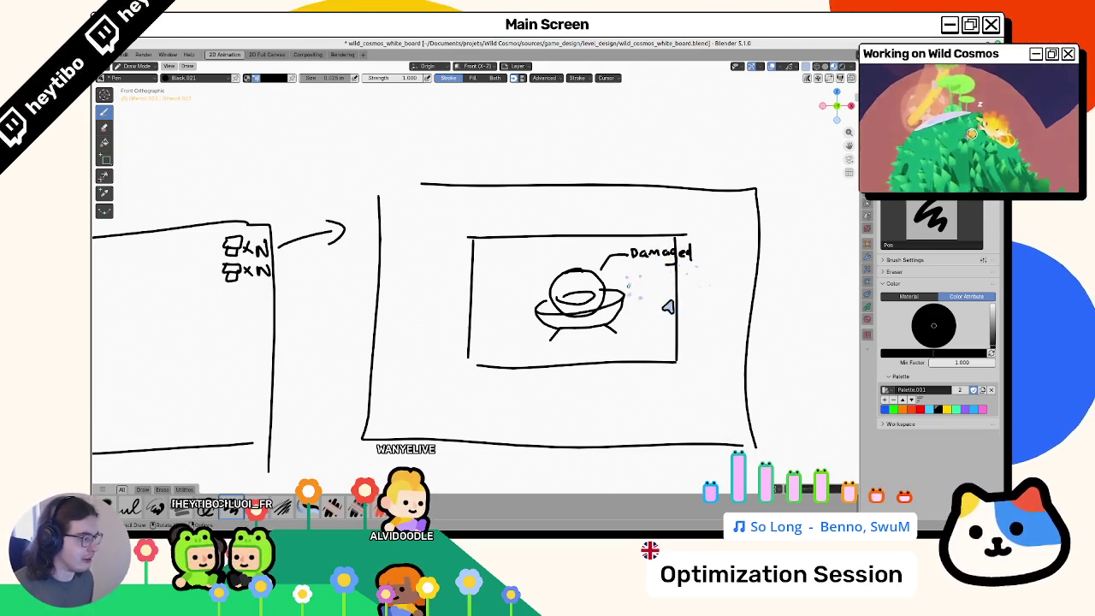
key(ctrl+z)
key(ctrl+z)
key(ctrl+z)
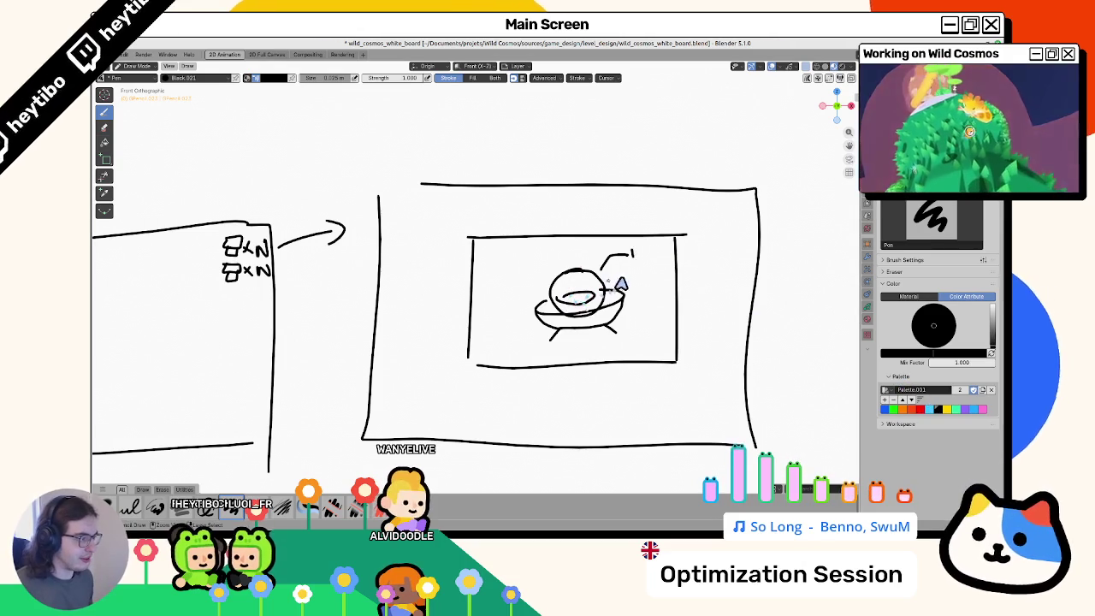
key(Tab)
key(g)
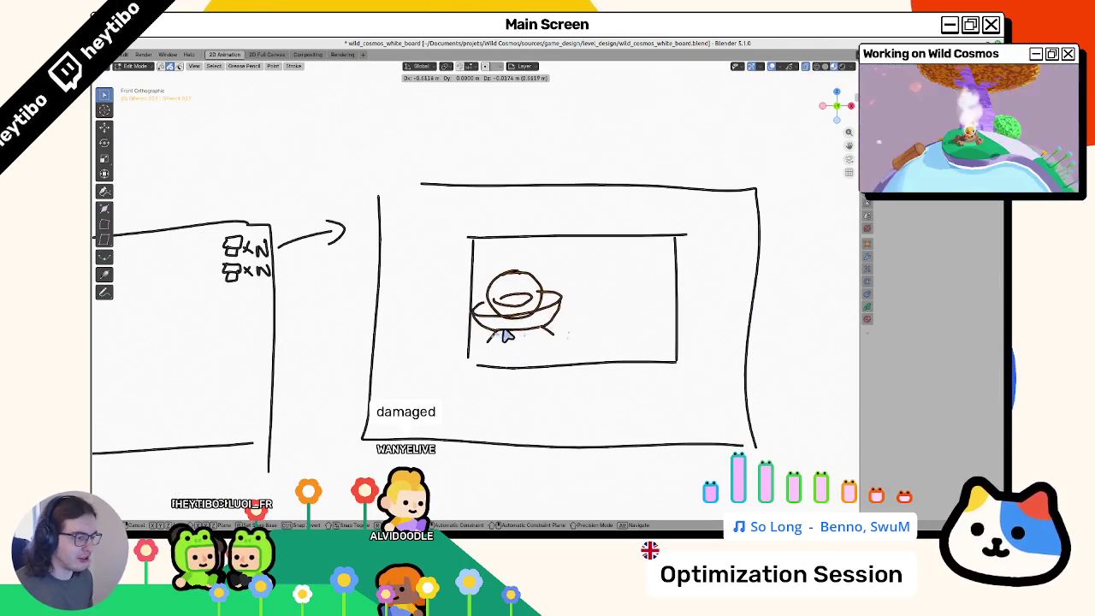
click(503, 344)
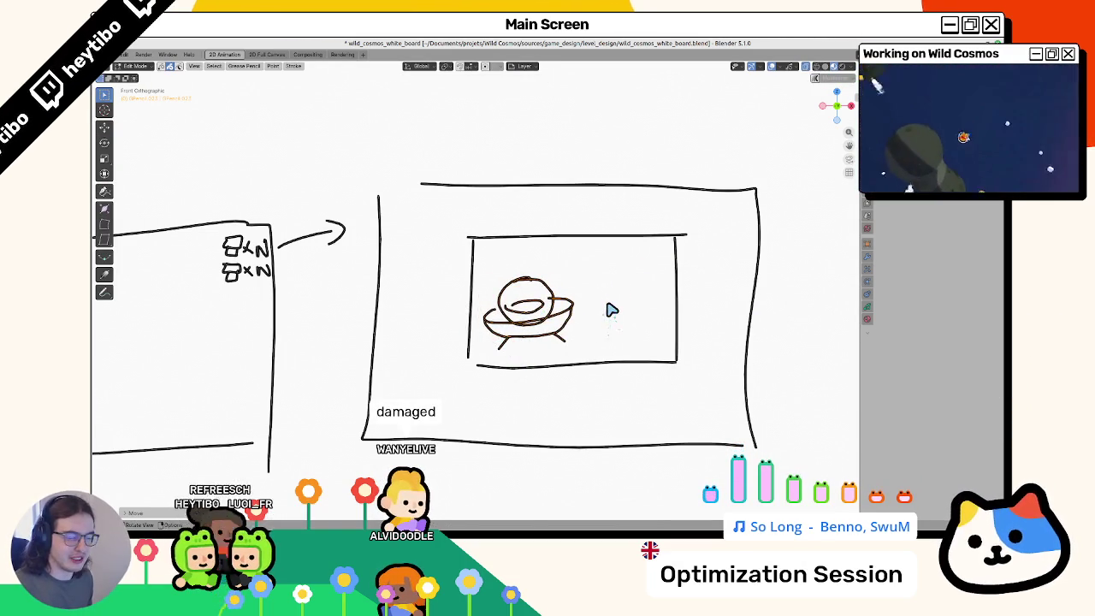
key(Tab)
scroll(609, 317, up, 3)
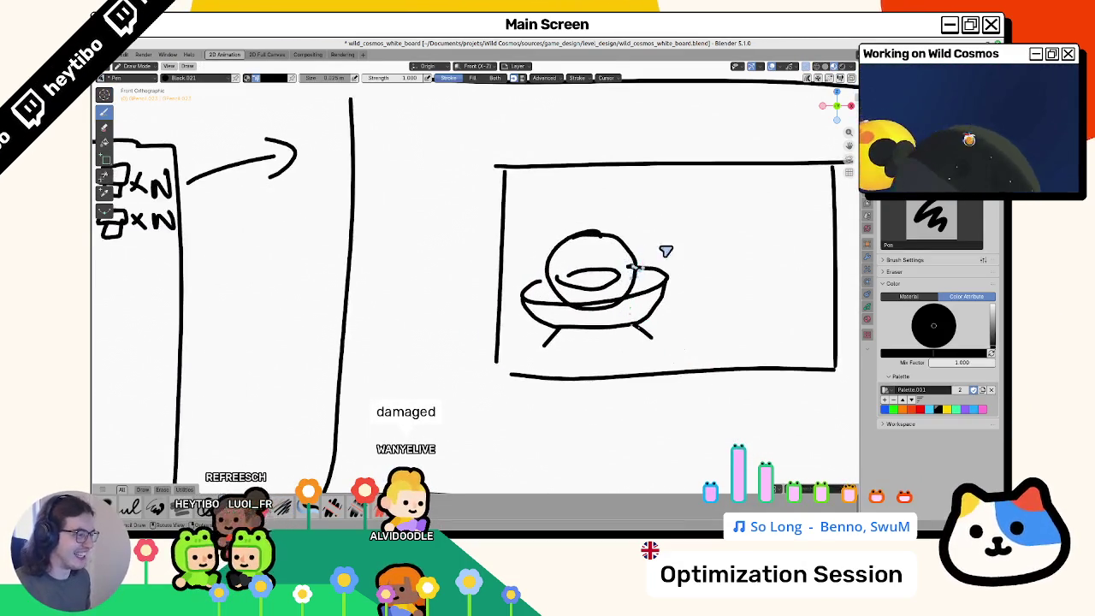
Pan to the ship sketch, after trying and undoing a circle around the box-count notes.
scroll(656, 258, right, 3)
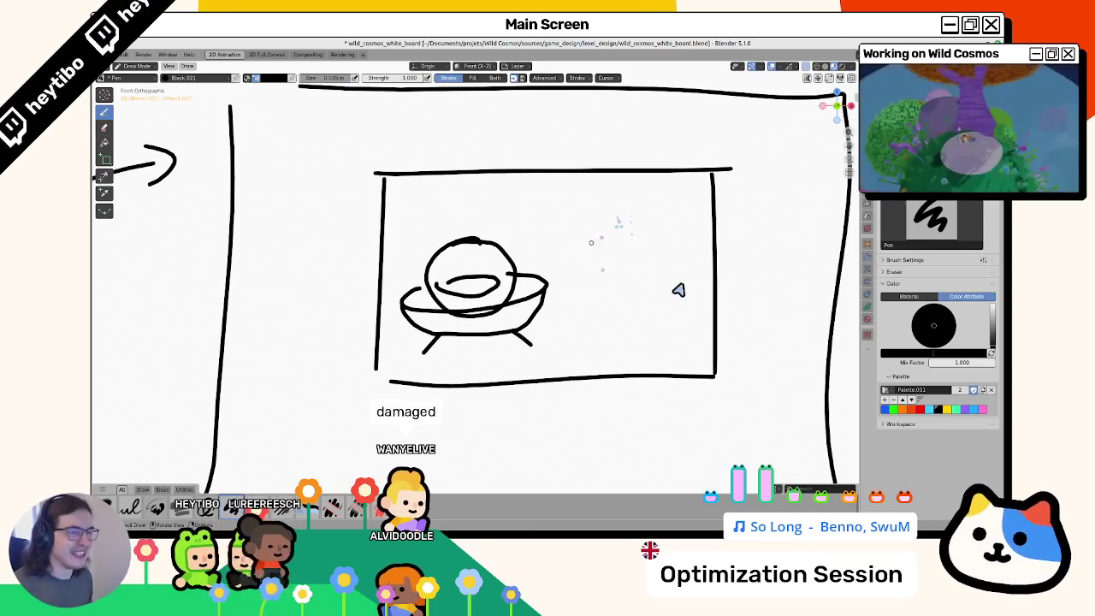
scroll(629, 284, down, 3)
scroll(513, 325, left, 3)
mouse_move(312, 193)
mouse_down()
mouse_move(391, 276)
mouse_move(312, 193)
mouse_move(380, 252)
mouse_move(305, 289)
mouse_move(379, 203)
mouse_move(710, 309)
mouse_up()
key(ctrl+z)
key(ctrl+z)
scroll(692, 272, up, 2)
scroll(633, 257, right, 2)
key(Tab)
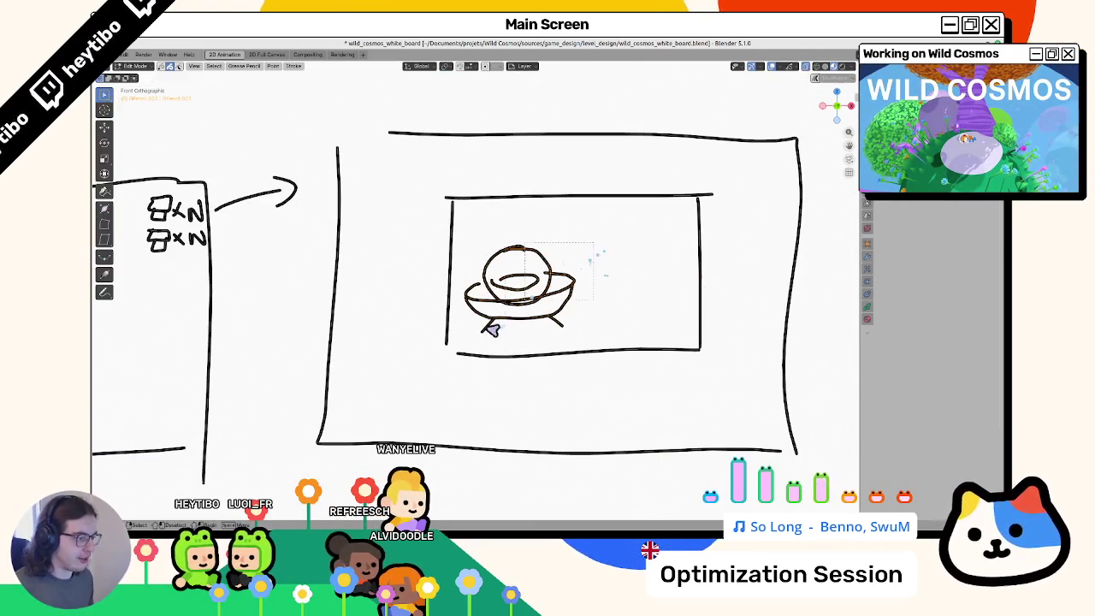
key(Tab)
scroll(503, 308, up, 2)
scroll(506, 301, up, 1)
Handwrite 'Ship status' and 'Damaged' beneath the ship sketch and recentre the ship frame.
mouse_move(471, 325)
mouse_down()
mouse_move(504, 324)
mouse_move(511, 339)
mouse_move(533, 320)
mouse_move(567, 316)
mouse_move(582, 327)
mouse_move(587, 313)
mouse_move(611, 314)
mouse_move(606, 327)
mouse_up()
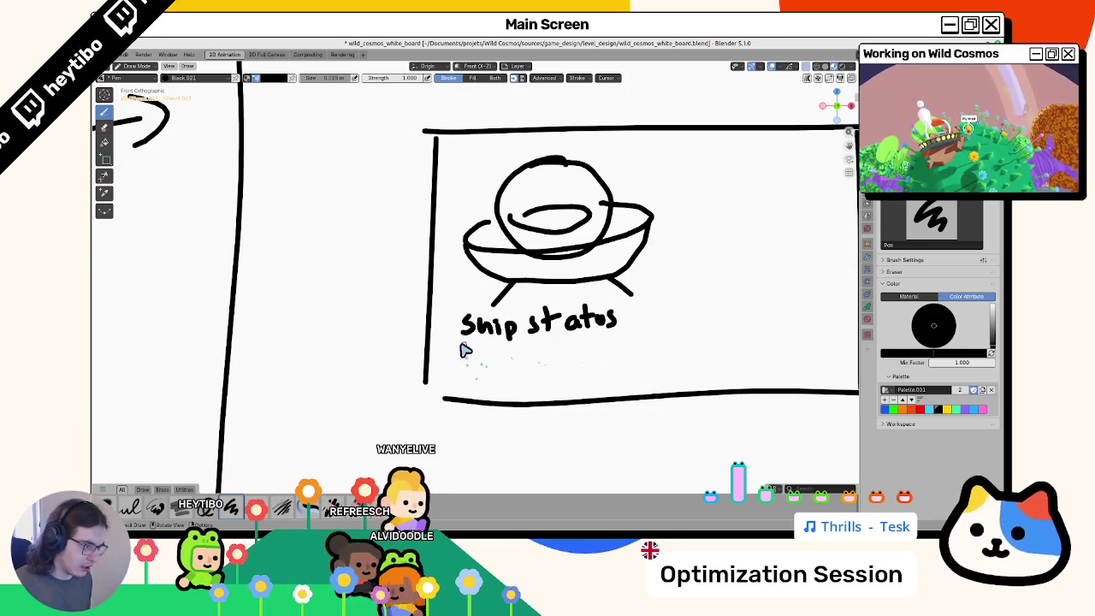
mouse_move(459, 341)
mouse_down()
mouse_move(499, 357)
mouse_move(538, 351)
mouse_move(542, 362)
mouse_move(580, 349)
mouse_up()
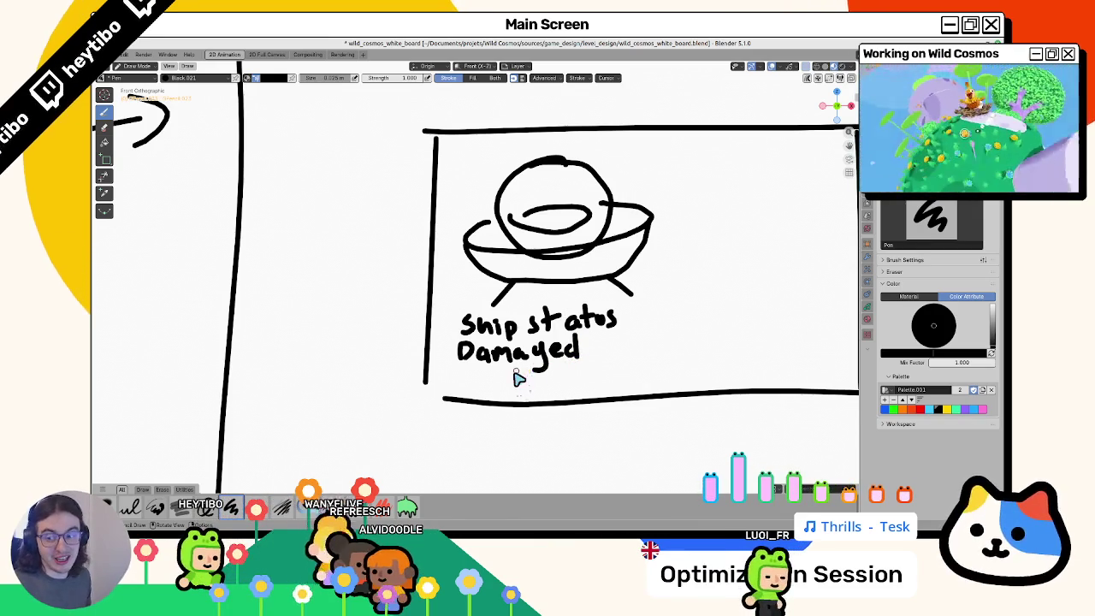
mouse_move(636, 325)
mouse_down()
mouse_move(570, 342)
mouse_move(571, 389)
mouse_move(585, 345)
mouse_move(541, 373)
mouse_up()
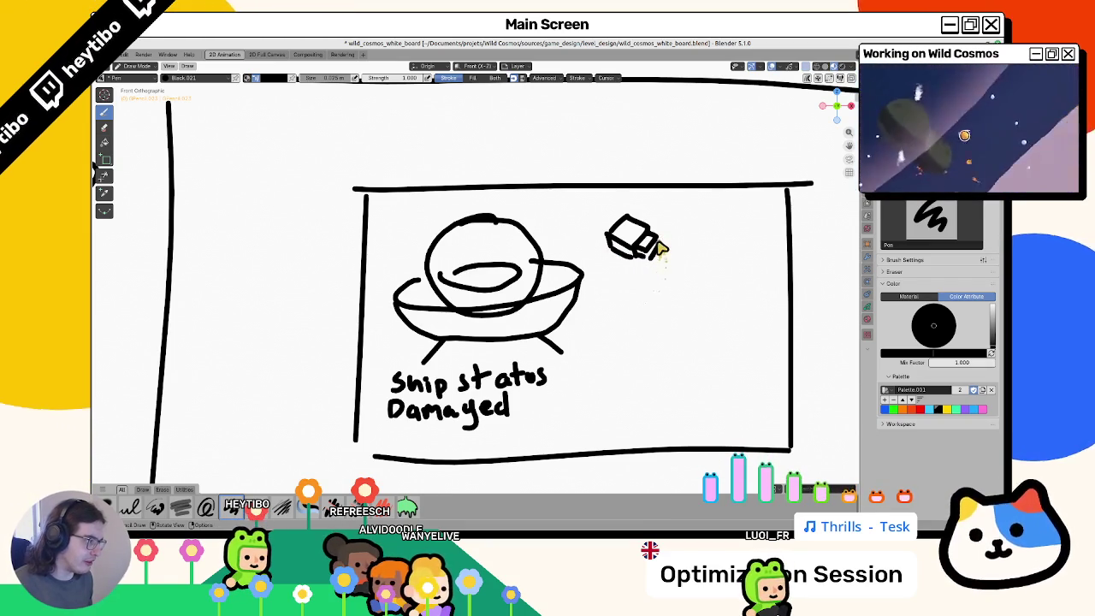
Duplicate the cube sketch twice to its right and nudge the three-cube row left.
key(Tab)
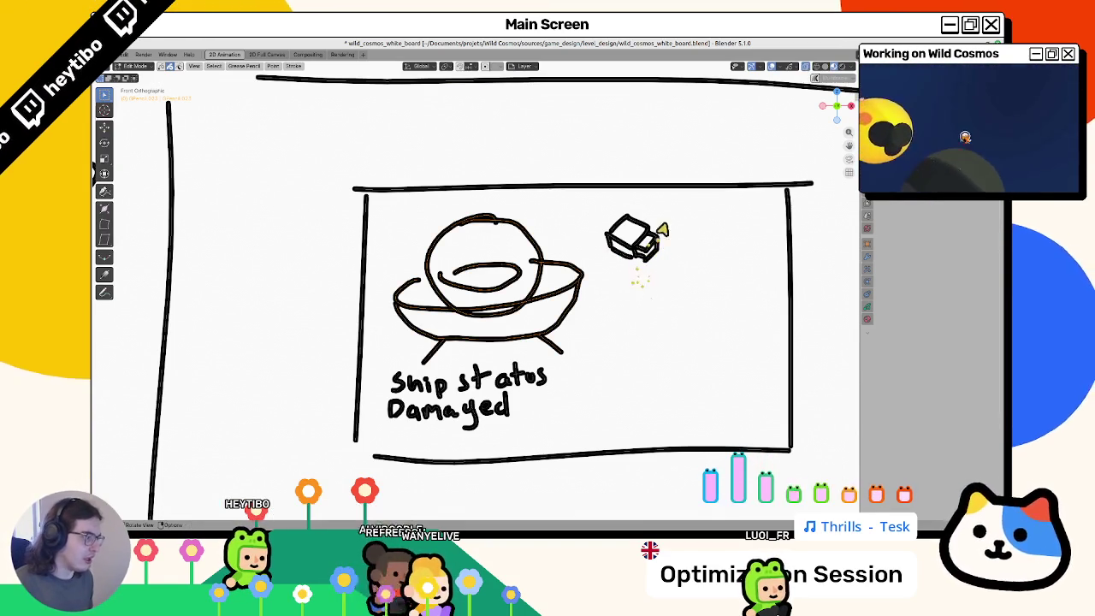
key(shift+d)
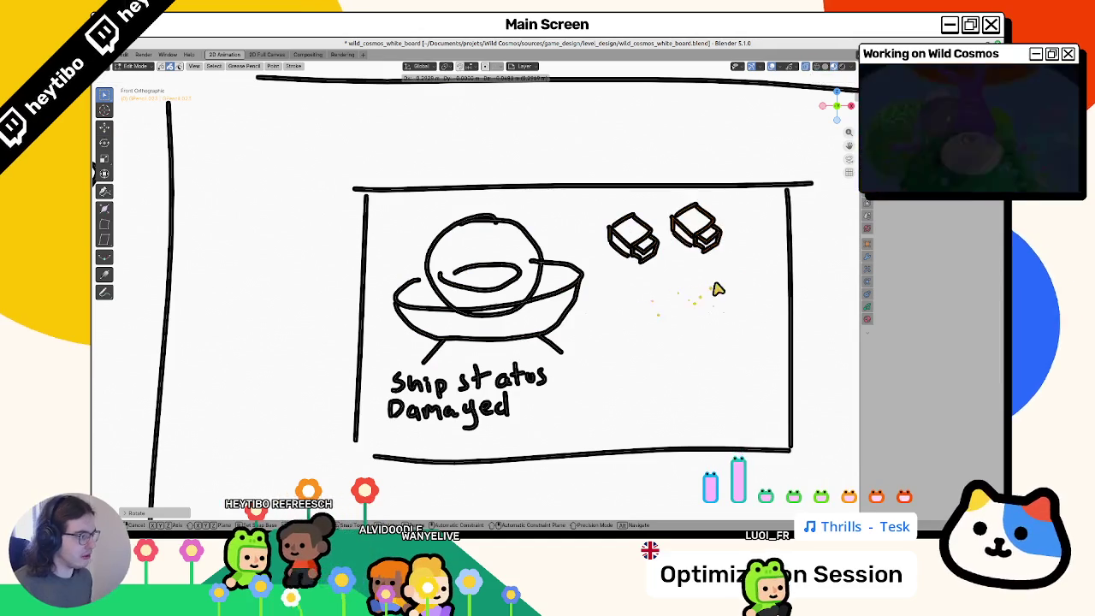
click(715, 293)
key(shift+d)
click(763, 299)
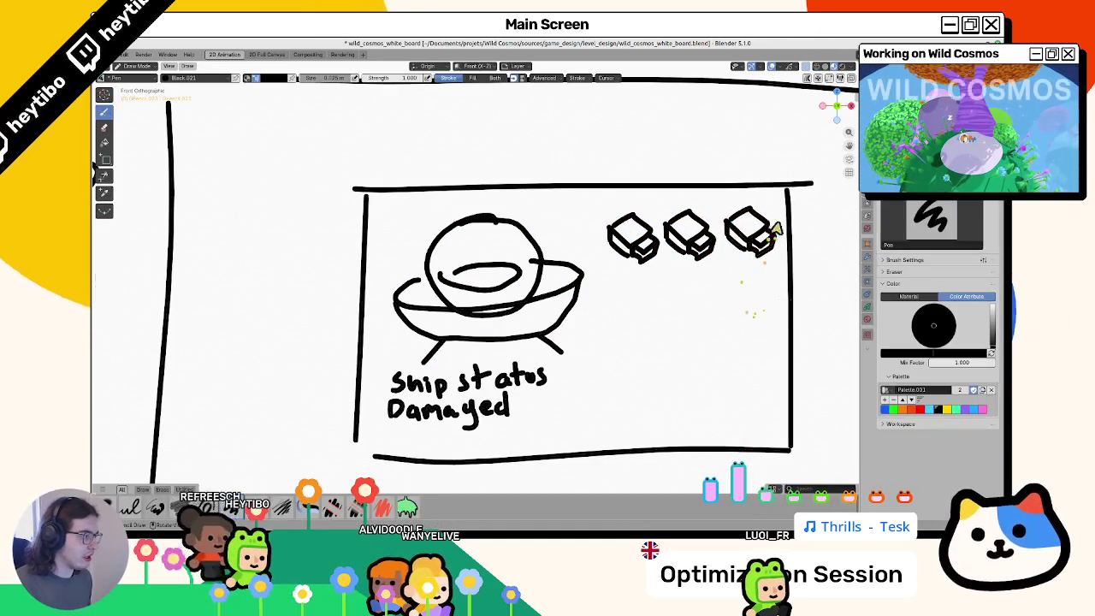
key(a)
key(g)
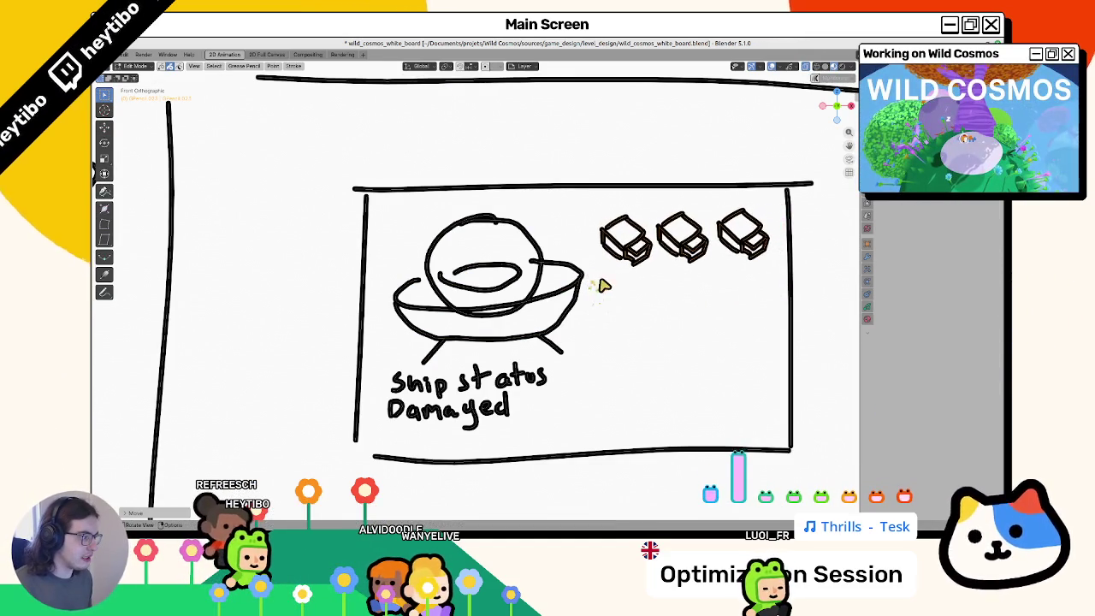
key(Tab)
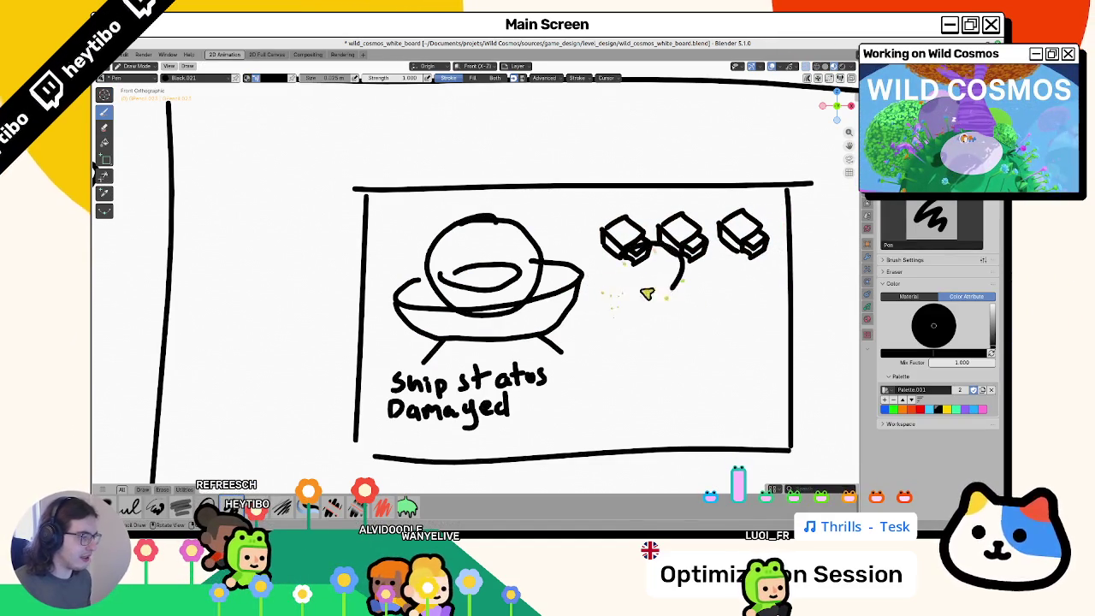
Try a loop stroke near the cubes, undo it, and check the drawing's data properties.
drag(651, 301, 733, 313)
key(ctrl+z)
key(Tab)
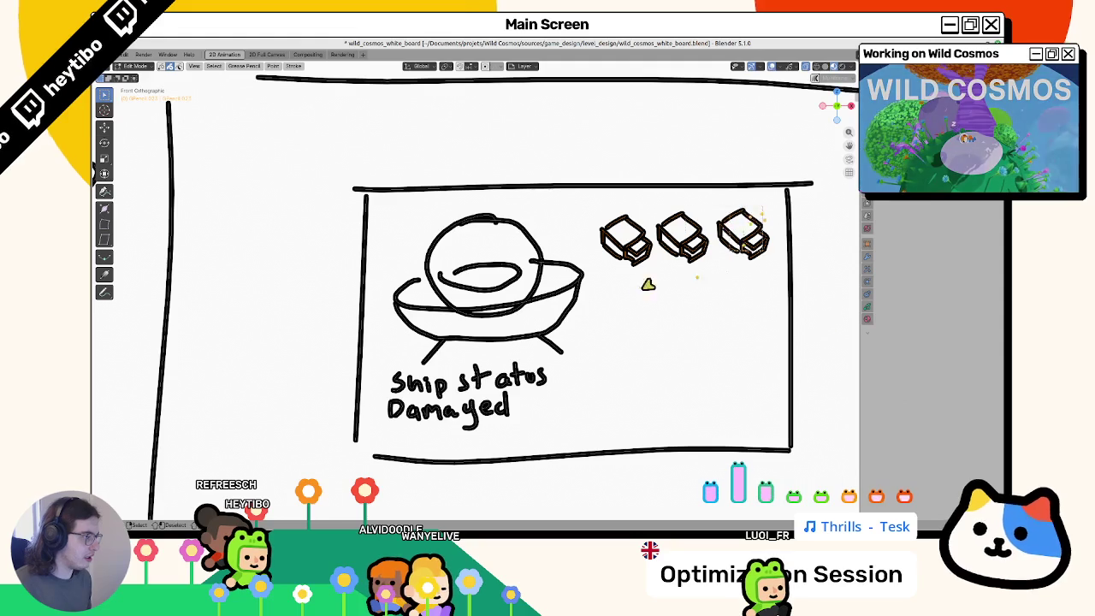
click(867, 306)
scroll(907, 351, up, 4)
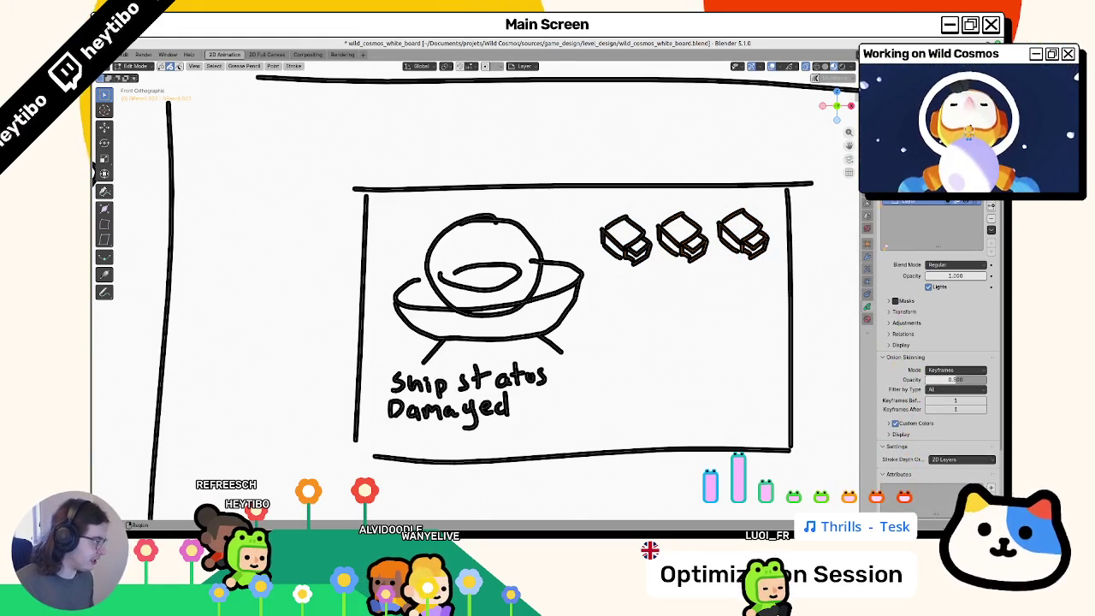
key(Tab)
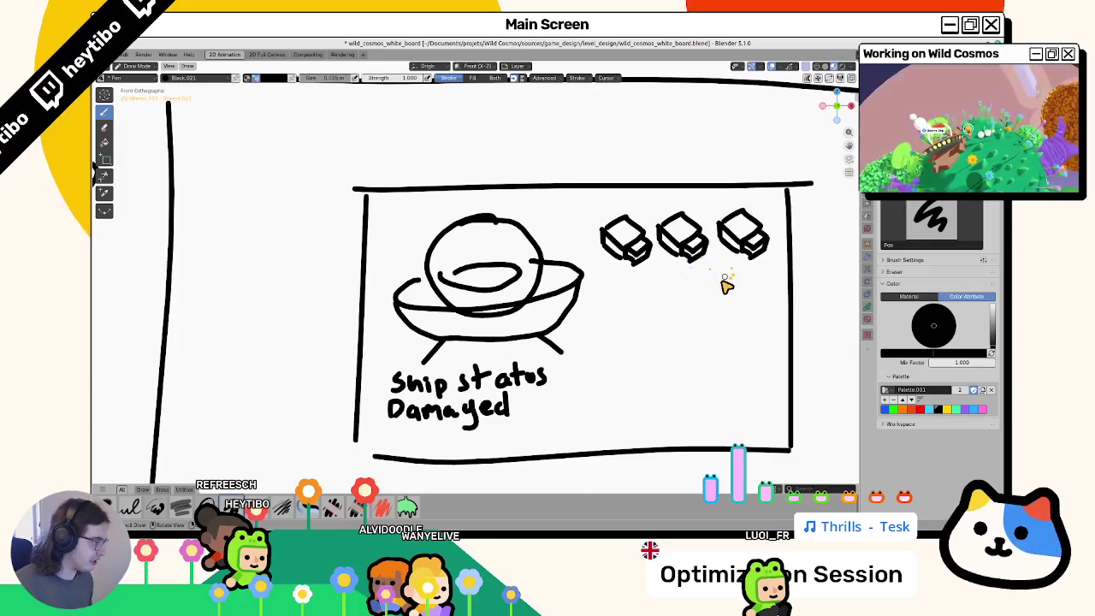
key(ctrl+Tab)
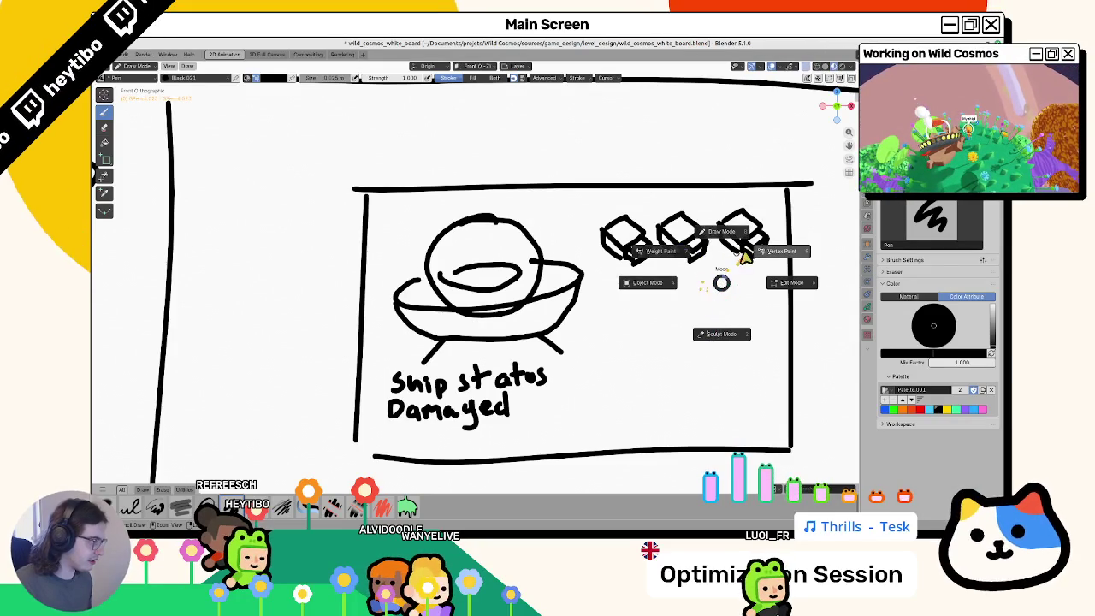
In Vertex Paint with Palette.001, paint the second and third cubes light grey.
click(748, 255)
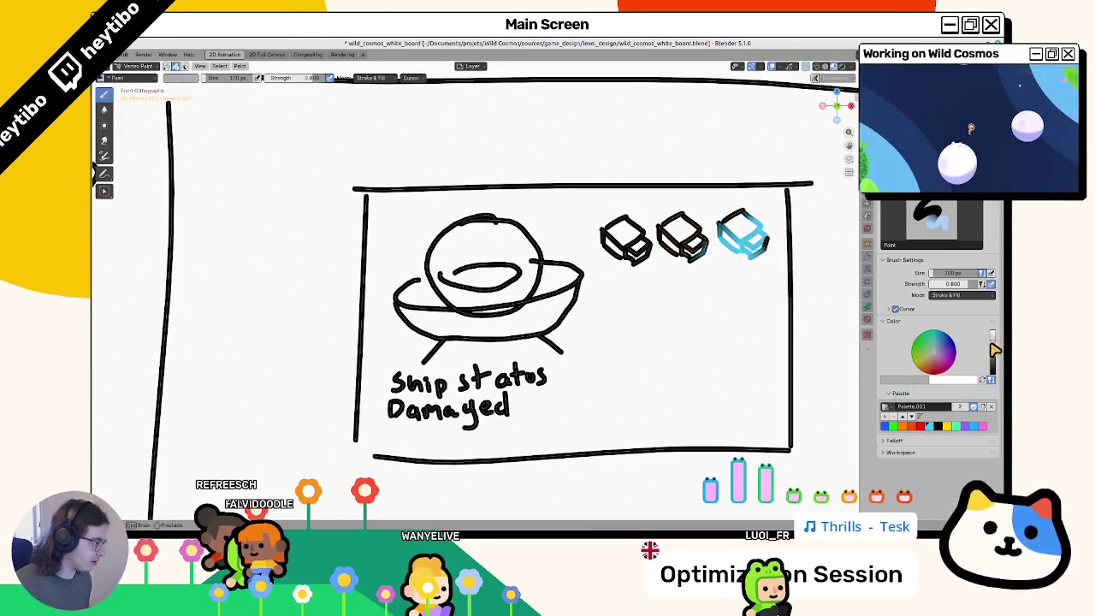
click(887, 409)
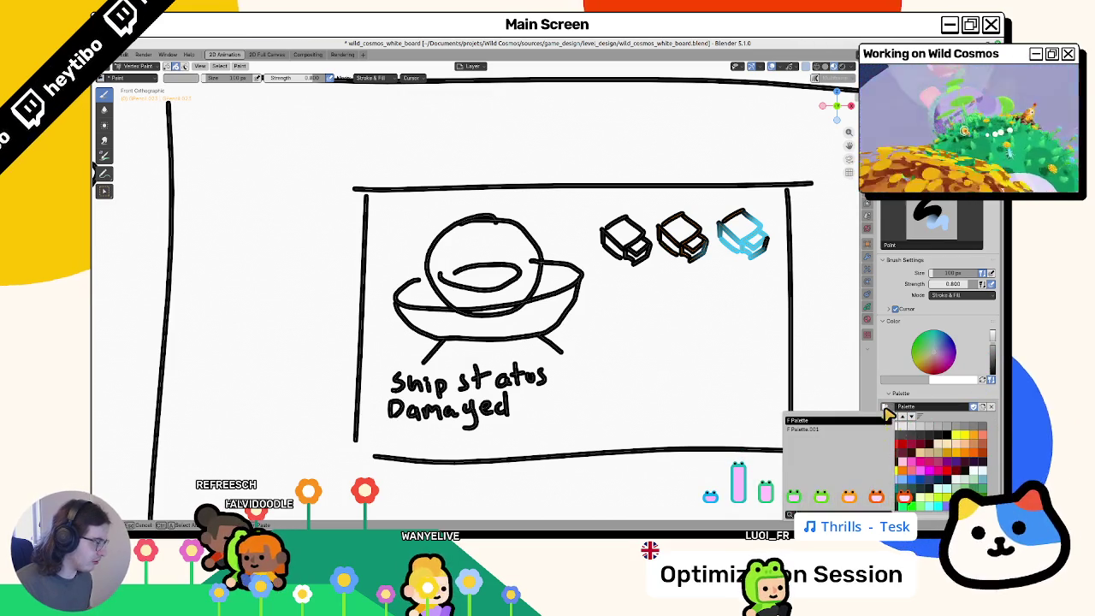
click(883, 428)
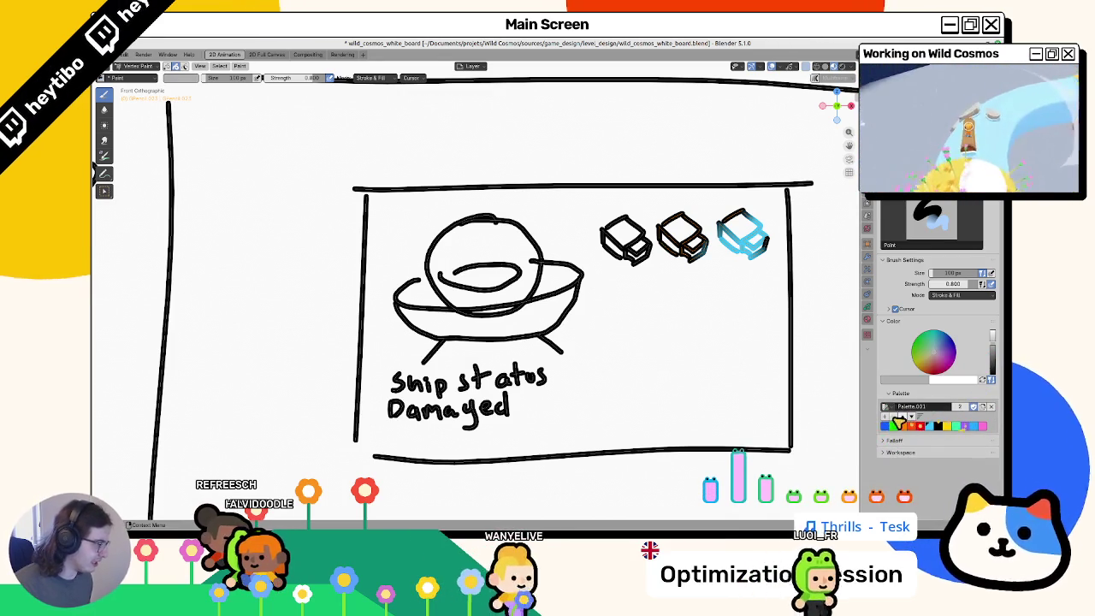
mouse_move(712, 269)
mouse_down()
mouse_move(751, 207)
mouse_move(753, 287)
mouse_up()
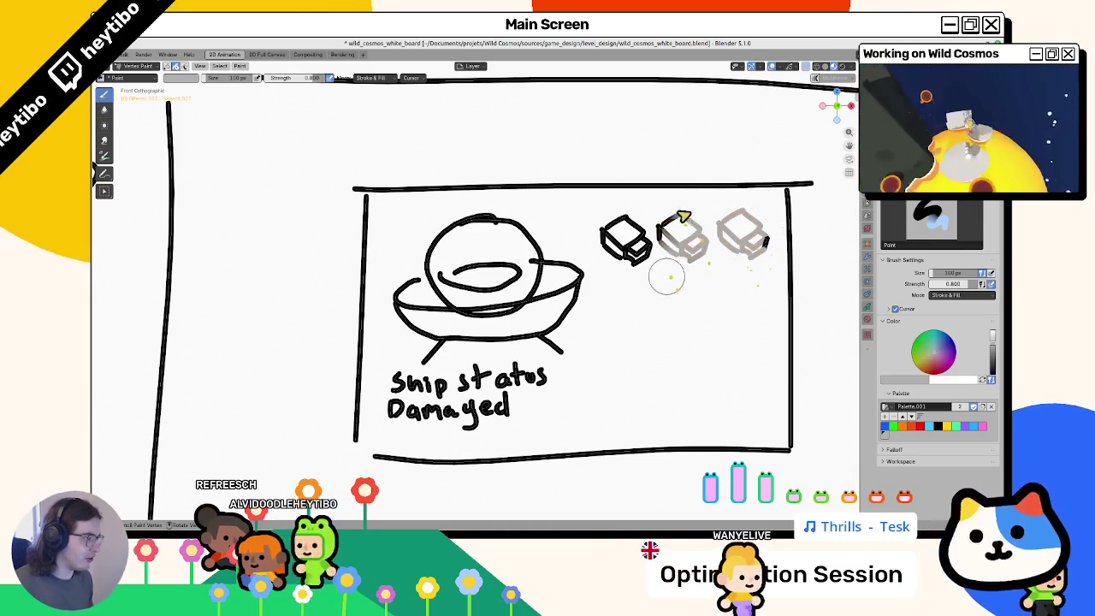
drag(668, 264, 693, 246)
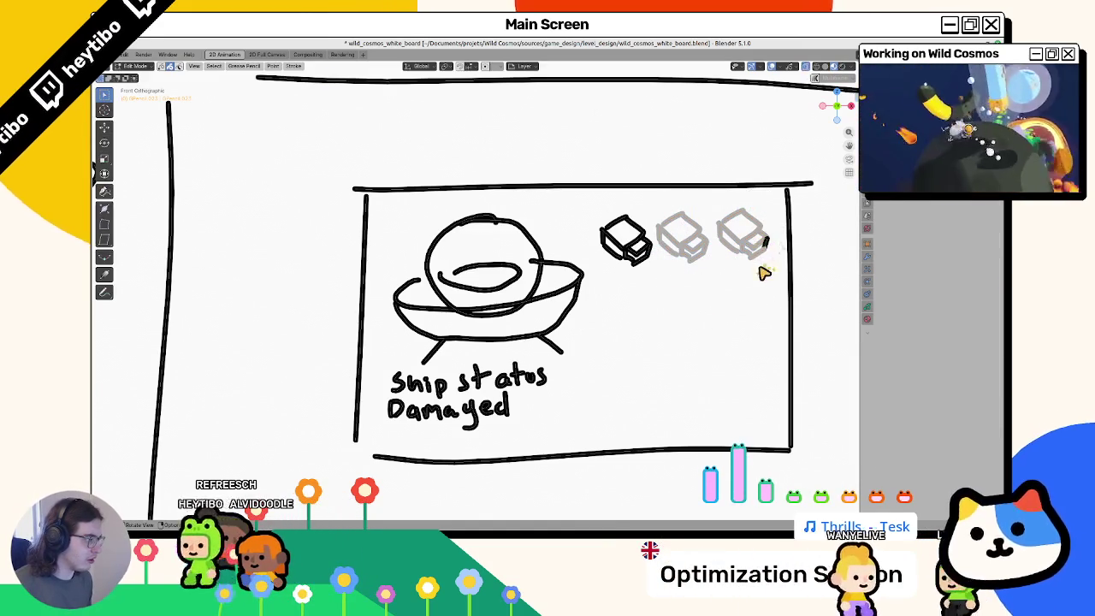
key(ctrl+Tab)
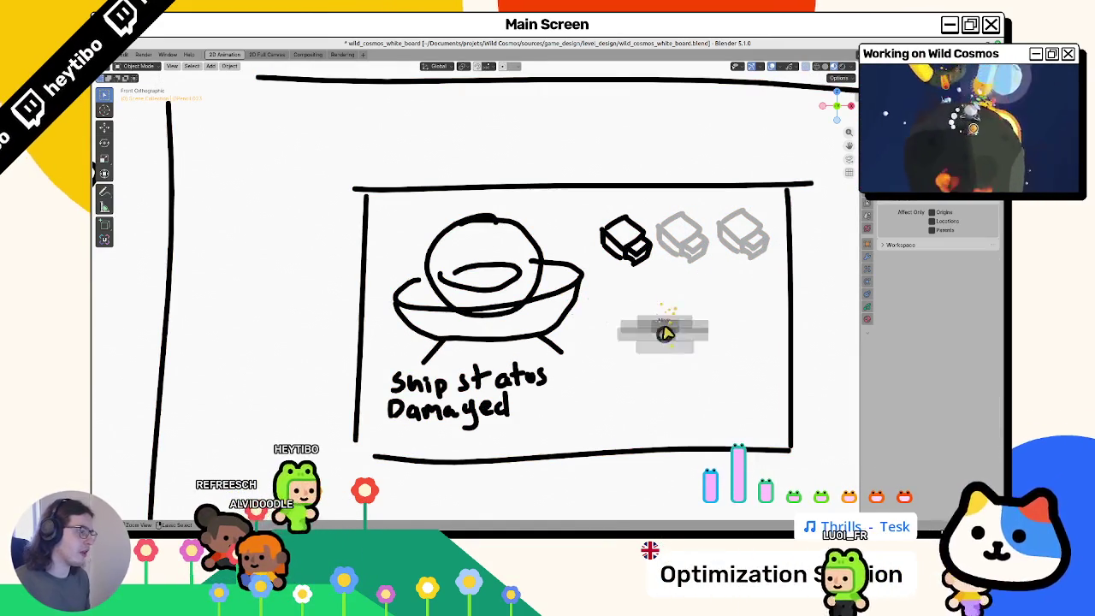
Scale the three cube icons down, set them near the frame's top right, and return to Draw Mode.
key(ctrl+Tab)
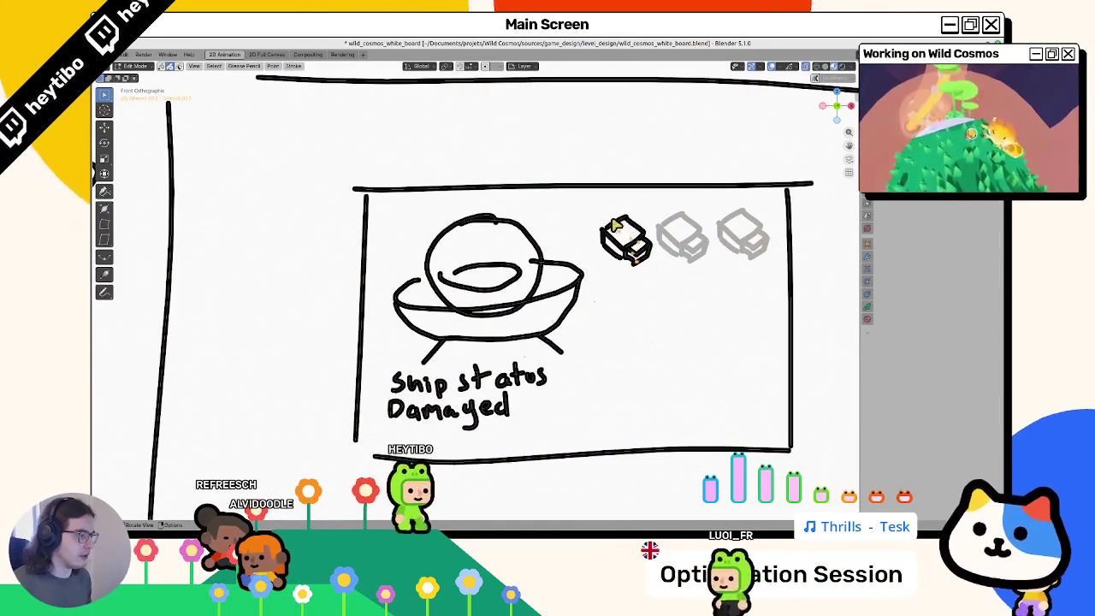
key(s)
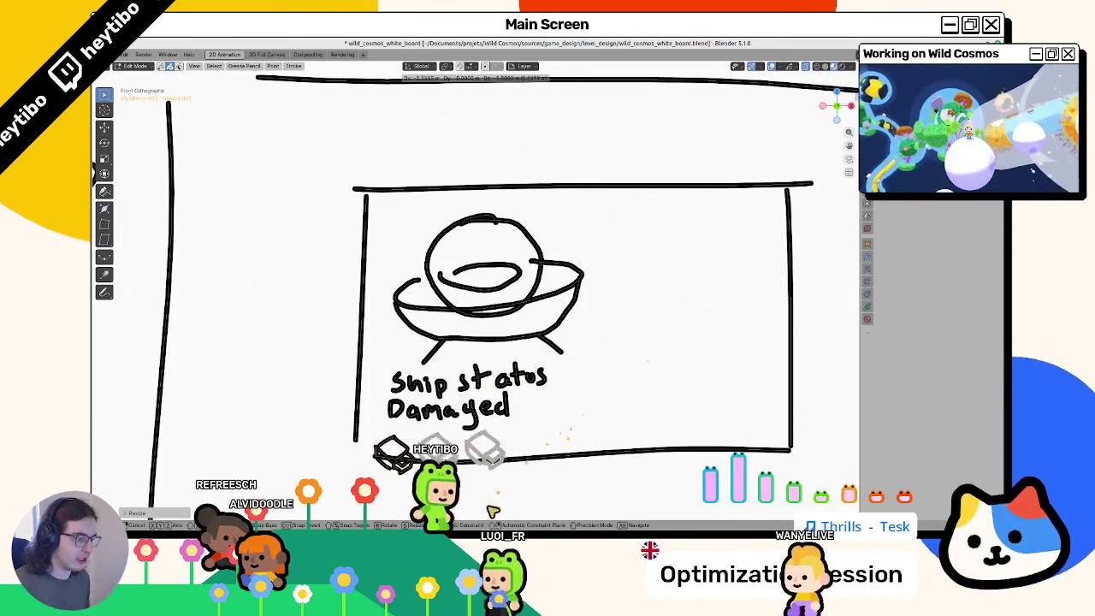
click(701, 296)
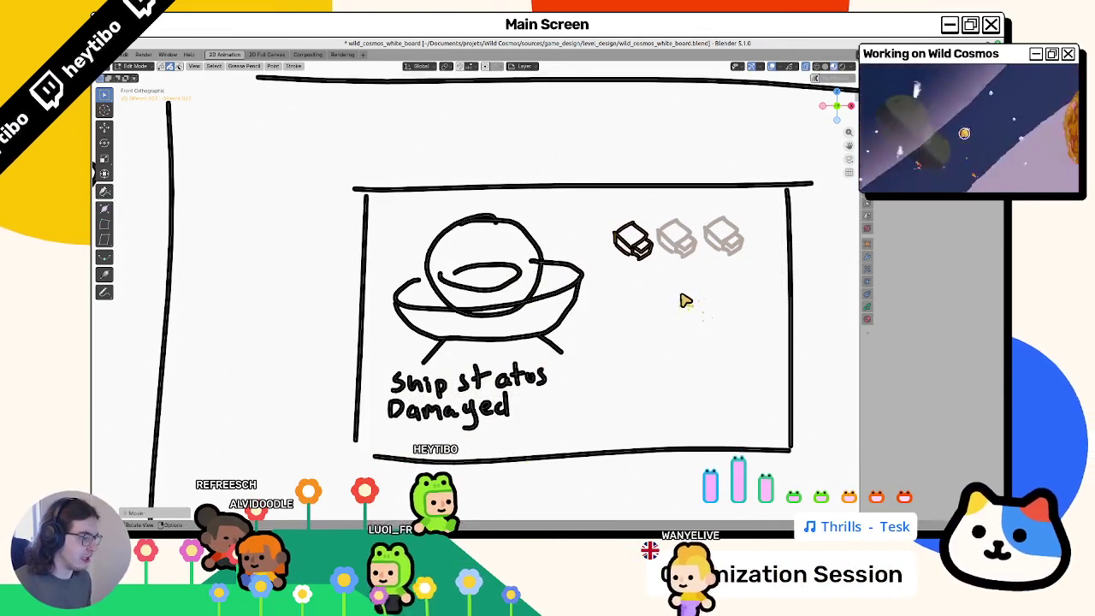
key(Tab)
key(ctrl+Tab)
click(684, 253)
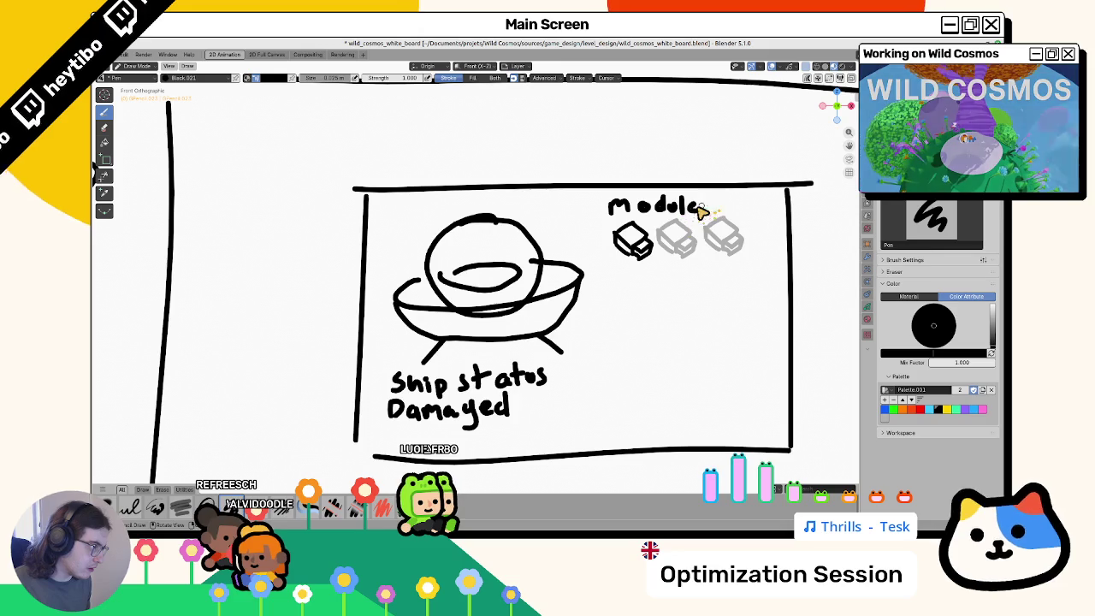
scroll(702, 267, down, 5)
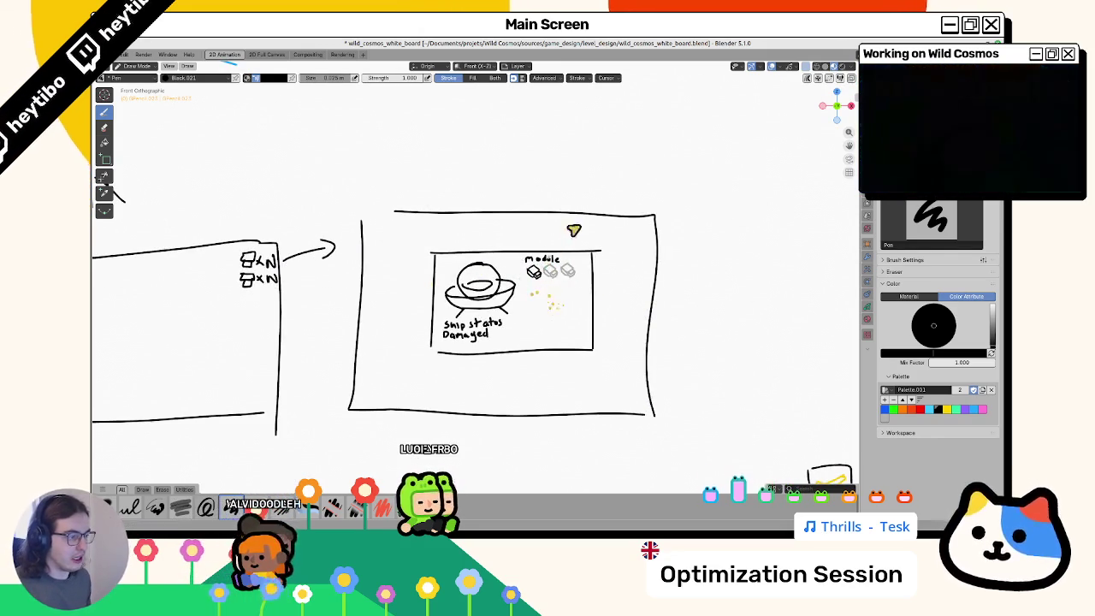
Handwrite 'Scraps' beneath the module icons.
scroll(570, 231, up, 5)
scroll(766, 257, up, 3)
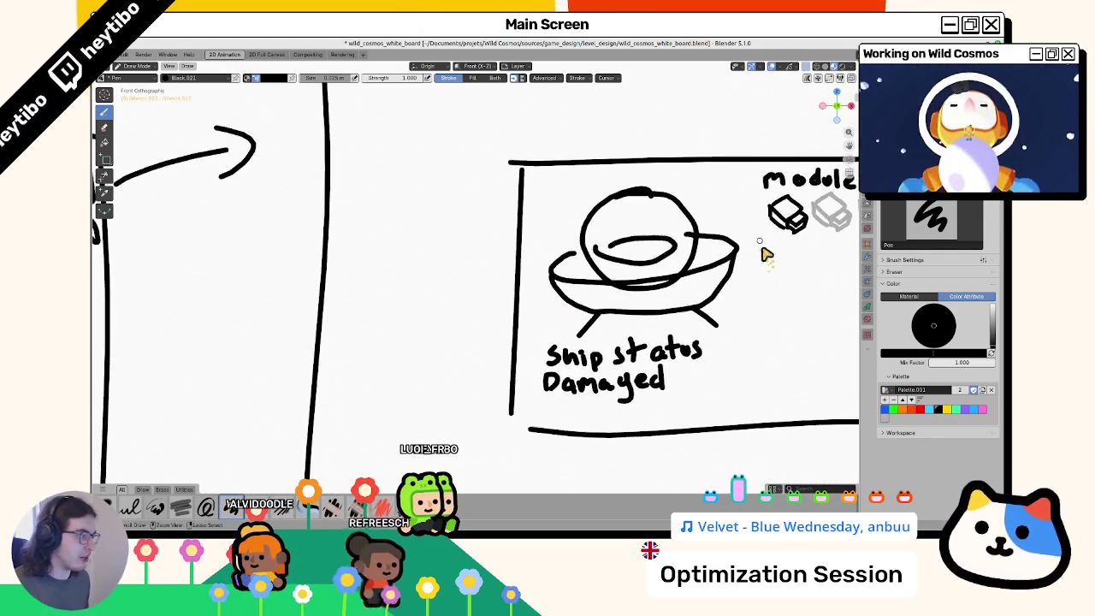
mouse_move(674, 212)
mouse_down()
mouse_move(660, 231)
mouse_move(689, 231)
mouse_up()
mouse_move(696, 224)
mouse_down()
mouse_move(728, 214)
mouse_move(743, 244)
mouse_up()
drag(759, 219, 747, 233)
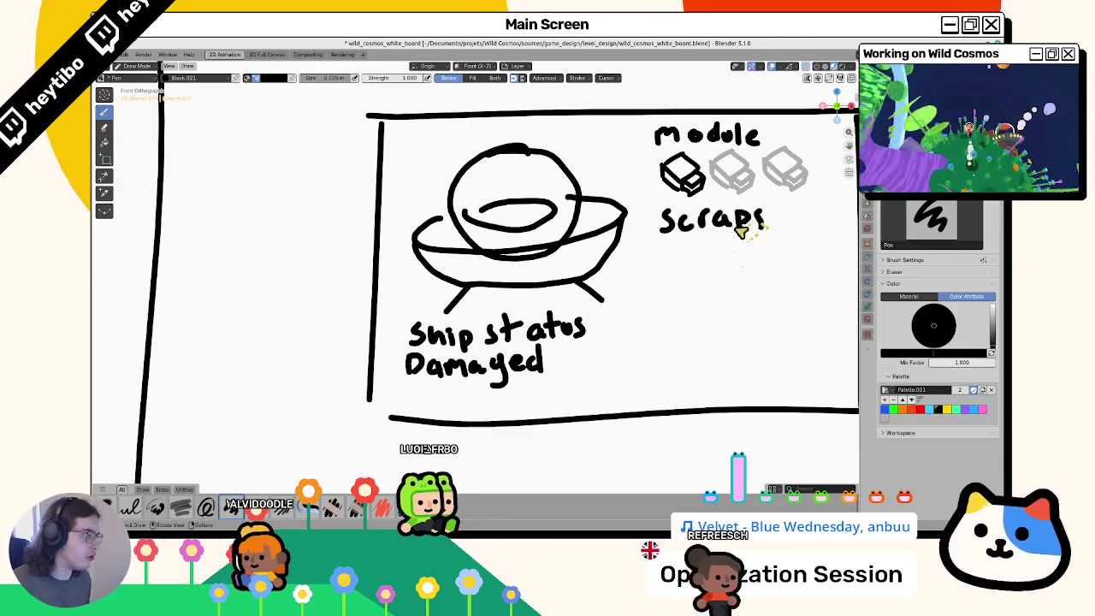
Add the scrap icon and the 'x 10' count below the Scraps label.
scroll(635, 386, down, 4)
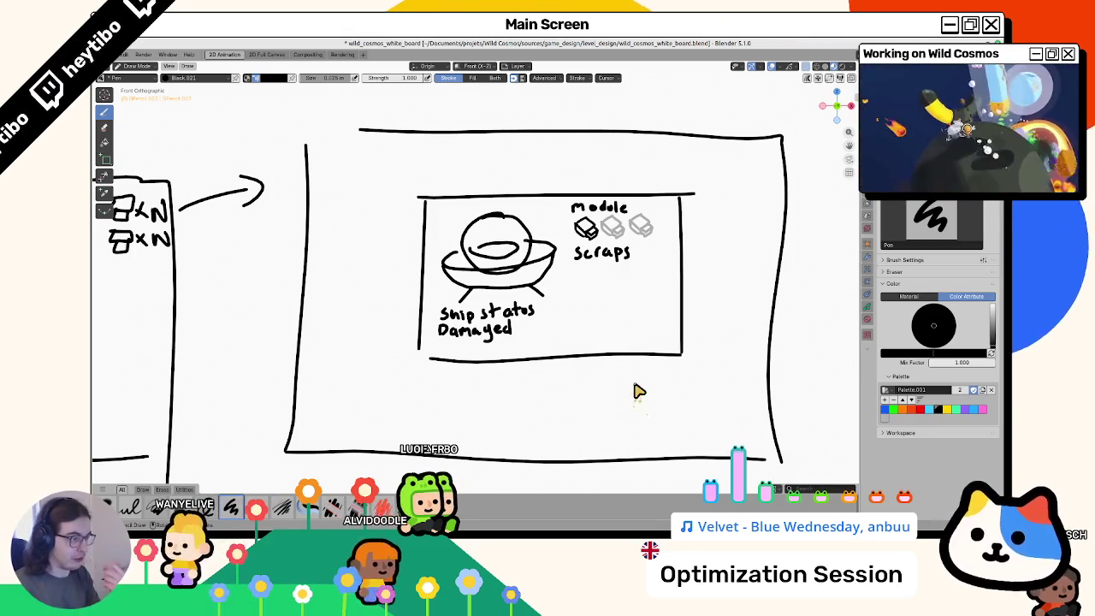
scroll(733, 215, up, 5)
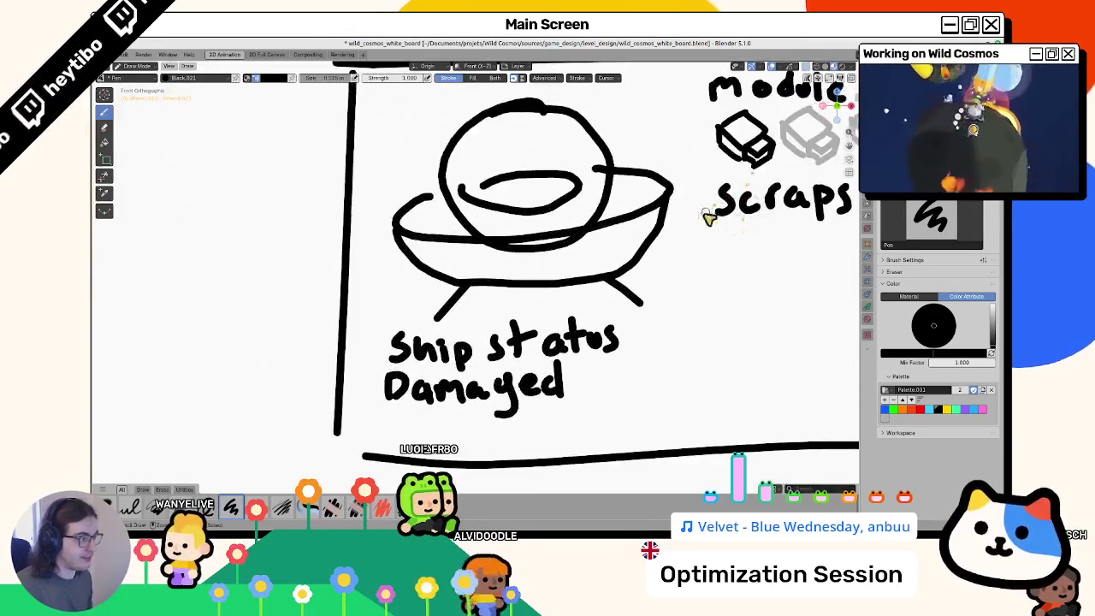
scroll(611, 337, down, 2)
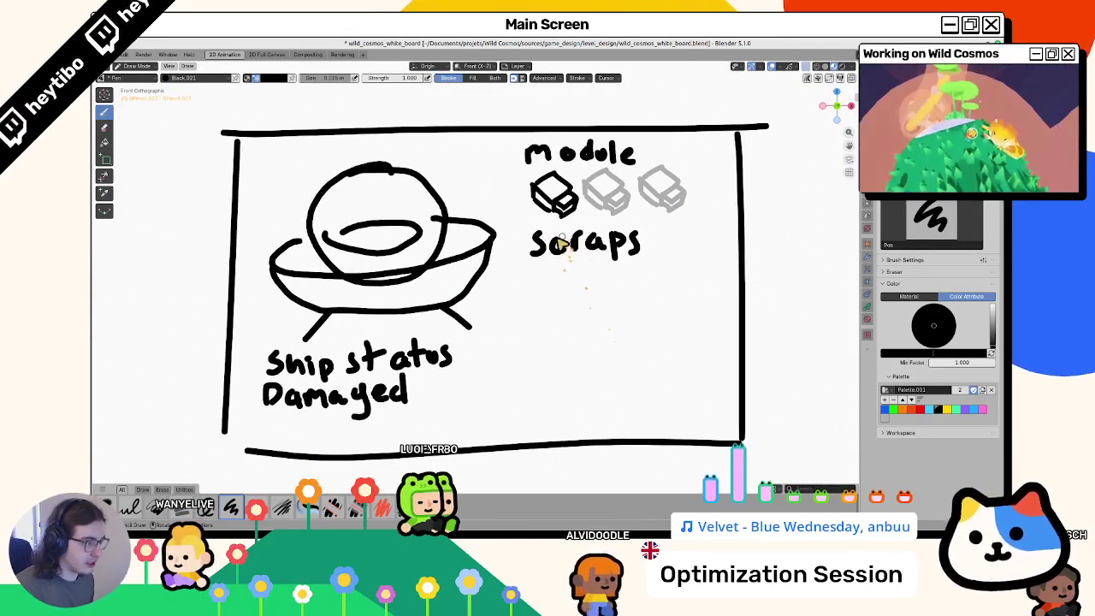
mouse_move(562, 259)
mouse_down()
mouse_move(523, 276)
mouse_move(568, 280)
mouse_move(550, 299)
mouse_move(542, 291)
mouse_move(543, 308)
mouse_move(601, 295)
mouse_move(576, 295)
mouse_up()
key(ctrl+z)
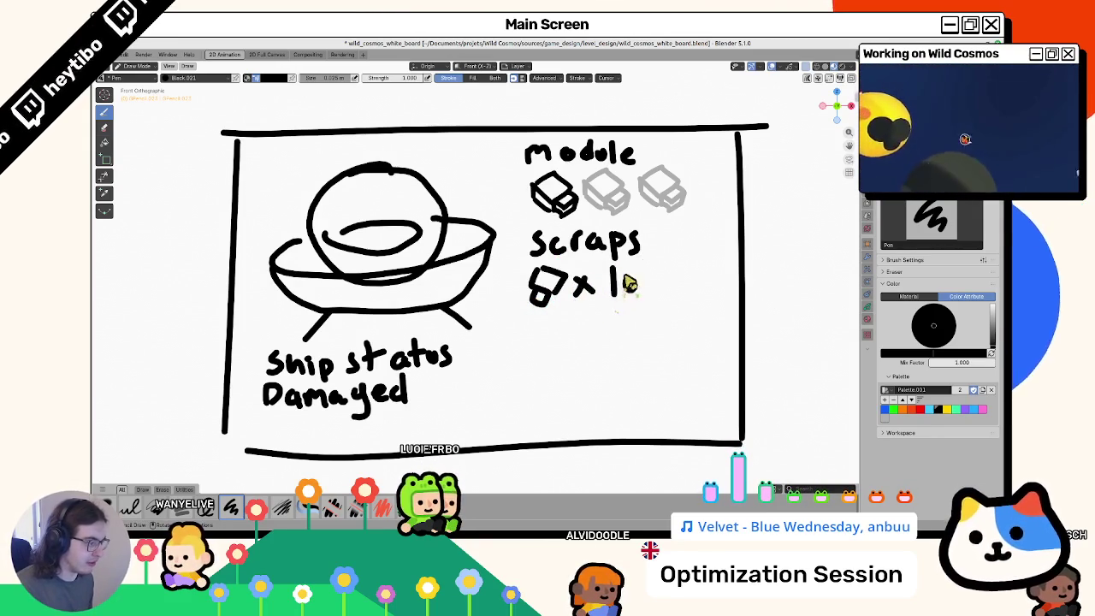
drag(643, 274, 638, 281)
scroll(623, 326, down, 3)
key(Tab)
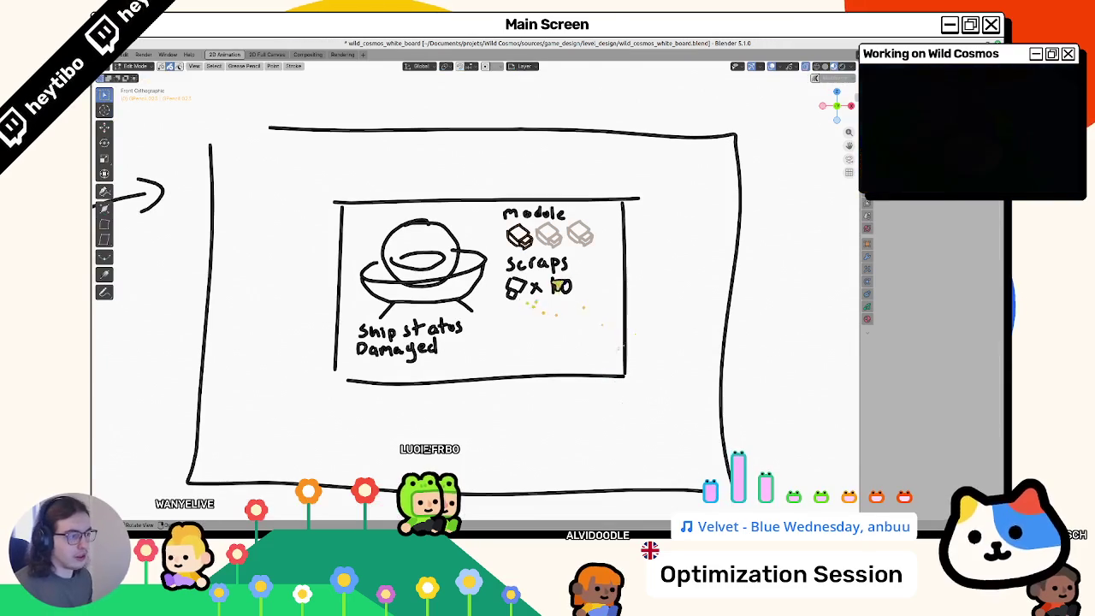
Place the Scraps ×10 label under the module icons and adjust the 'Ship status Damaged' text.
key(g)
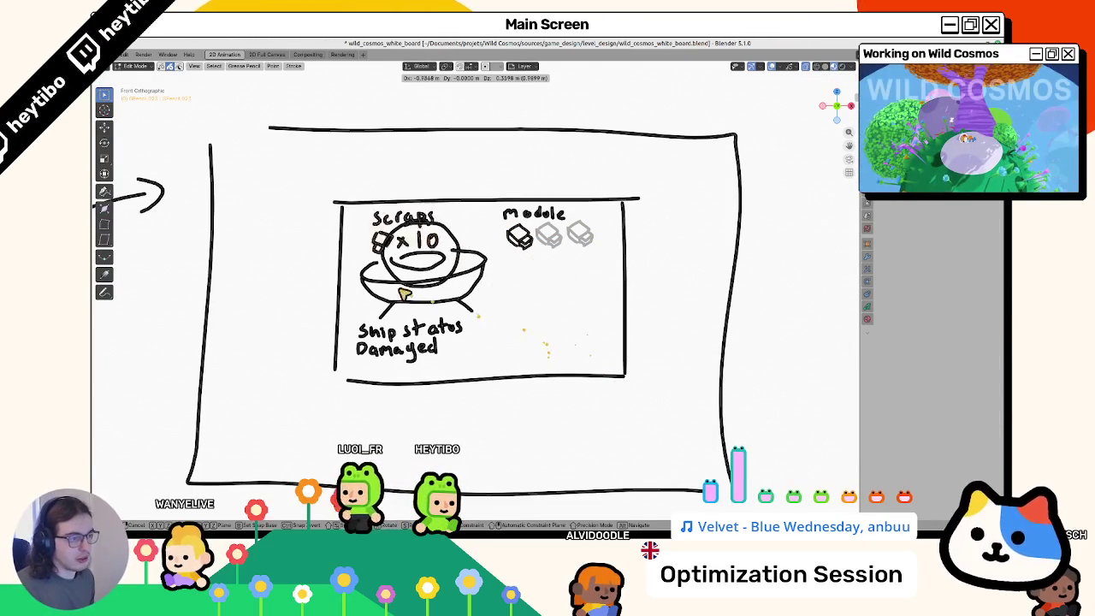
key(Escape)
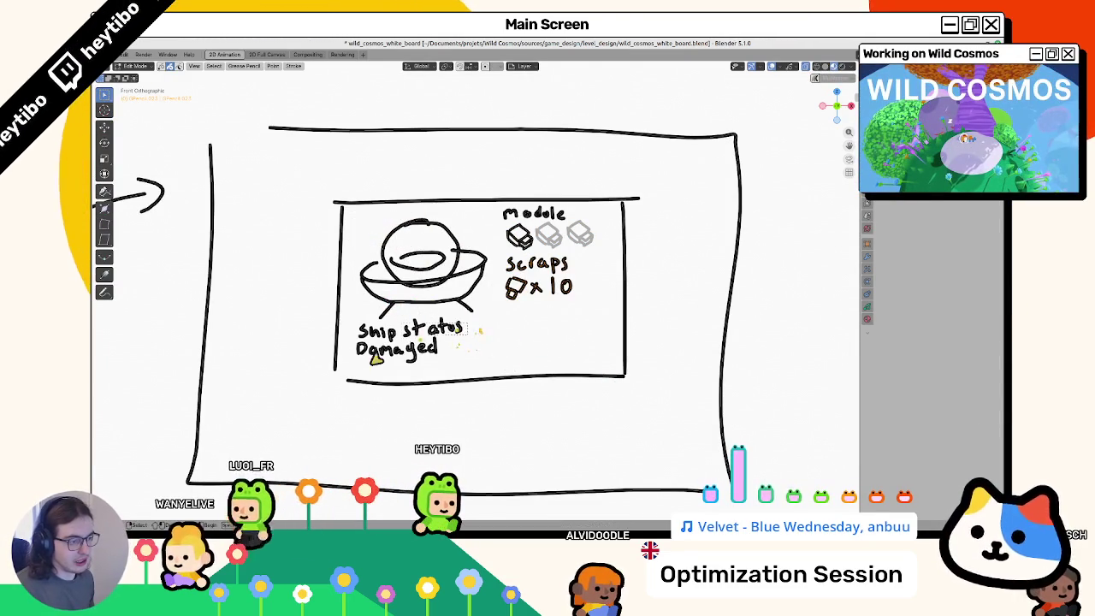
key(g)
key(Escape)
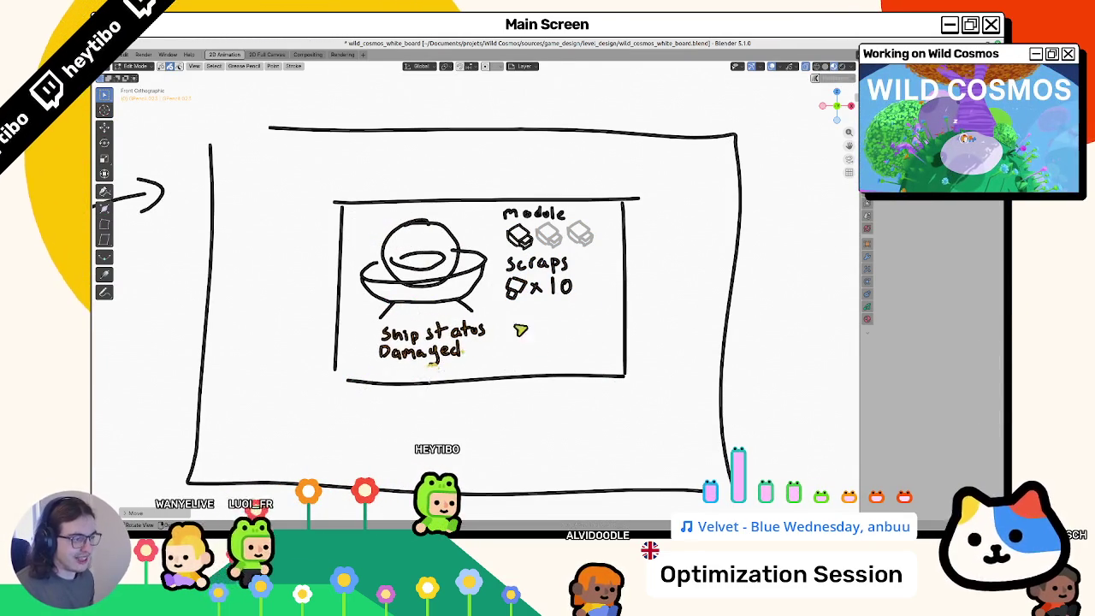
Widen the panel box by moving its left and right edges and scaling the bottom edge along X.
click(633, 286)
key(g)
click(647, 289)
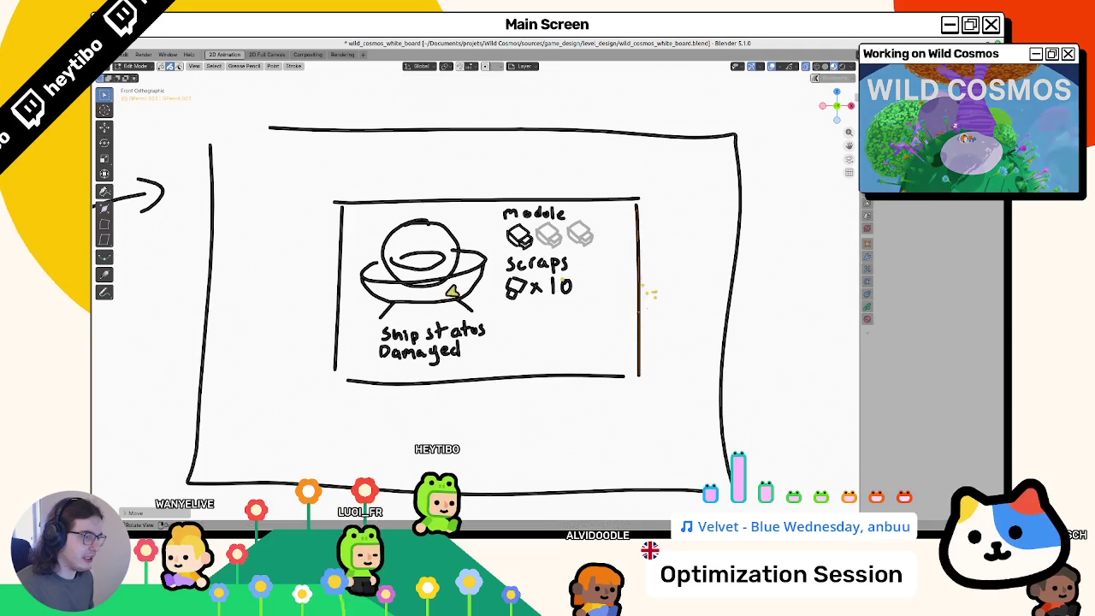
click(337, 264)
key(g)
click(340, 280)
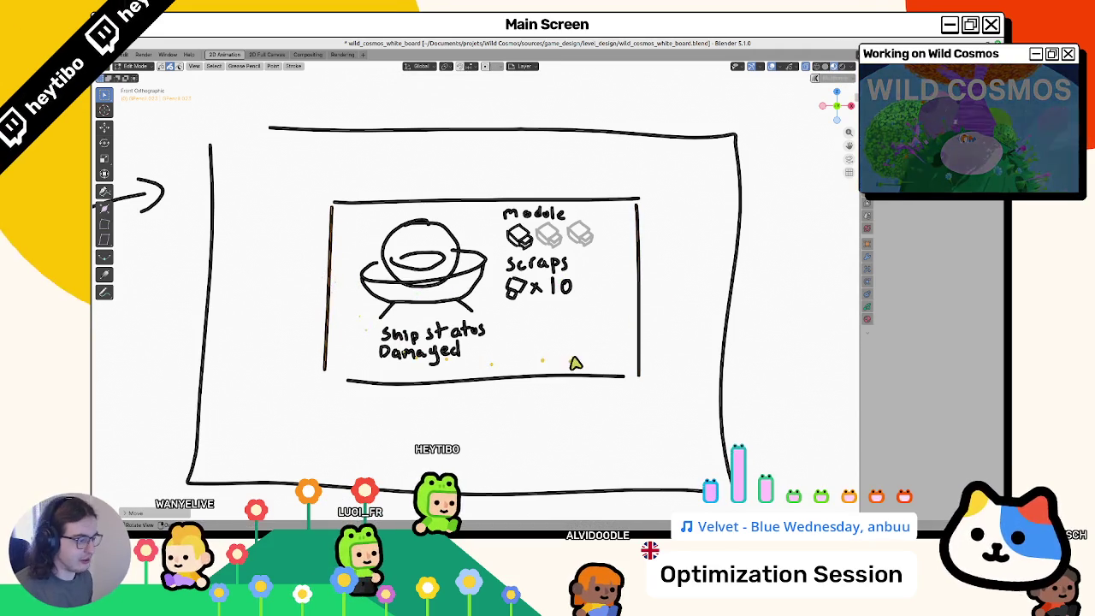
click(611, 370)
key(s)
key(x)
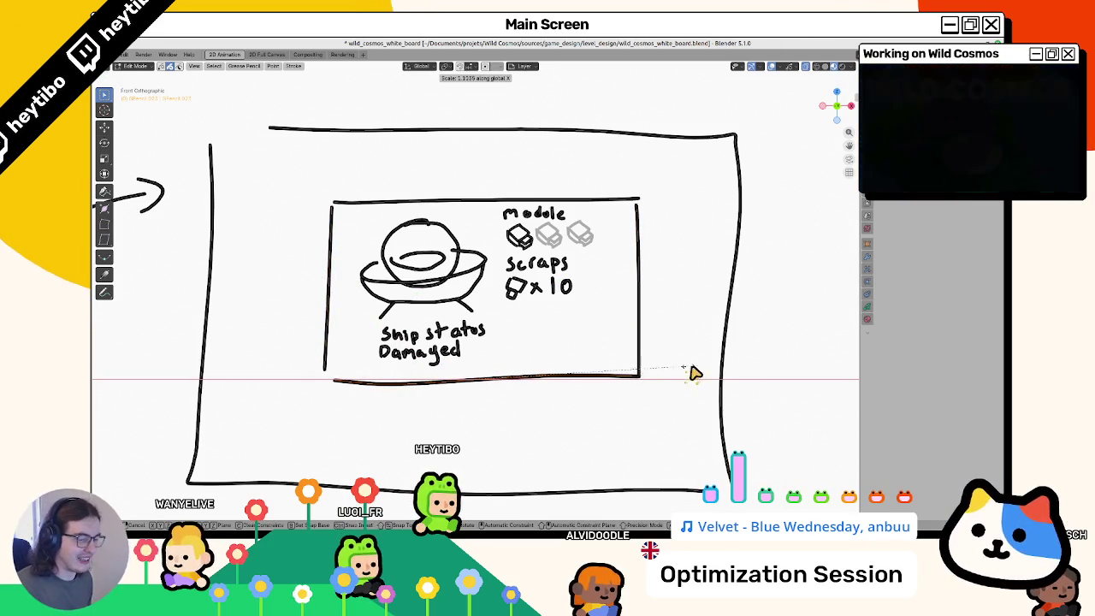
click(690, 369)
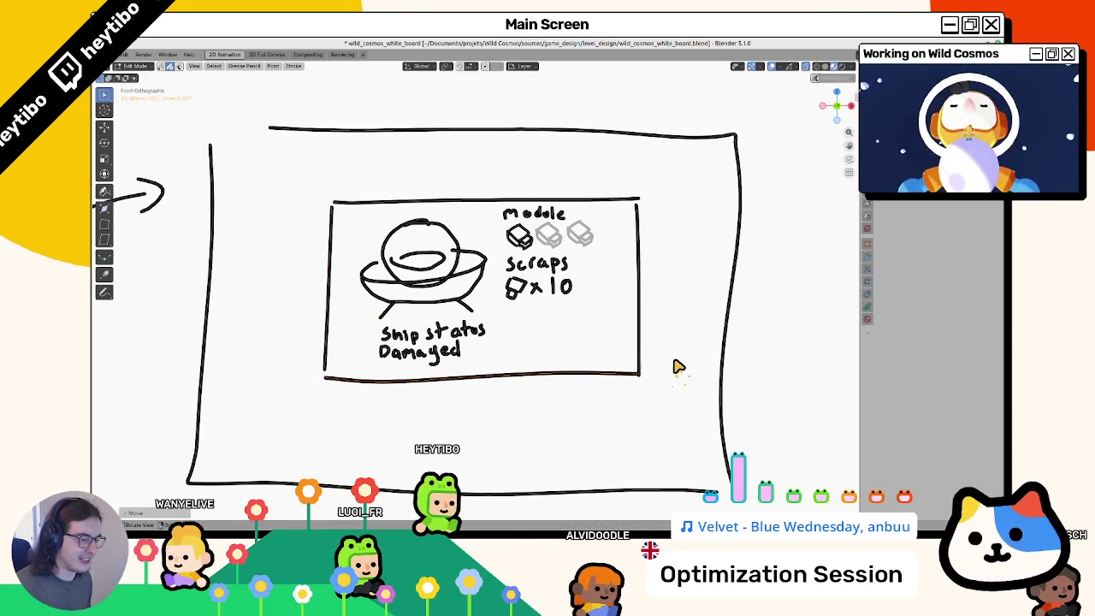
key(alt+s)
Shift the ship drawing and status text left and reposition the module and scraps group.
key(Tab)
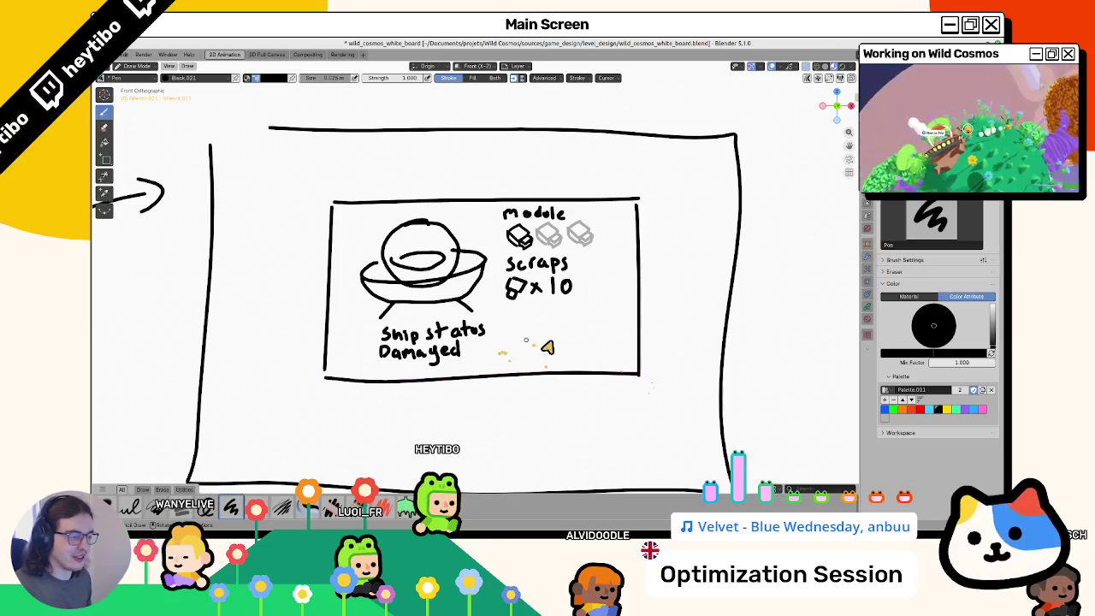
key(ctrl+Tab)
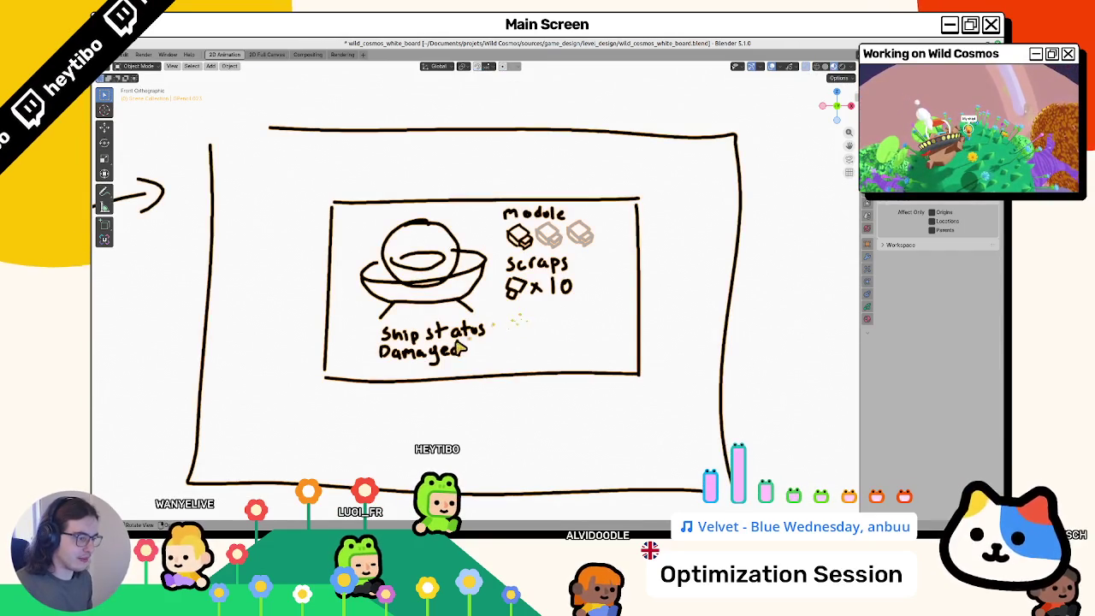
key(ctrl+Tab)
key(Tab)
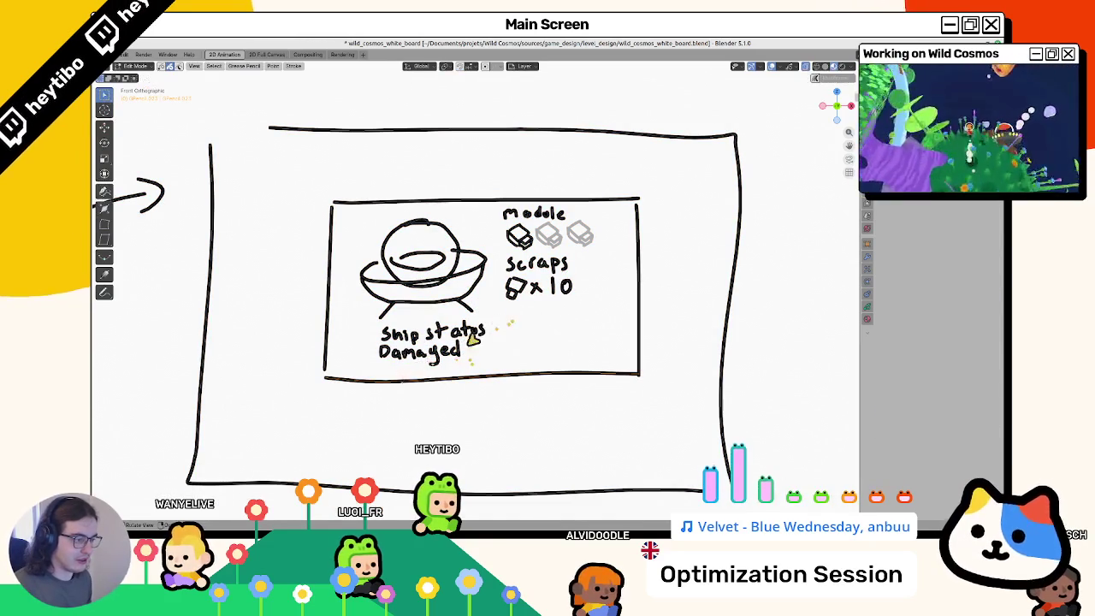
drag(473, 239, 456, 239)
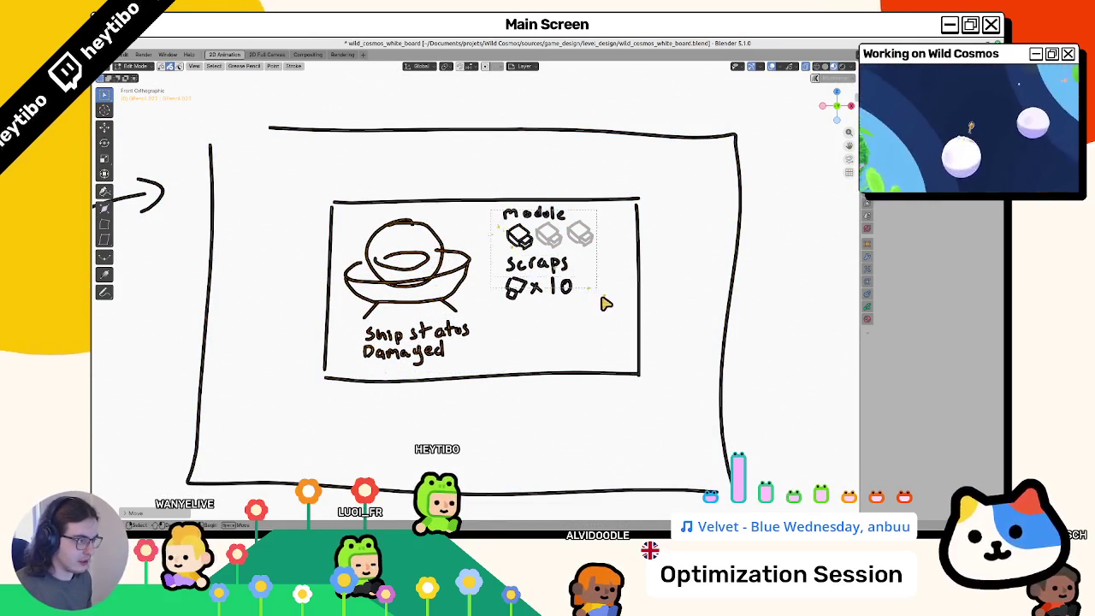
key(g)
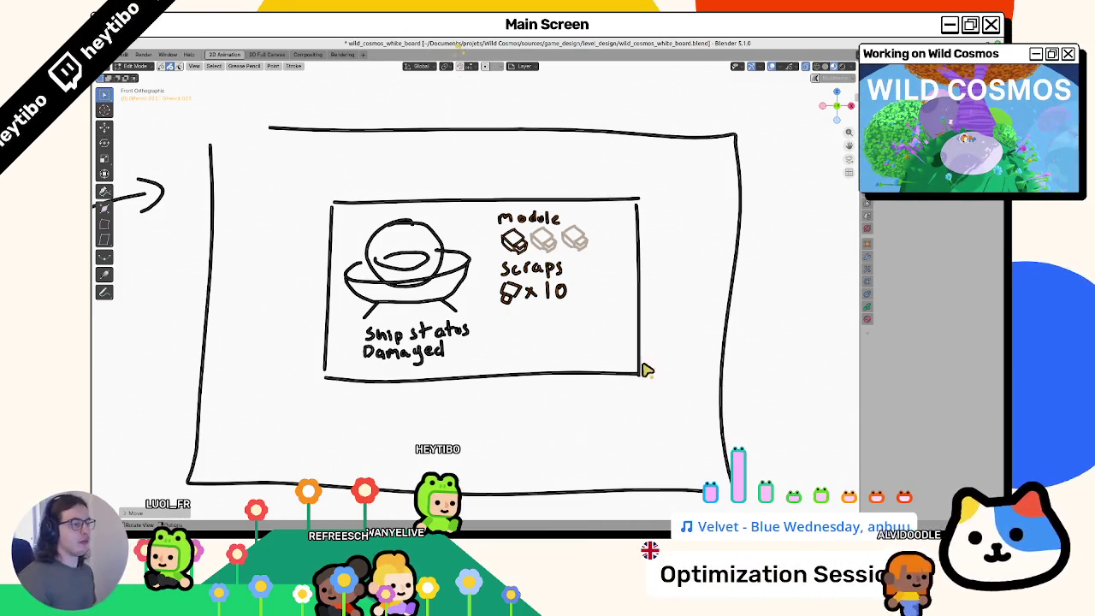
key(Tab)
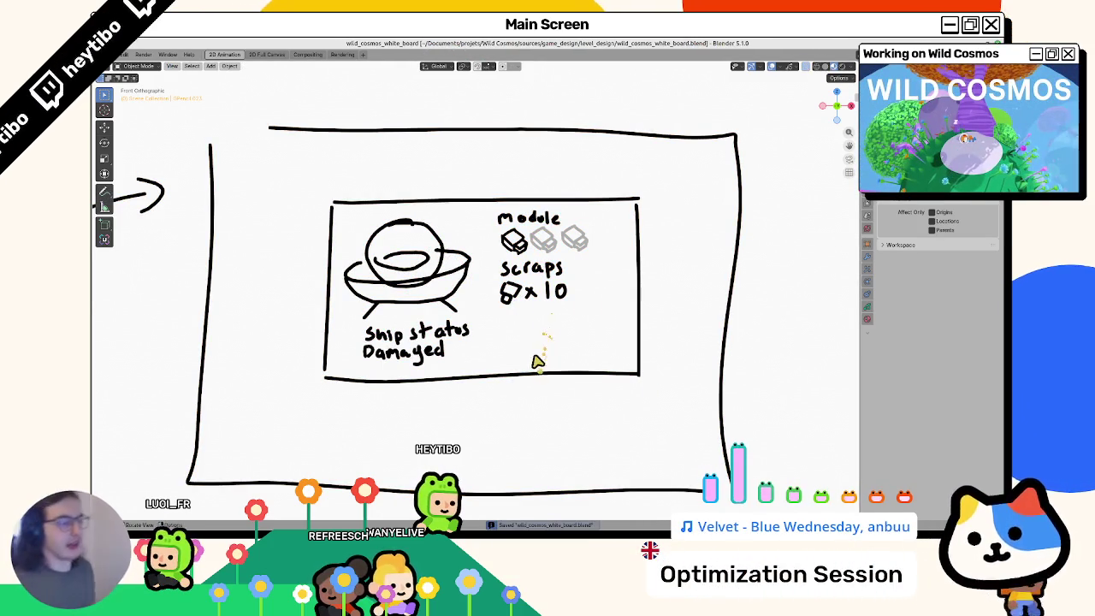
scroll(543, 369, down, 2)
scroll(521, 386, left, 3)
key(ctrl+Tab)
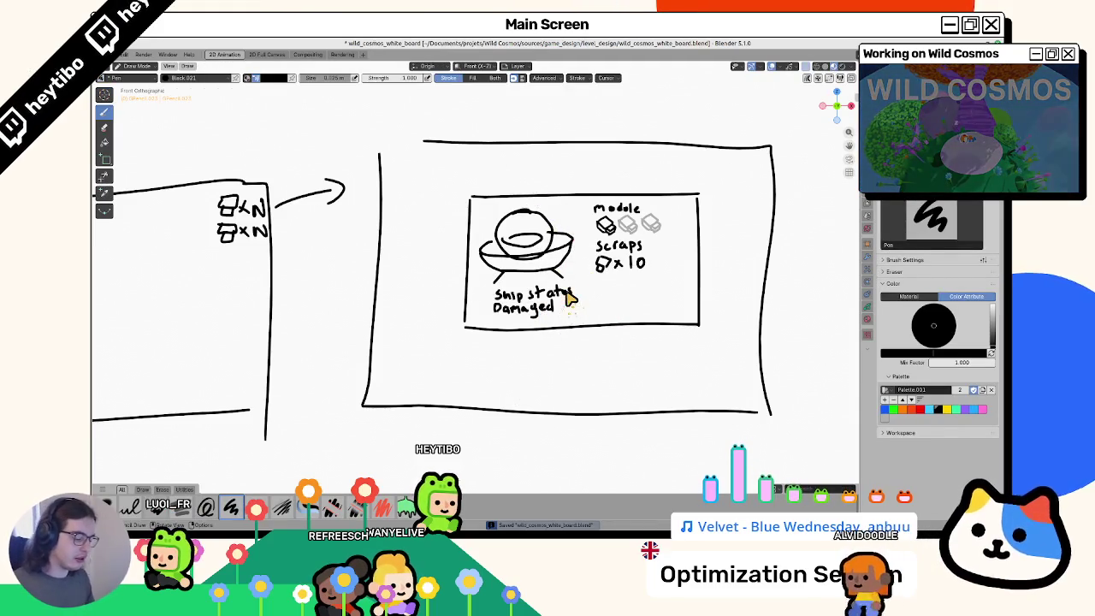
Undo the looping scribble on the UI fix sketch, then move to the Godot editor.
scroll(484, 286, down, 3)
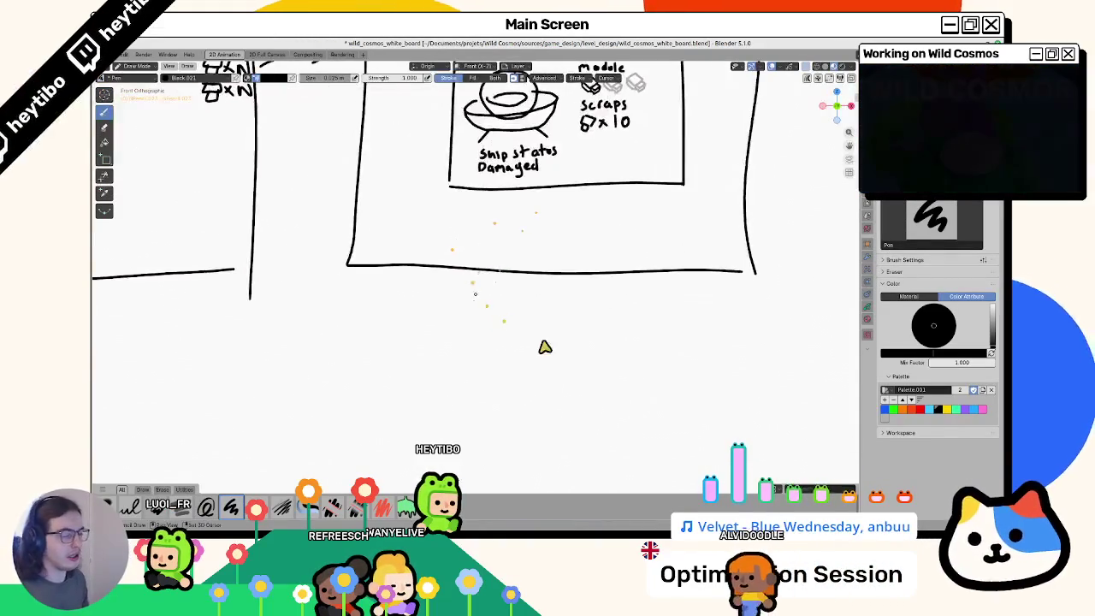
scroll(565, 342, left, 3)
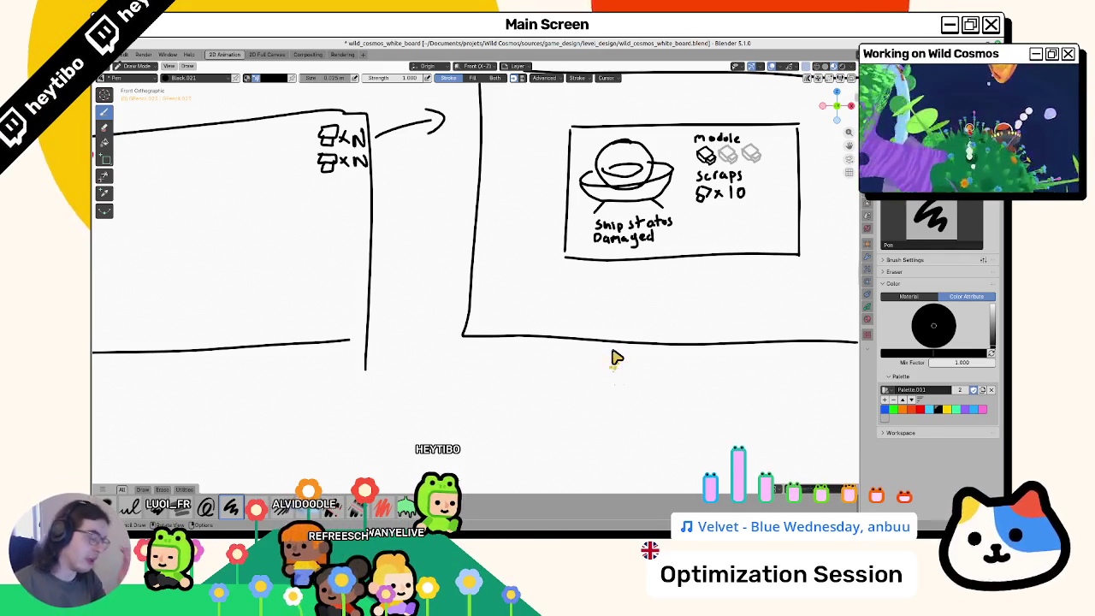
scroll(616, 357, up, 2)
scroll(599, 325, left, 5)
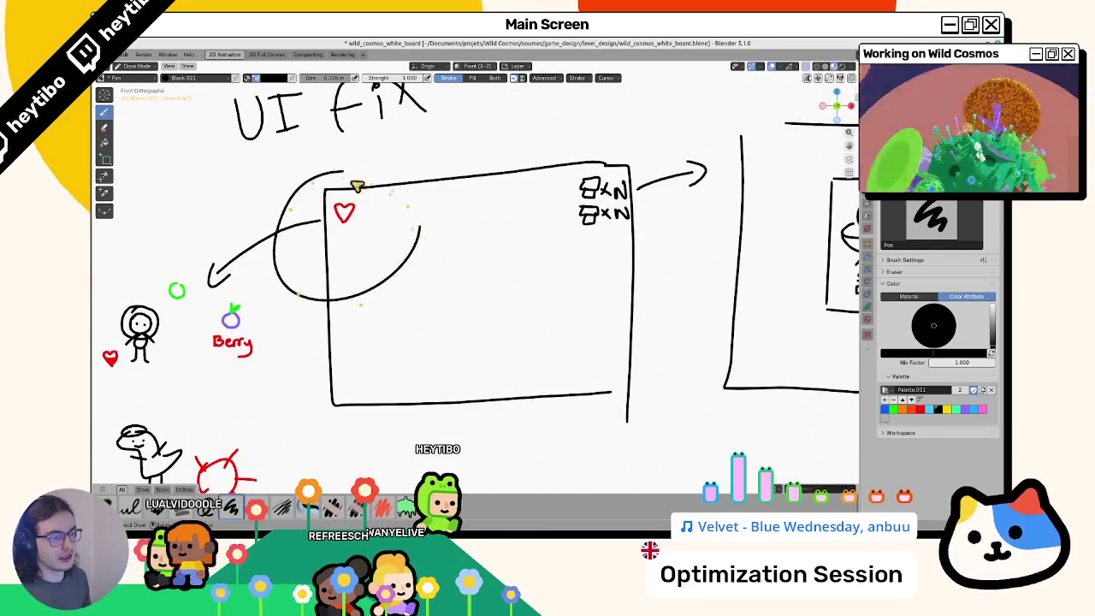
key(ctrl+z)
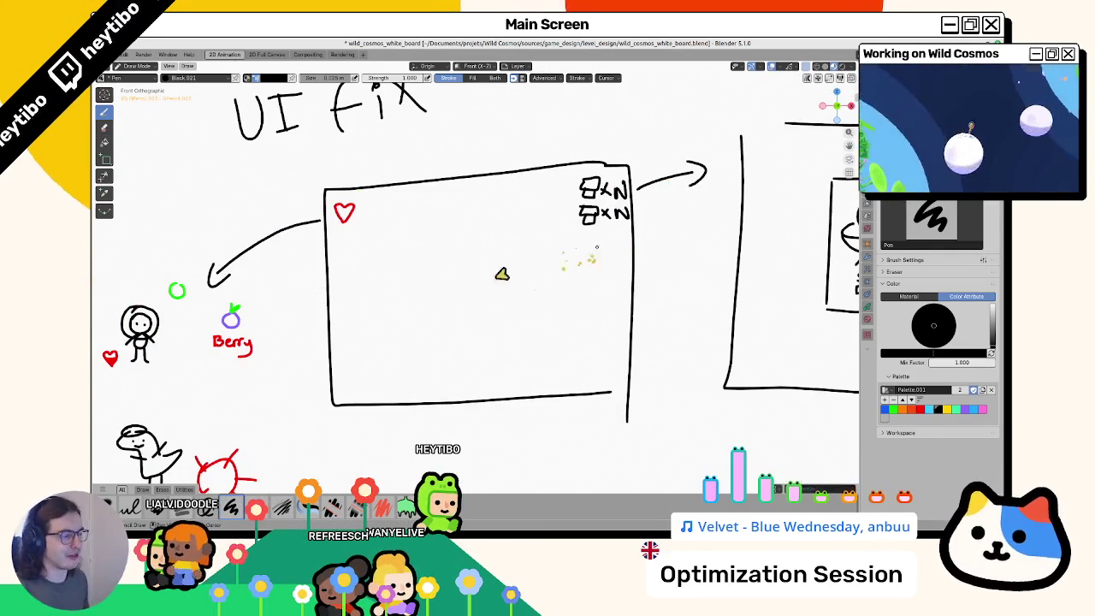
scroll(541, 276, down, 3)
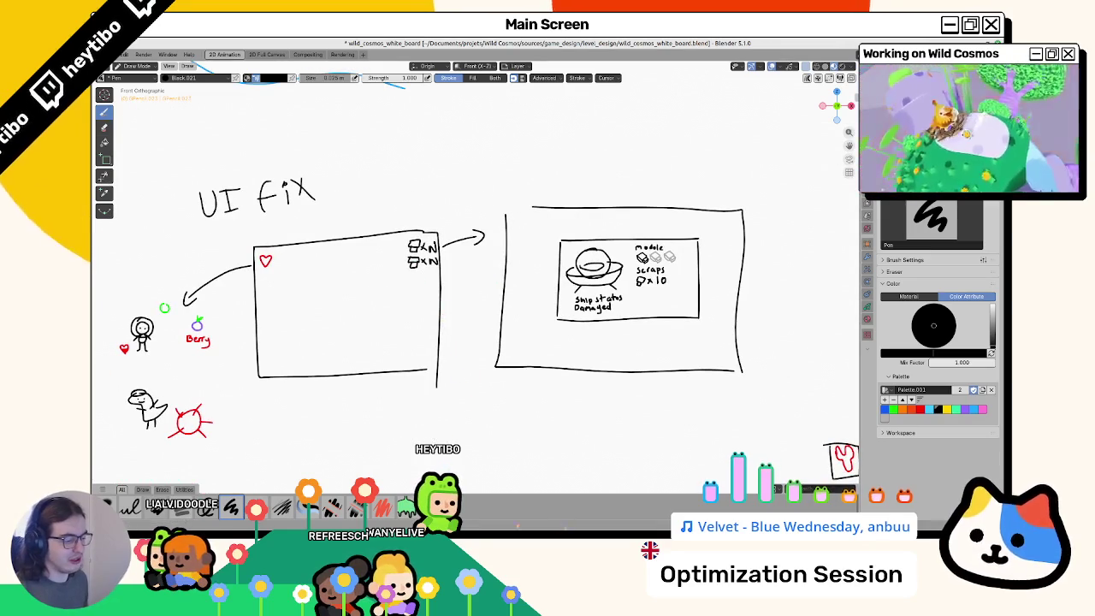
key(alt+Tab)
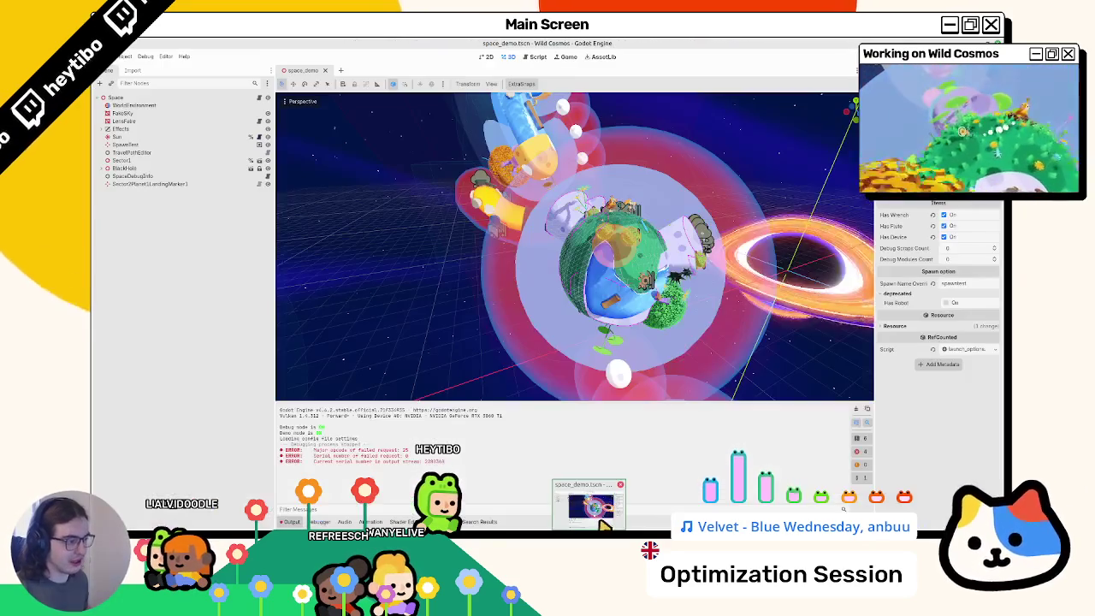
Launch the game in a full-screen debug window, then stop it with F8.
key(F5)
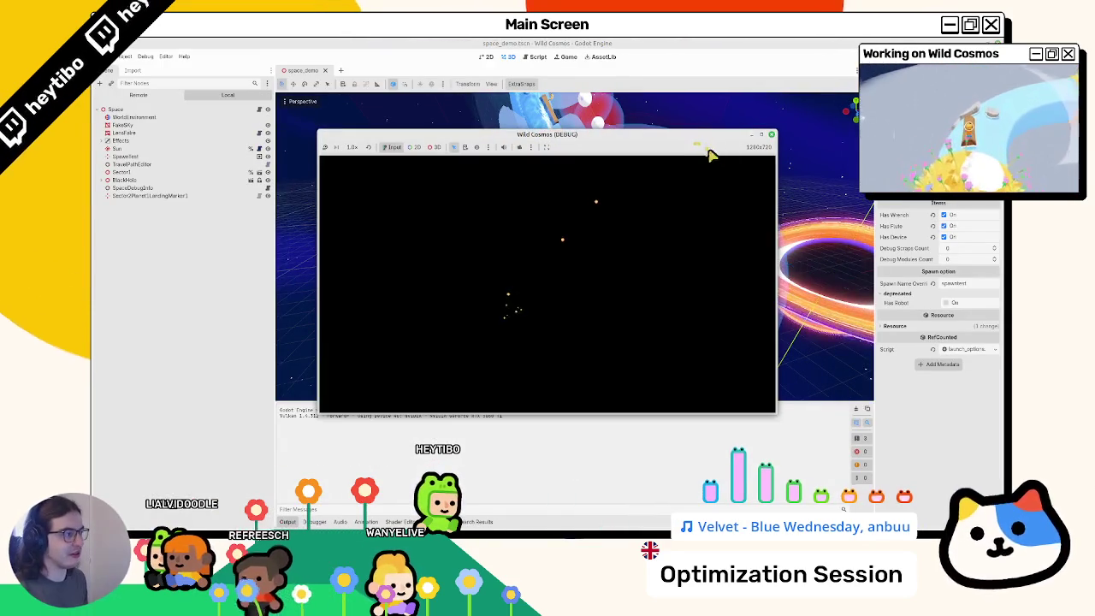
click(761, 134)
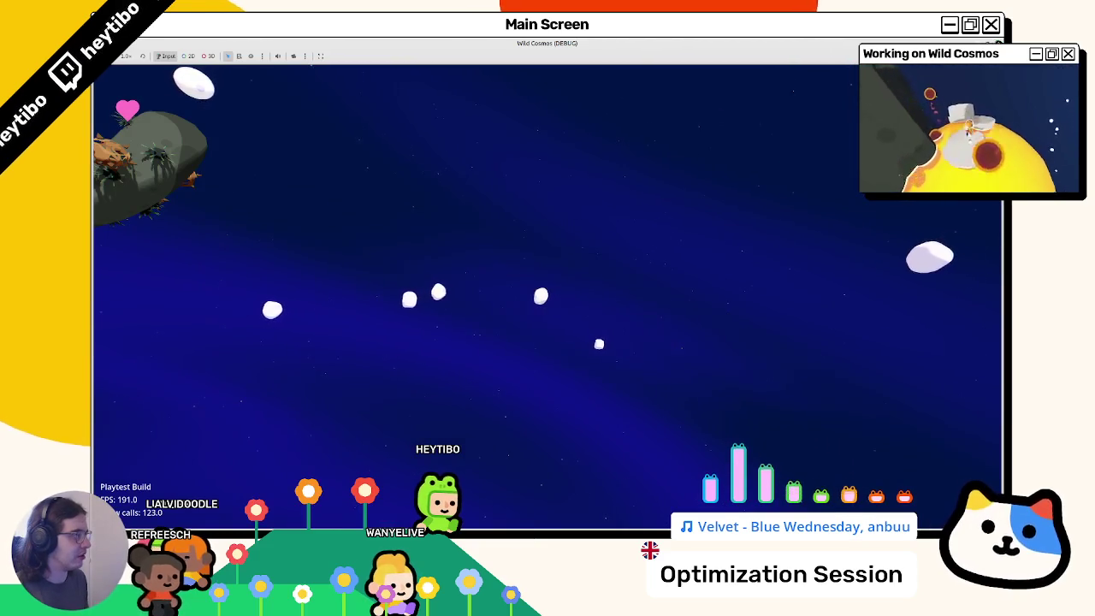
key(F8)
Run main.tscn full screen, playtest it, then close it and return to Blender.
key(ctrl+shift+o)
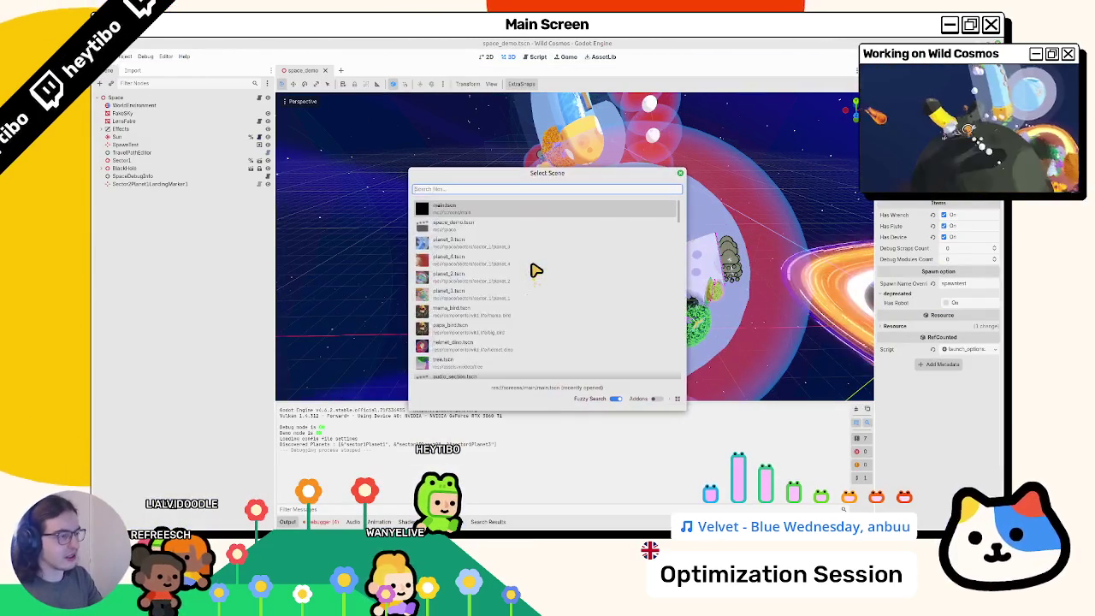
text(mai)
key(Return)
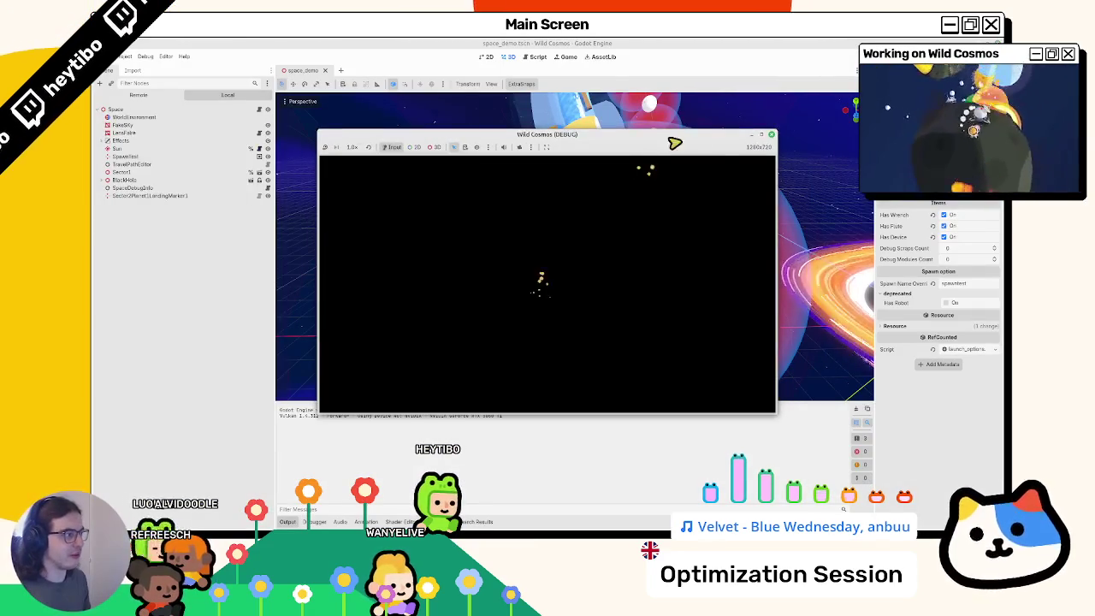
click(761, 135)
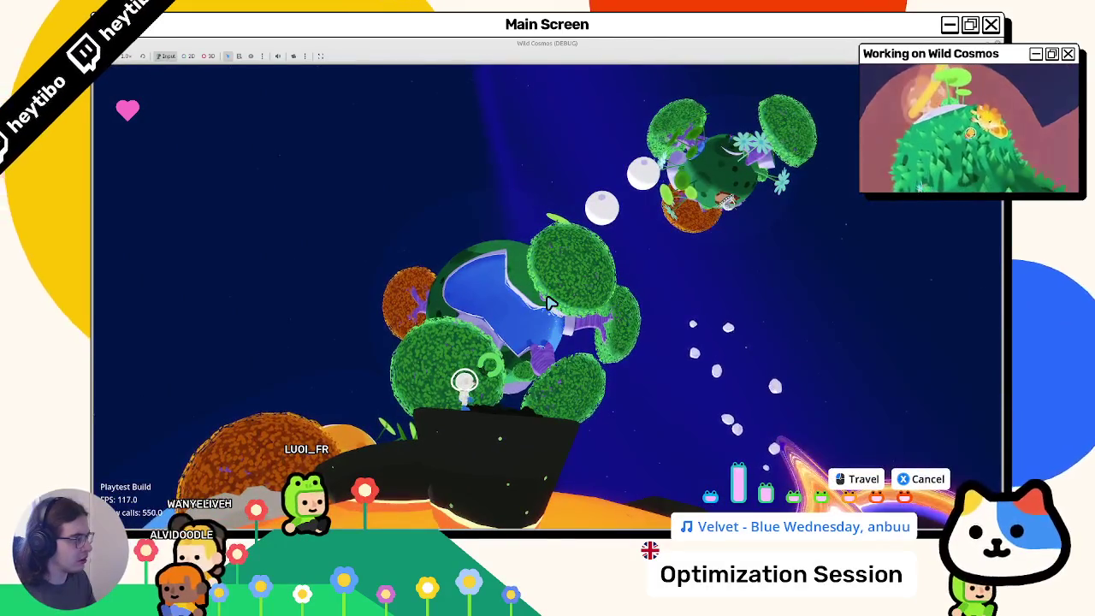
click(550, 303)
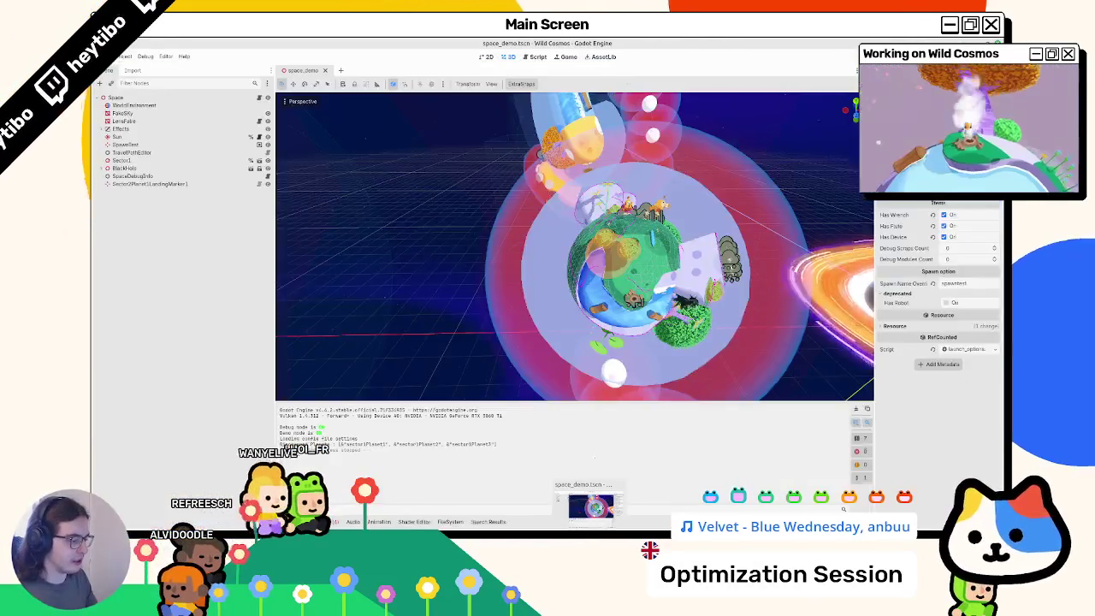
click(578, 523)
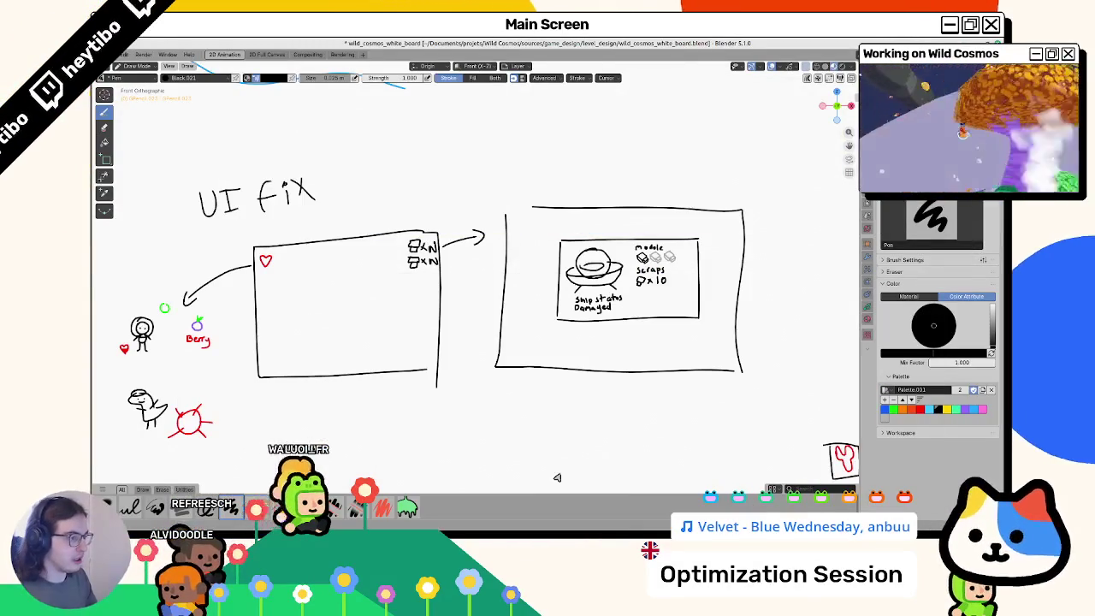
Snap the whiteboard back to front view and frame the area beside the UI fix heading.
key(Tab)
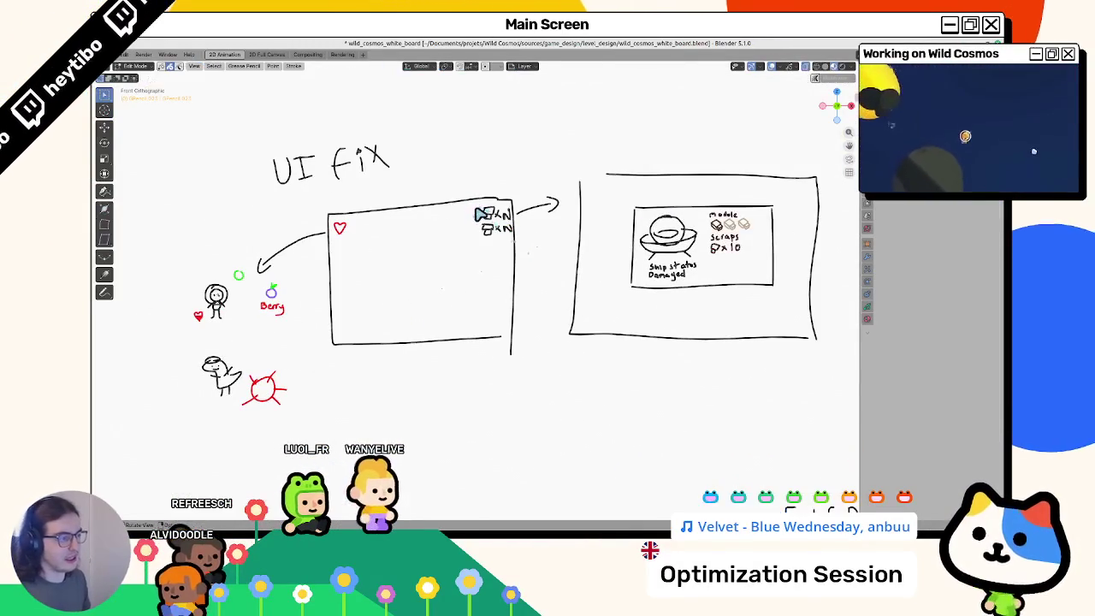
key(Tab)
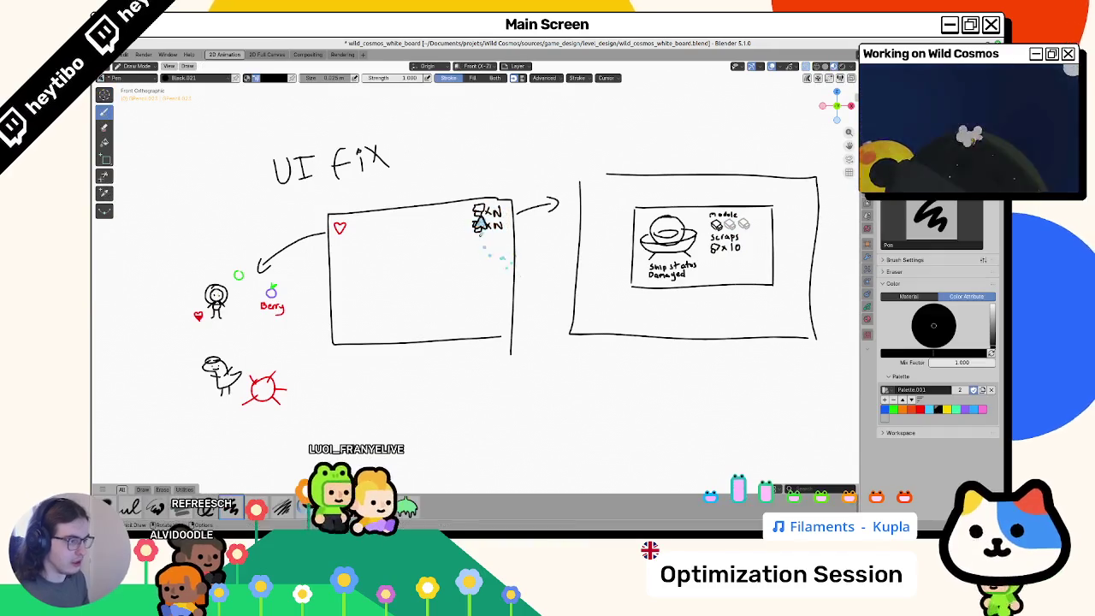
scroll(494, 208, up, 4)
drag(495, 209, 489, 267)
key(KP_1)
scroll(386, 372, up, 2)
scroll(439, 225, down, 1)
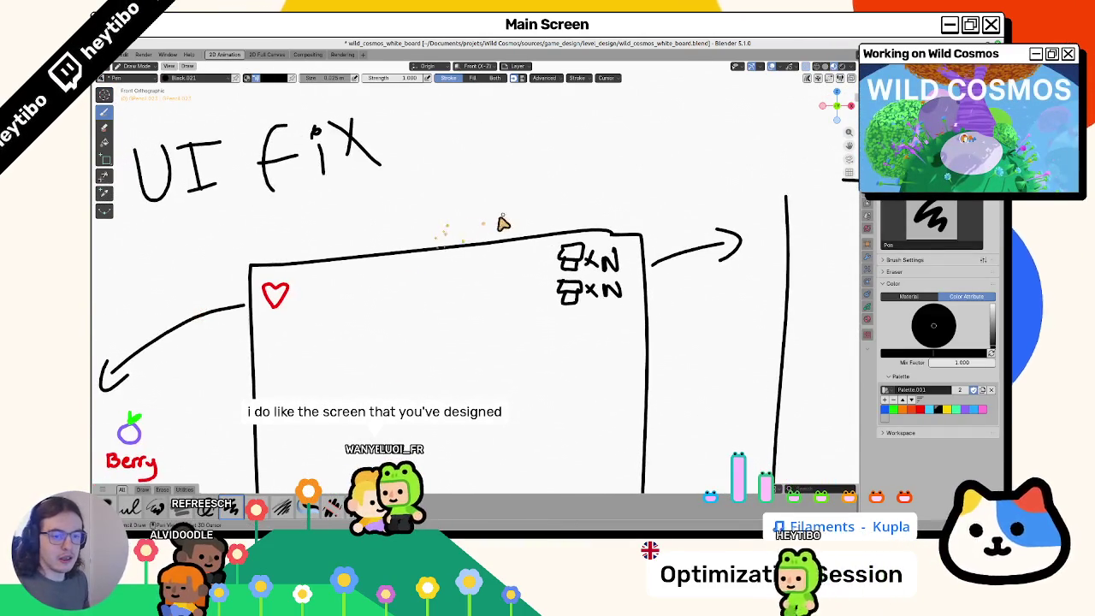
scroll(446, 242, down, 3)
drag(447, 241, 342, 205)
mouse_move(633, 223)
mouse_down()
mouse_move(616, 325)
mouse_move(479, 351)
mouse_move(667, 257)
mouse_move(847, 315)
mouse_up()
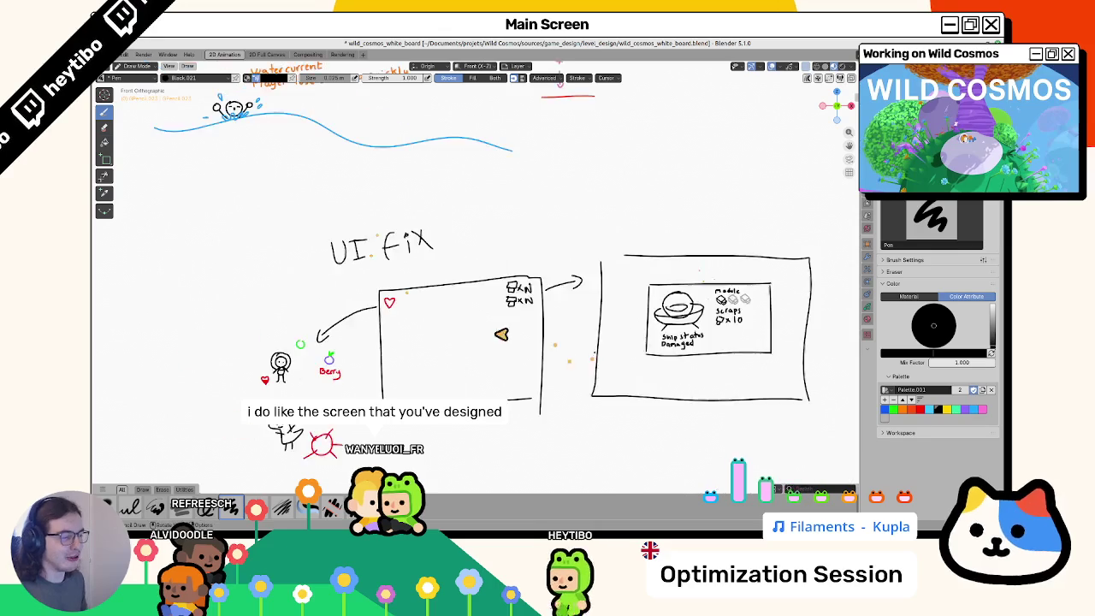
scroll(533, 237, up, 3)
scroll(550, 229, up, 1)
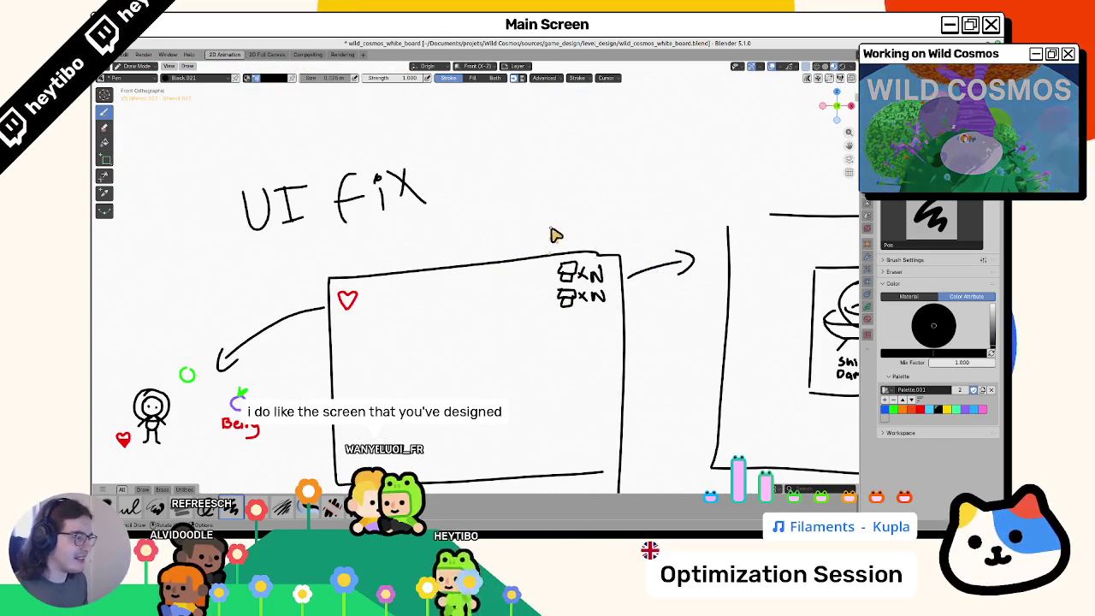
scroll(562, 217, up, 1)
Handwrite the note 'only disp…' beside the UI fix heading.
drag(587, 181, 628, 208)
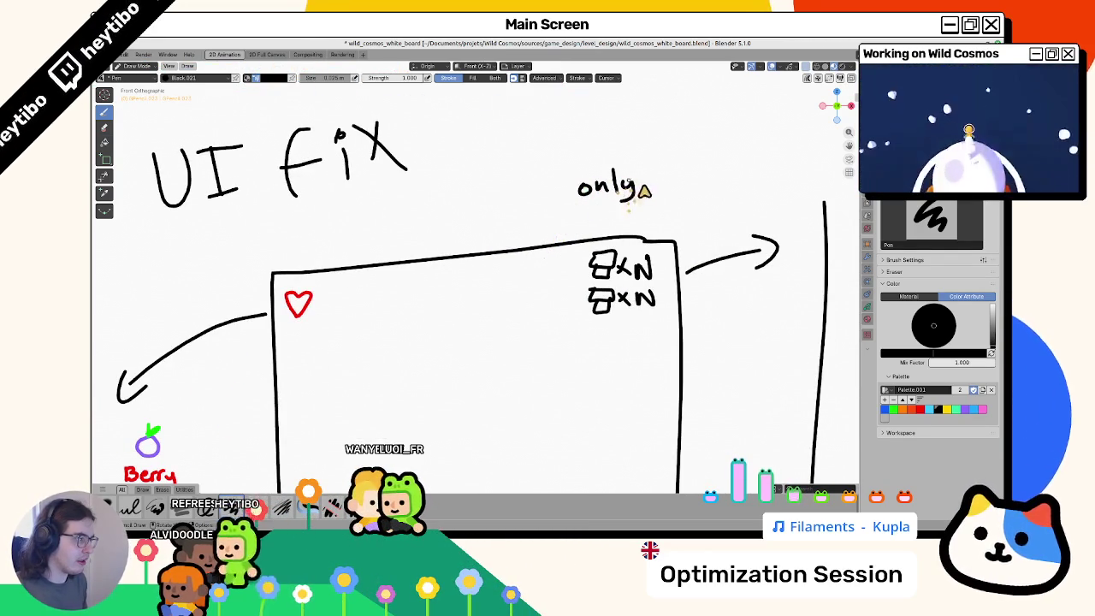
mouse_move(685, 170)
mouse_down()
mouse_move(680, 191)
mouse_move(694, 177)
mouse_up()
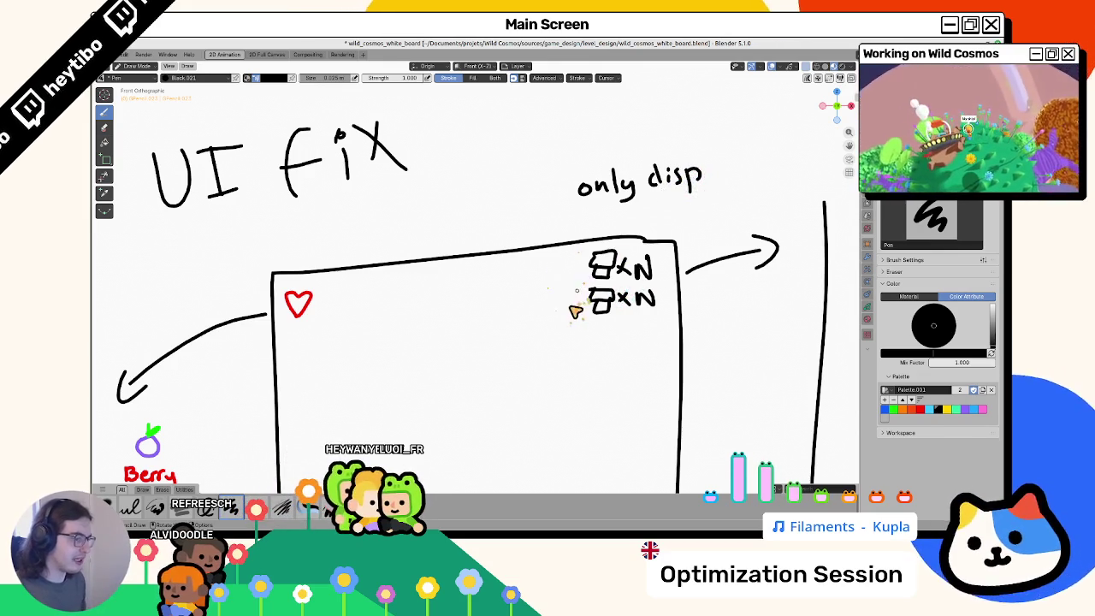
scroll(543, 362, down, 2)
Move the second item counter below the first and try rotating it.
key(Tab)
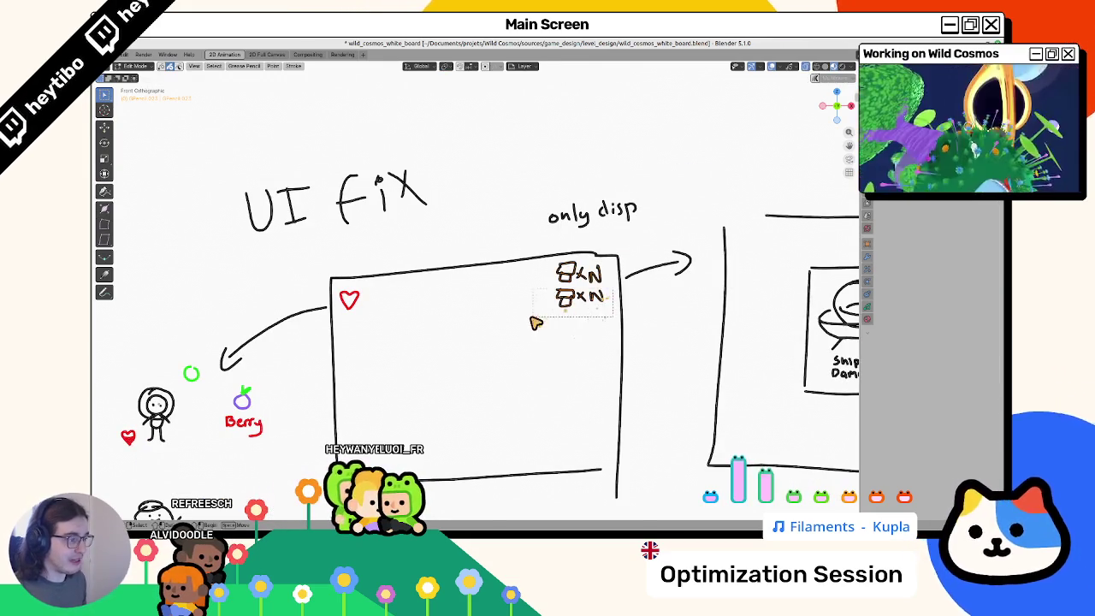
key(g)
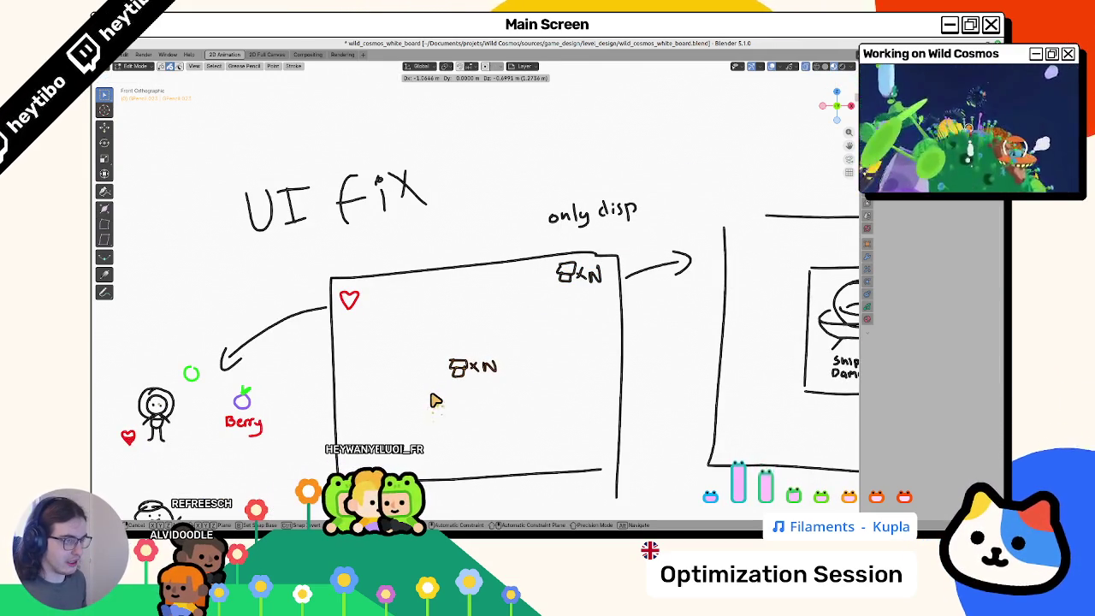
click(581, 292)
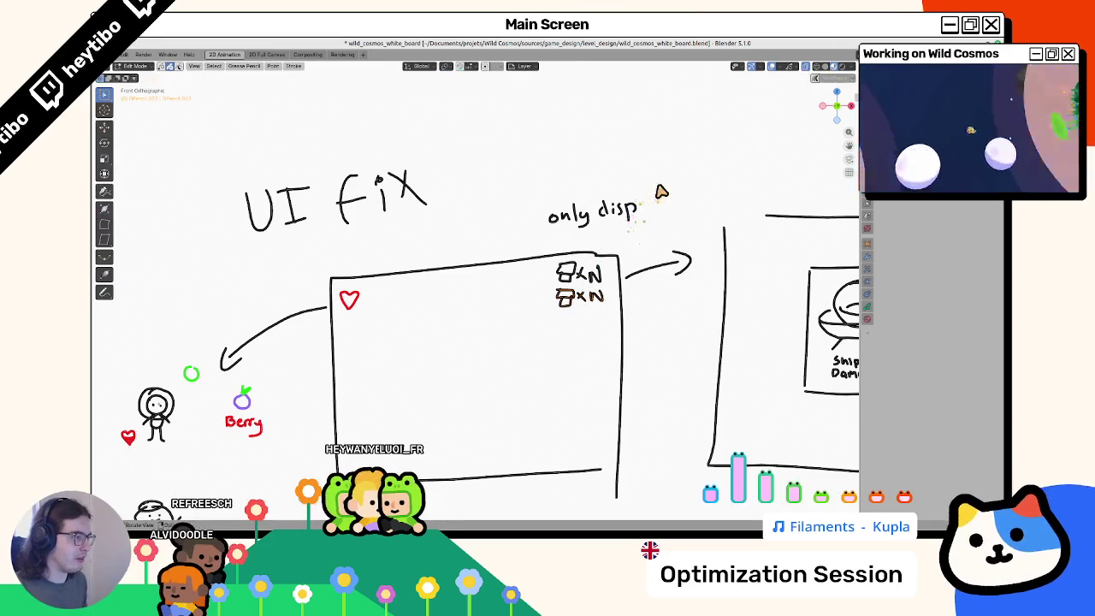
key(r)
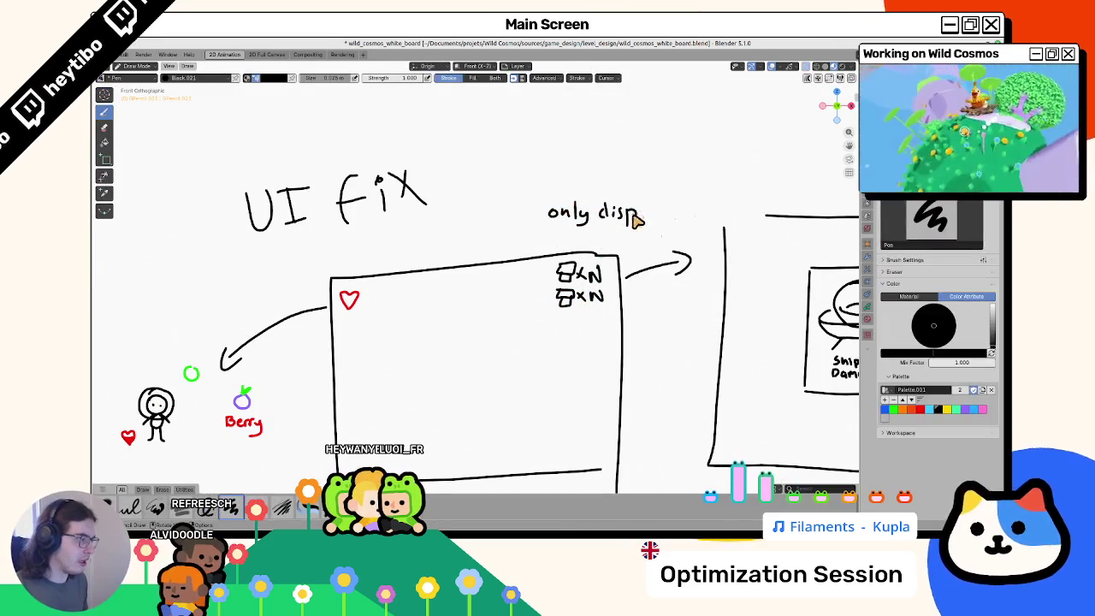
key(r)
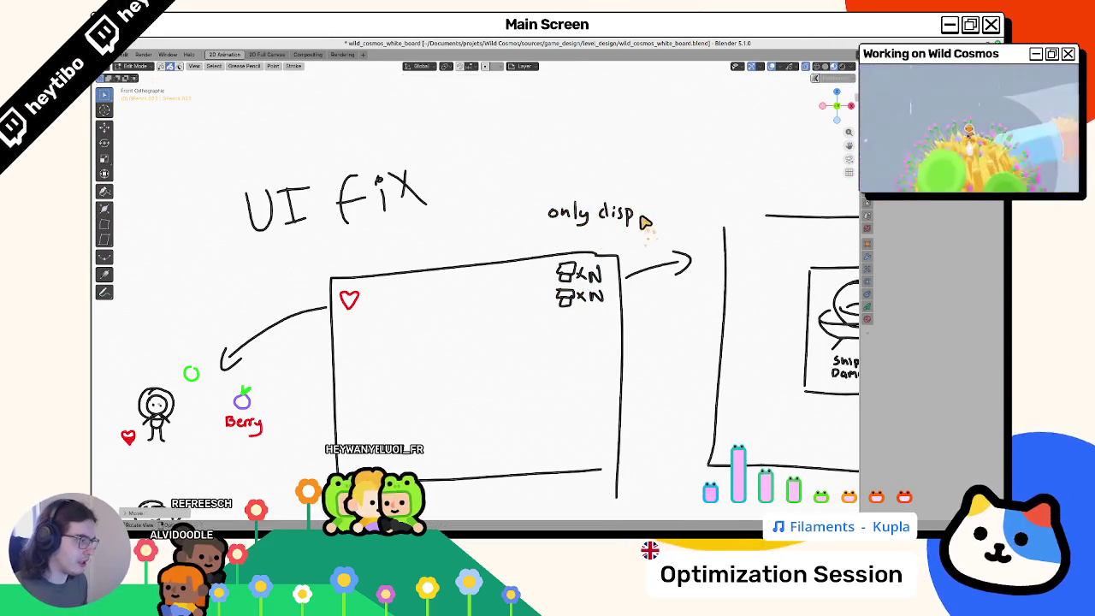
key(Tab)
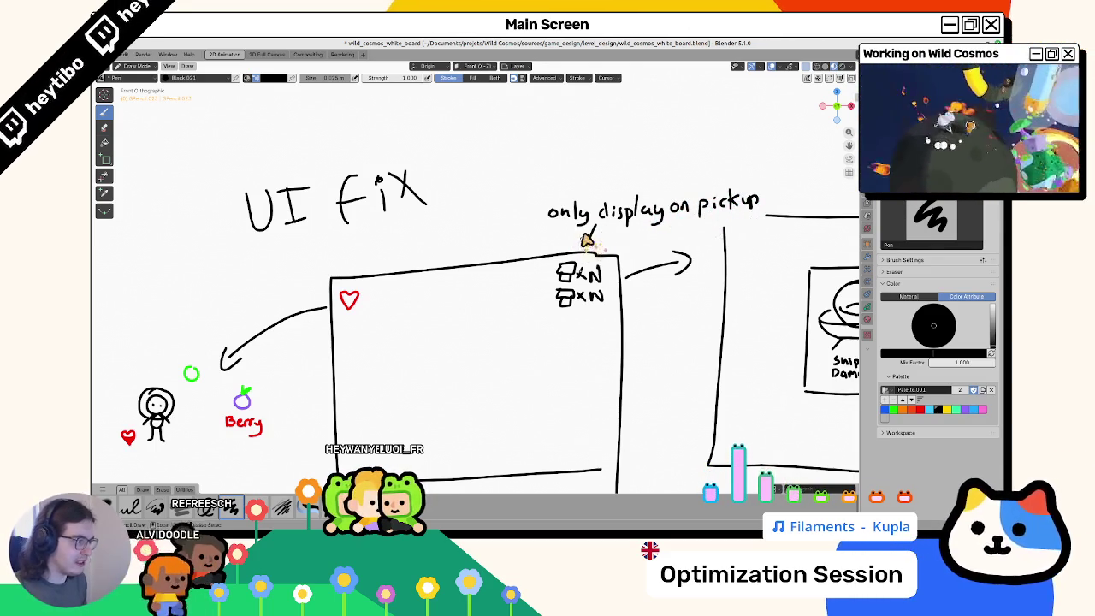
Try a circle around the ship-status box, undo it, and pan back to the first box and heart.
scroll(615, 236, right, 10)
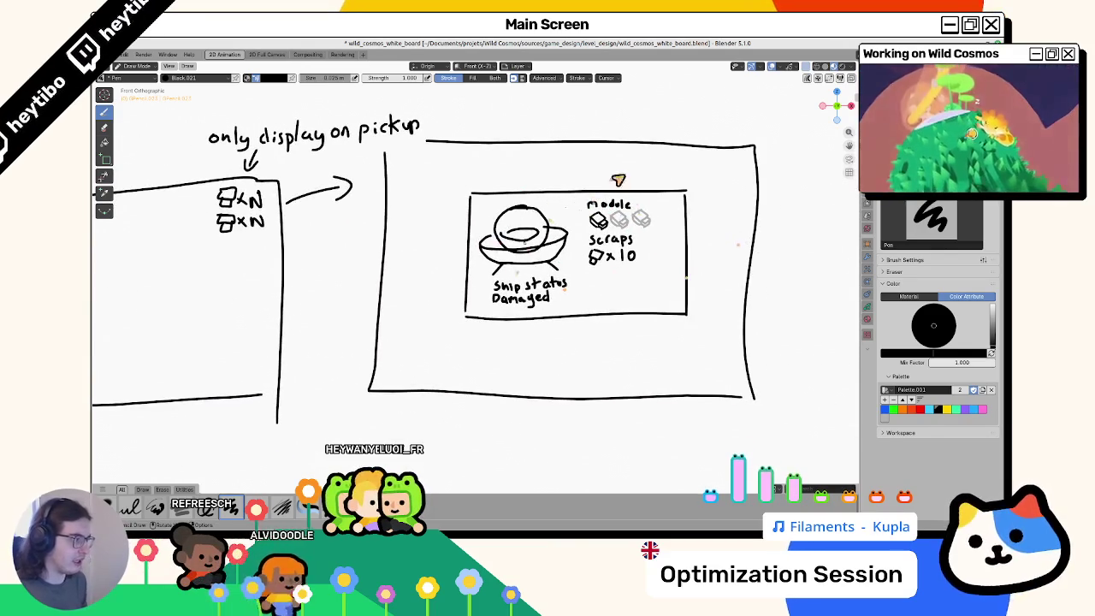
mouse_move(623, 182)
mouse_down()
mouse_move(560, 362)
mouse_move(530, 304)
mouse_up()
key(ctrl+z)
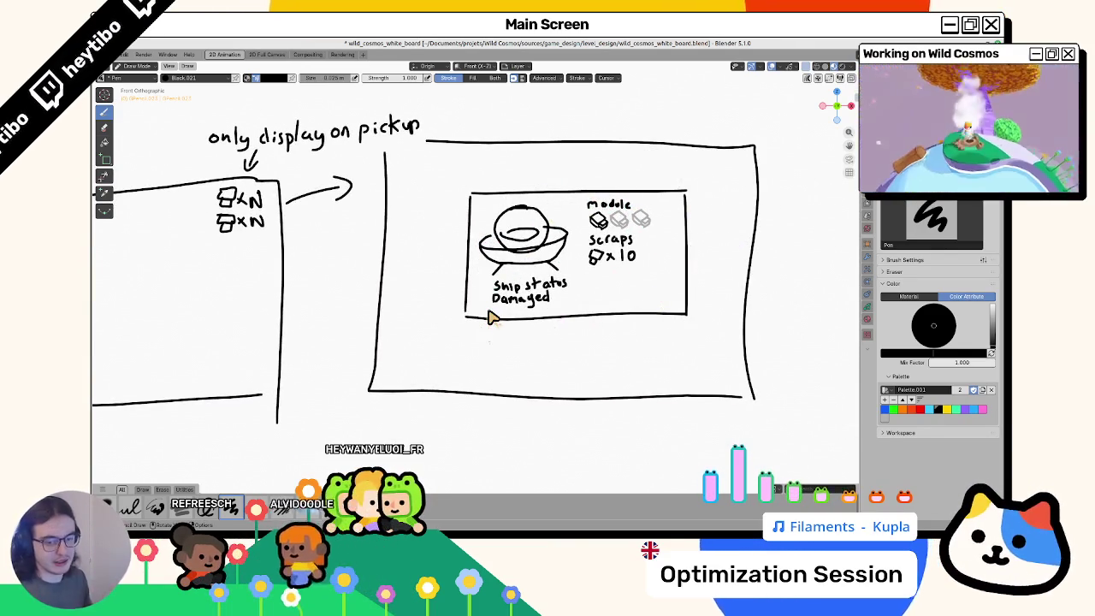
mouse_move(410, 252)
mouse_down()
mouse_move(509, 287)
mouse_move(773, 263)
mouse_move(765, 281)
mouse_move(684, 261)
mouse_move(268, 247)
mouse_move(267, 257)
mouse_move(415, 206)
mouse_up()
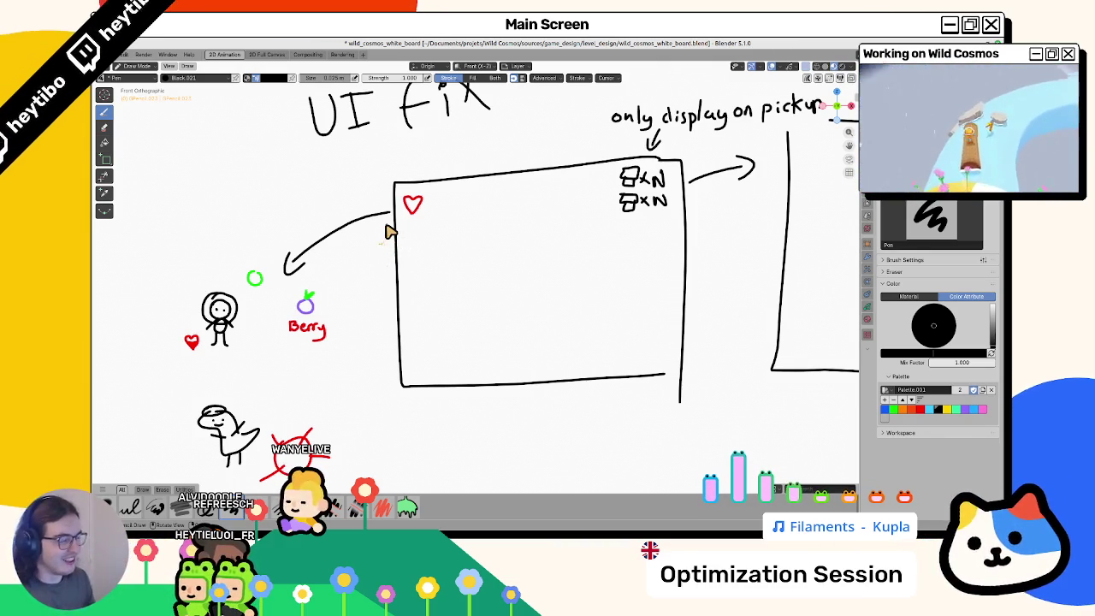
scroll(389, 231, right, 10)
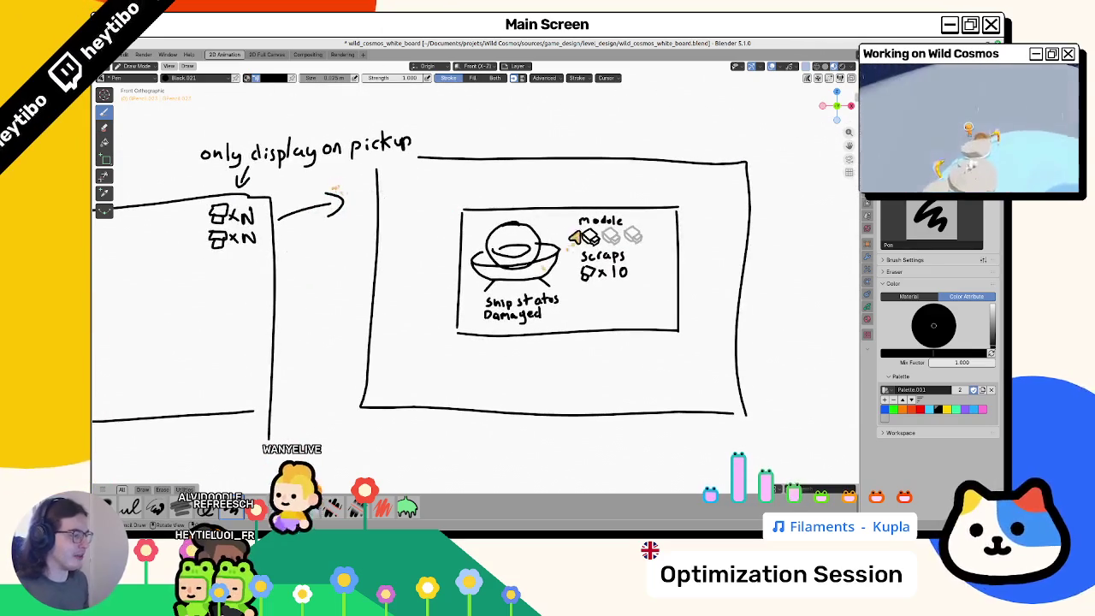
Move the module and scraps sketch out of the ship box.
key(Tab)
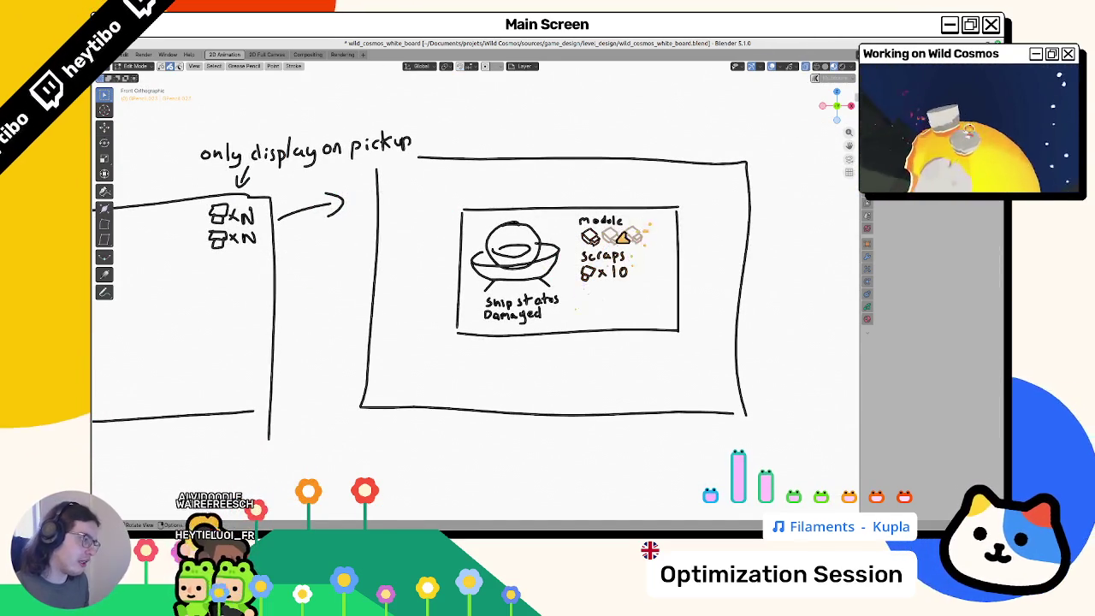
key(g)
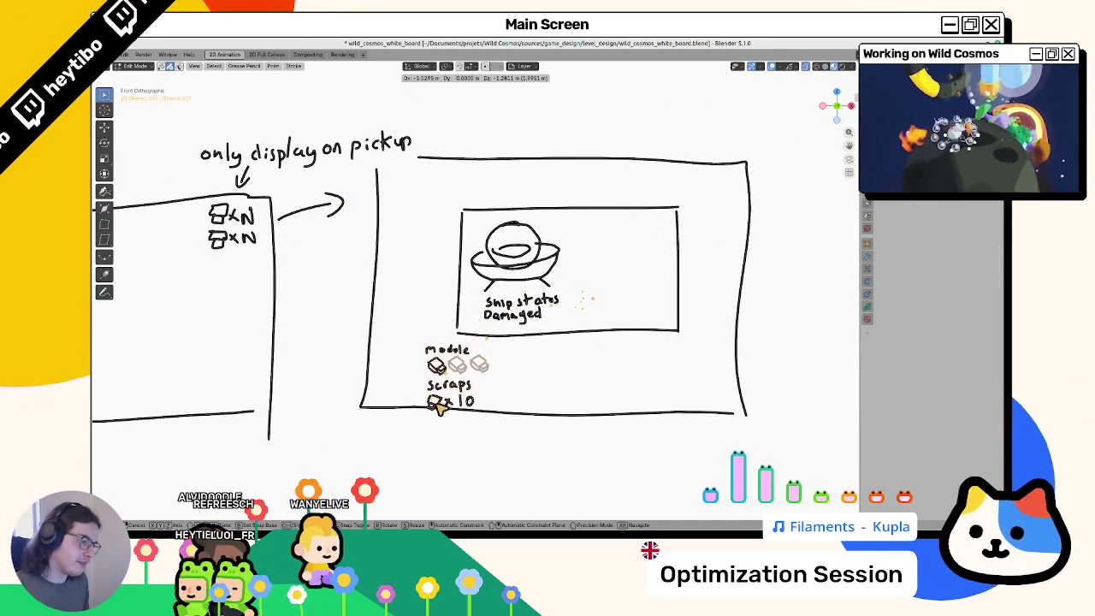
click(393, 386)
Slide the ship and 'Ship status Damaged' text right along X, outside the panel.
key(g)
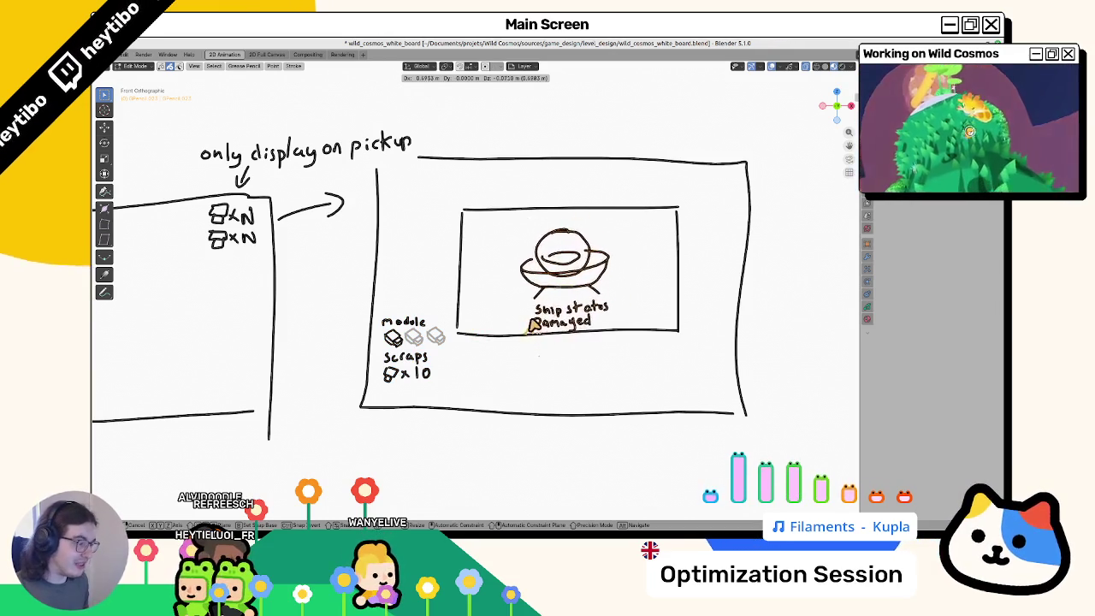
key(x)
click(585, 305)
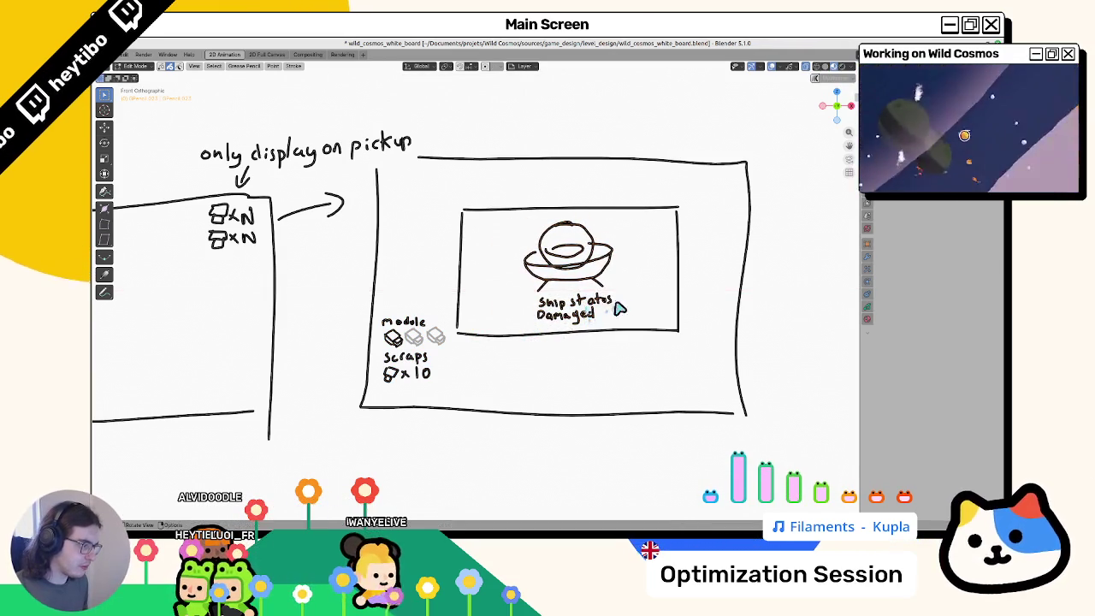
key(g)
key(x)
click(532, 336)
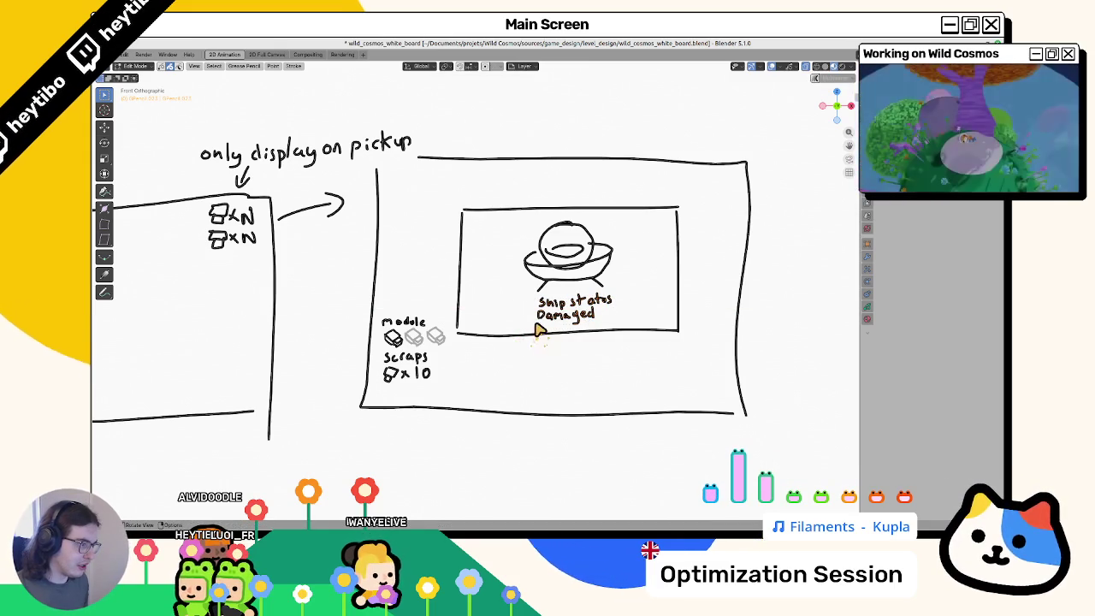
key(g)
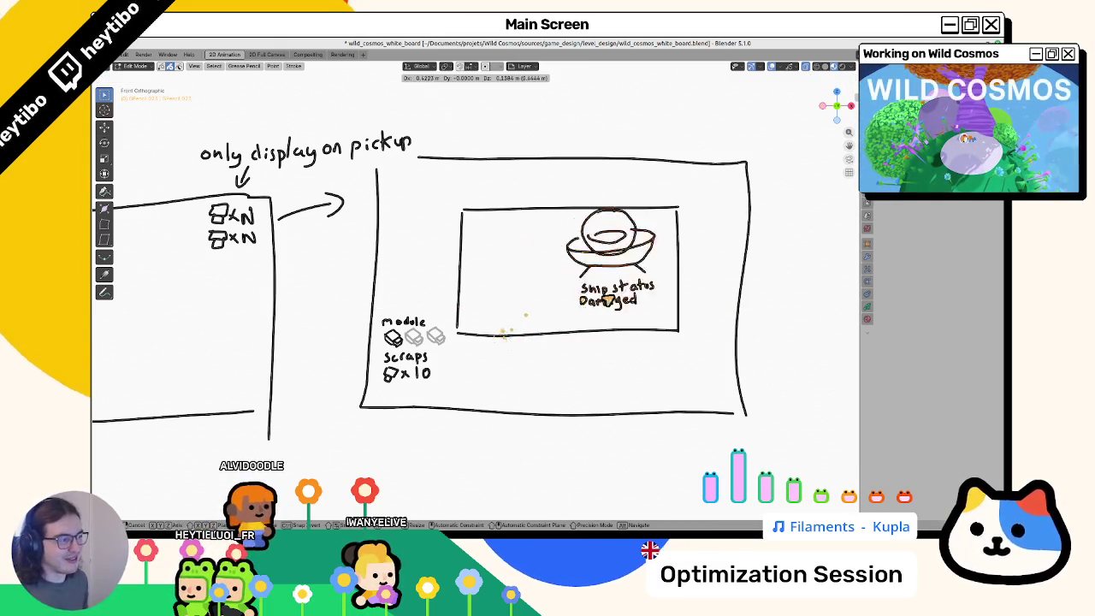
click(767, 331)
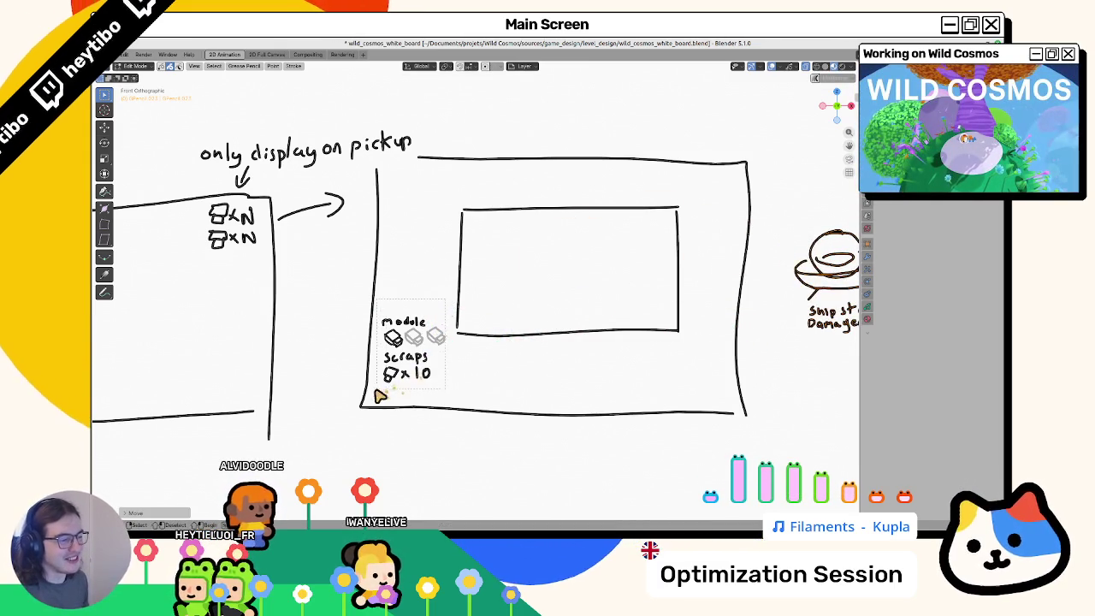
Move the module and scraps sketch into the inner box, select the inner box strokes, then go to Godot.
key(g)
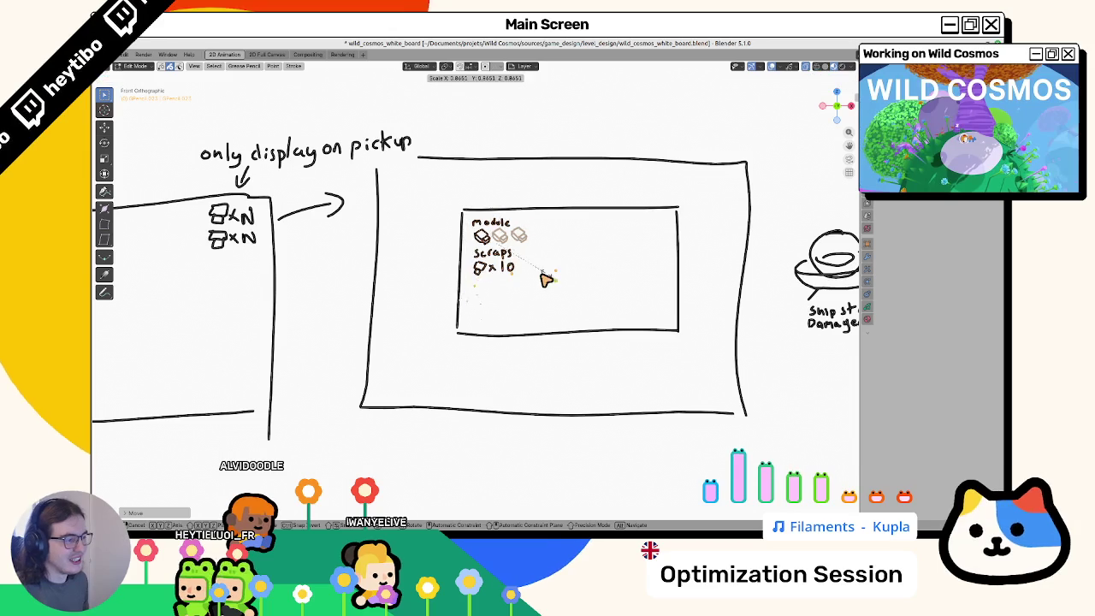
click(548, 284)
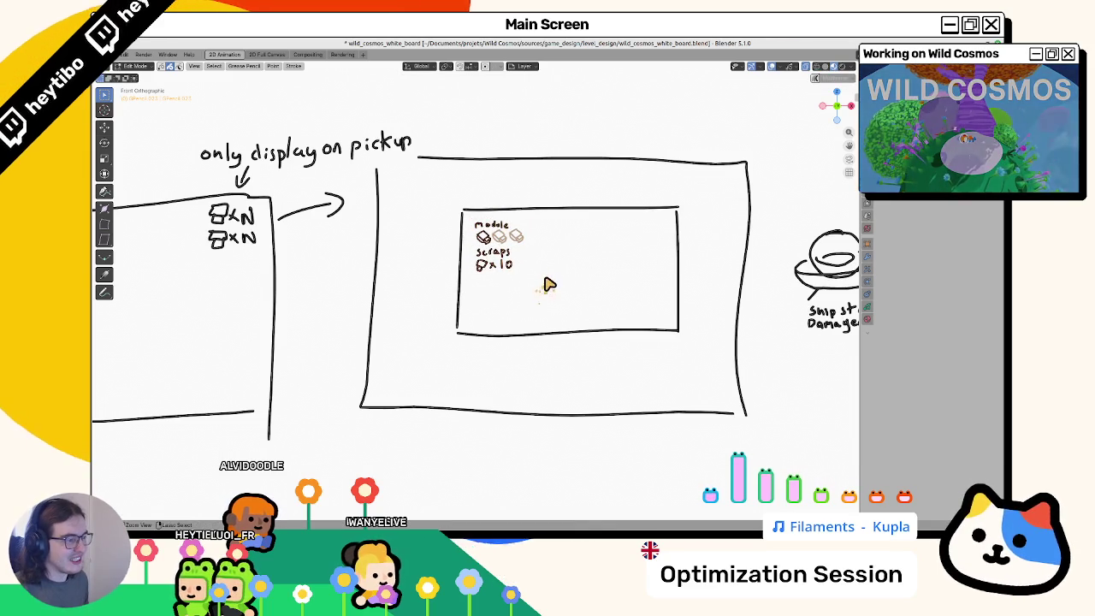
key(ctrl+z)
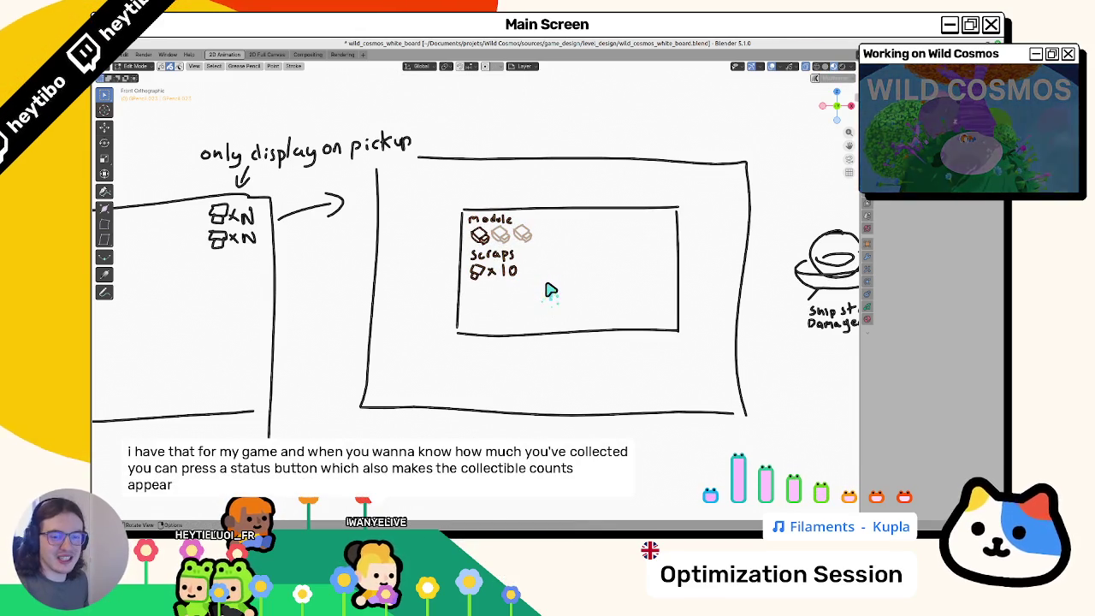
drag(551, 290, 512, 326)
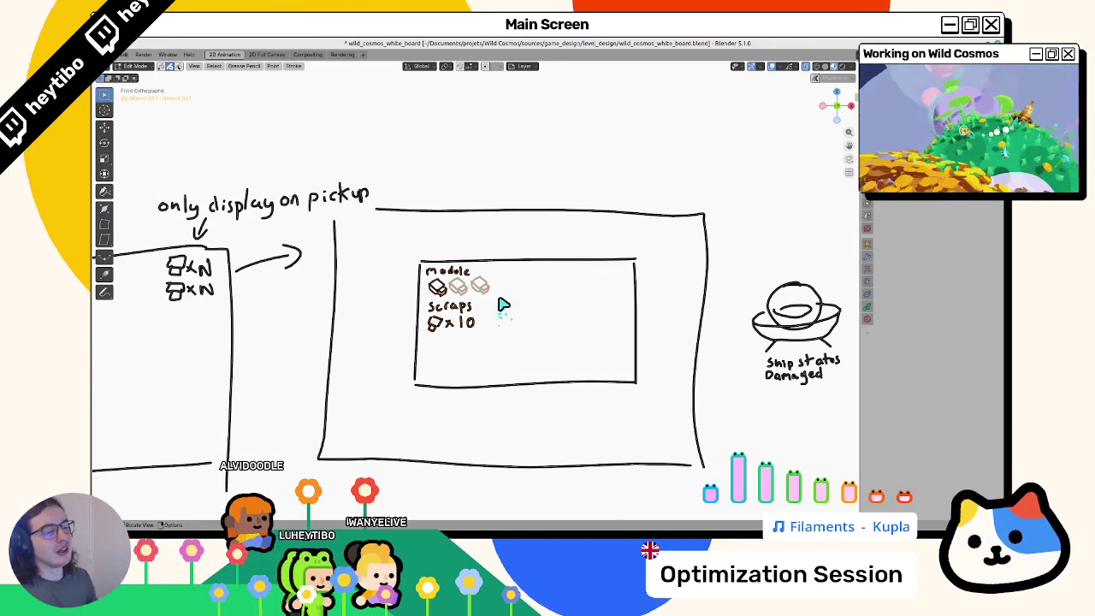
drag(657, 248, 396, 428)
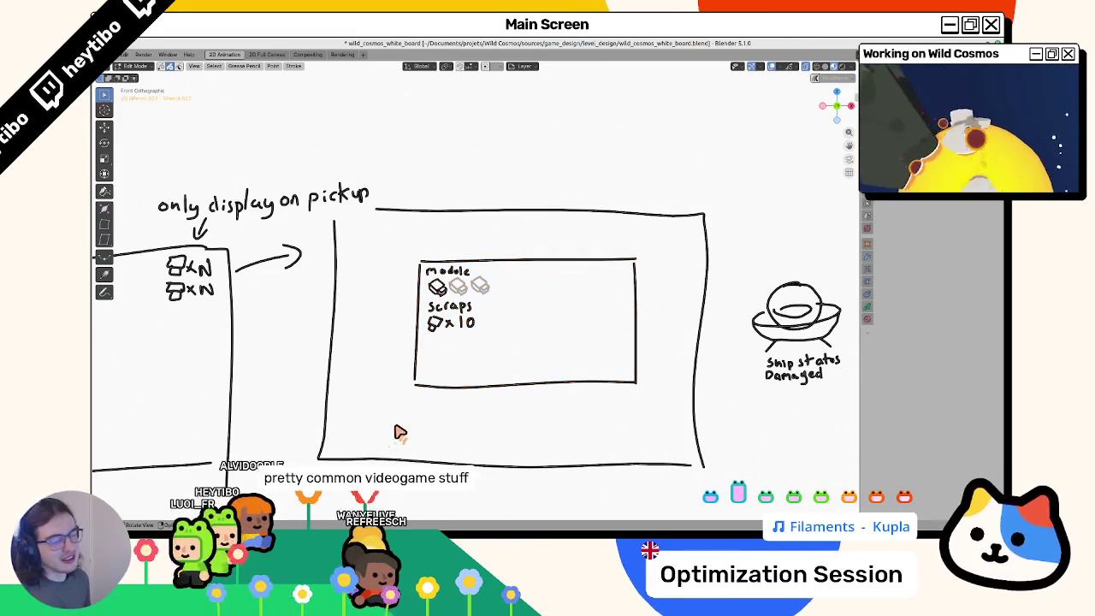
click(565, 522)
Launch the Wild Cosmos scene and flip the in-game panel between Map and Journal.
key(ctrl+shift+F5)
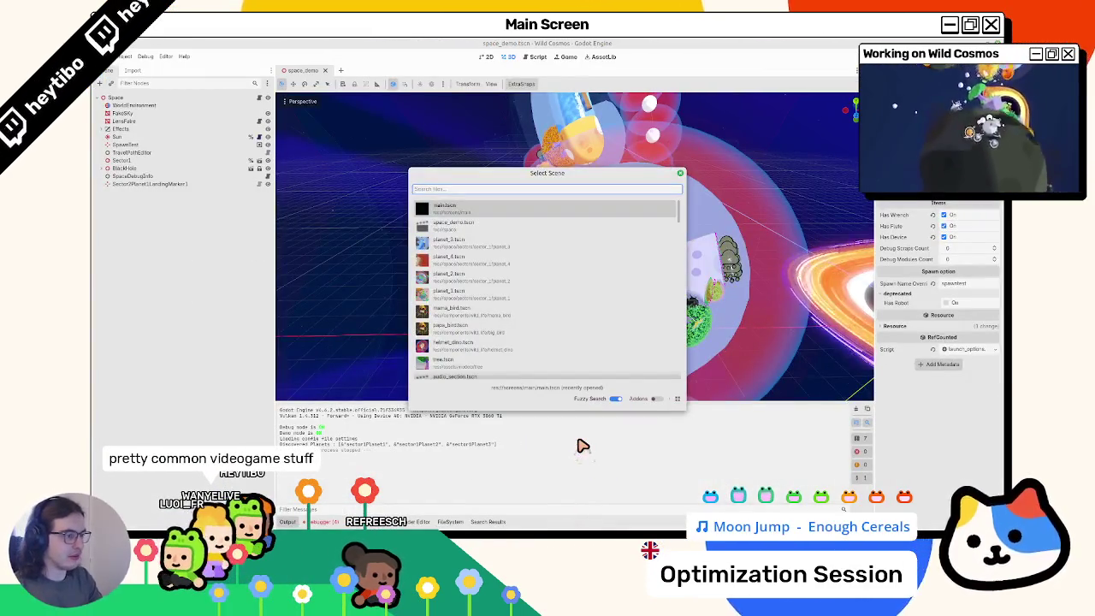
key(Return)
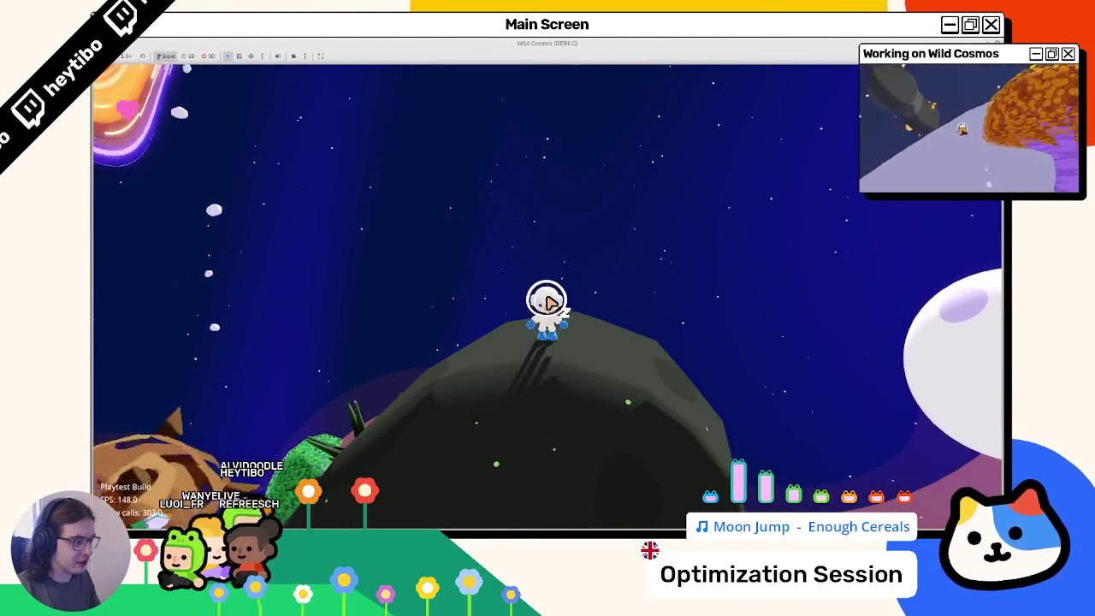
key(Tab)
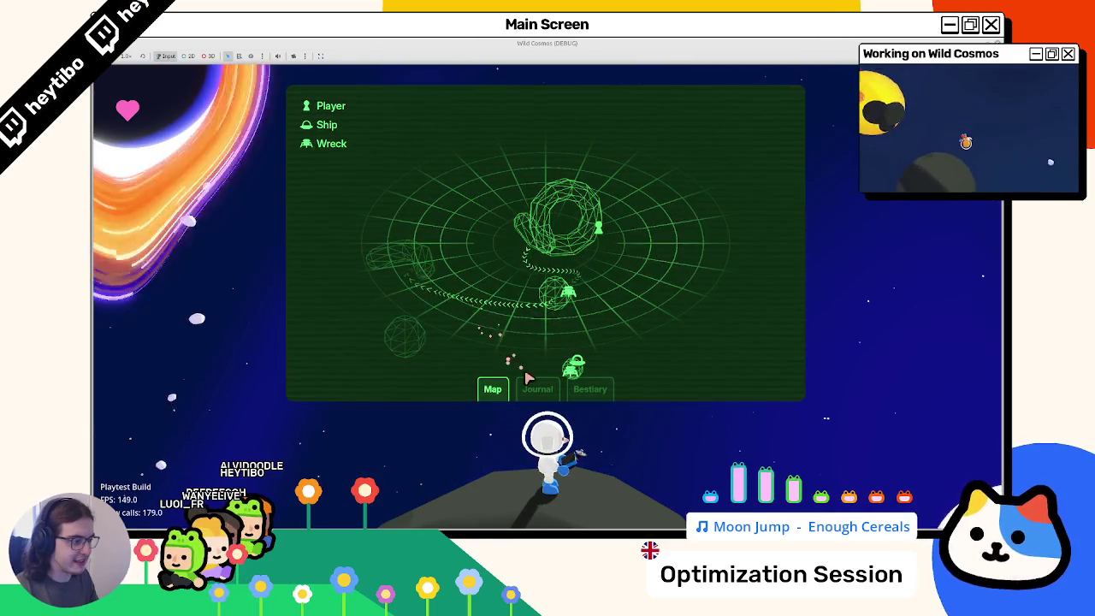
key(e)
key(e)
key(e)
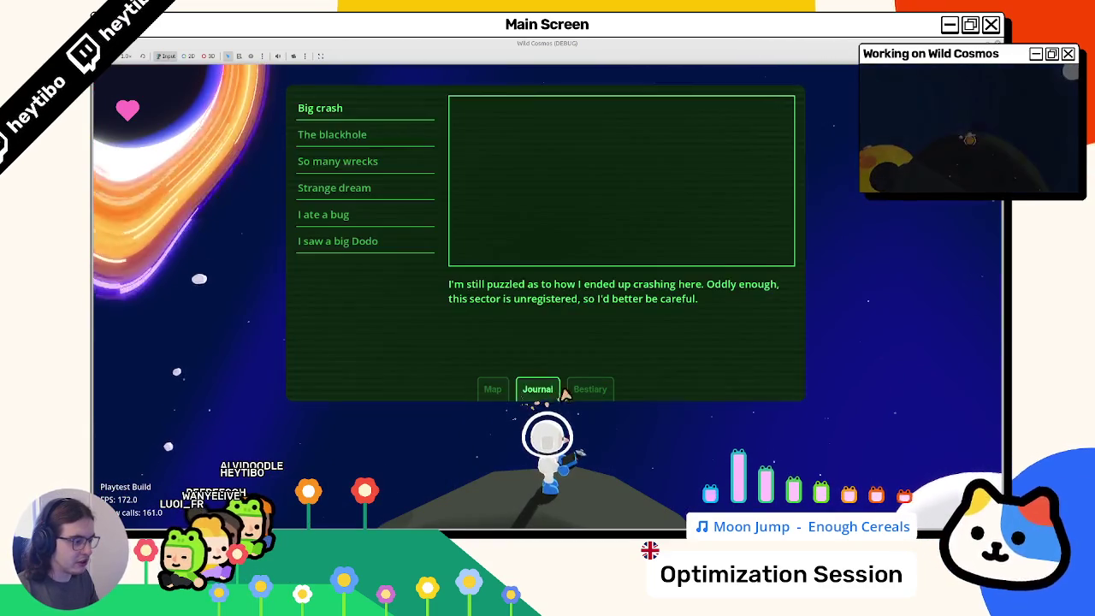
key(q)
key(e)
key(q)
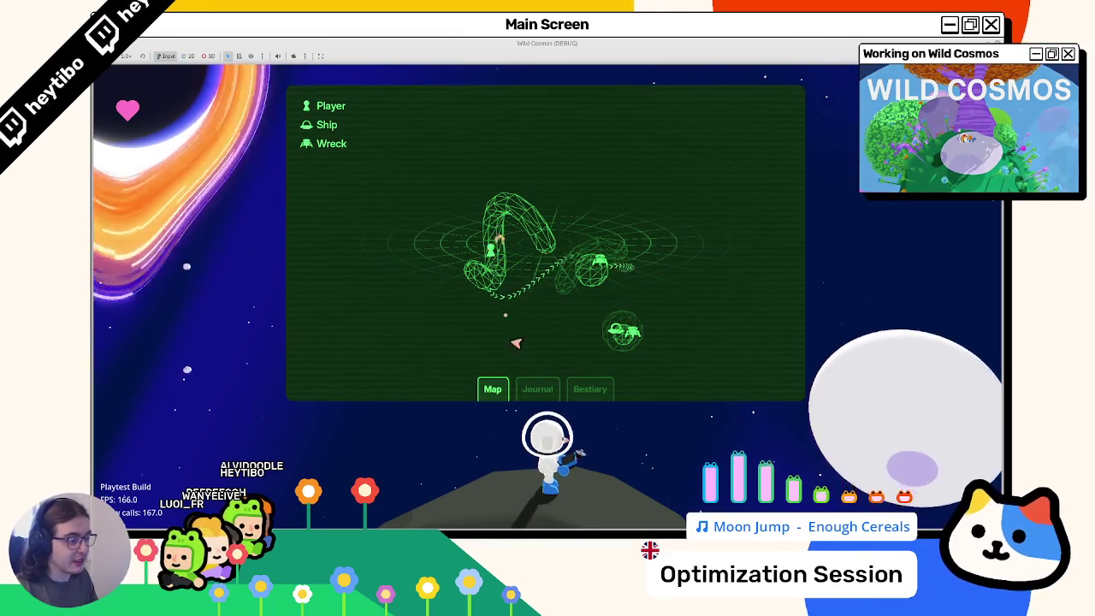
Walk the astronaut around the planet, reopen the Map panel, then quit back to Blender.
key(Escape)
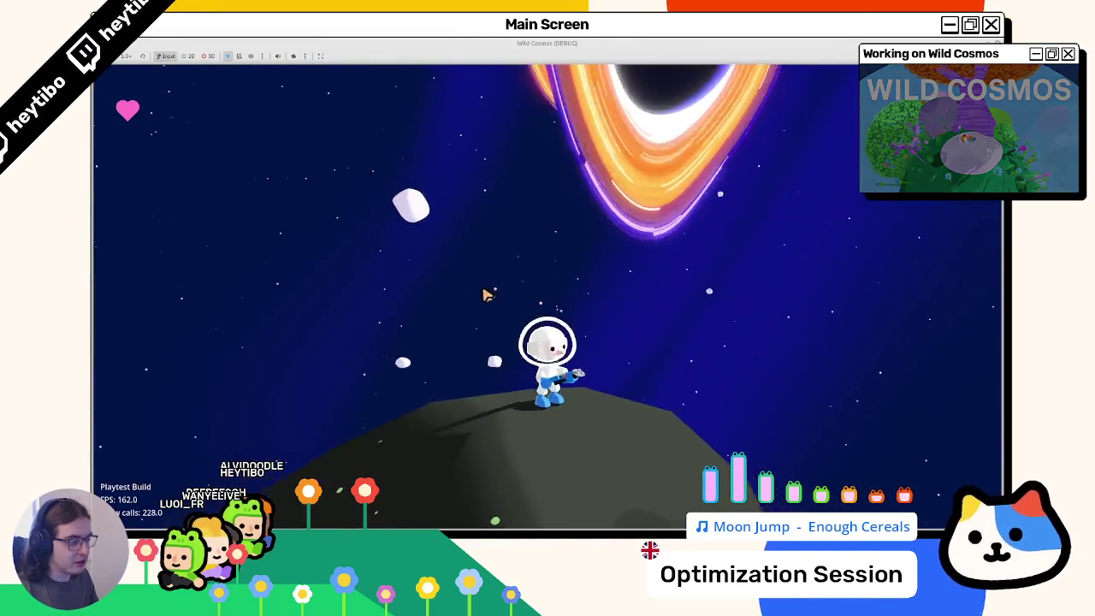
key(m)
key(m)
key(d)
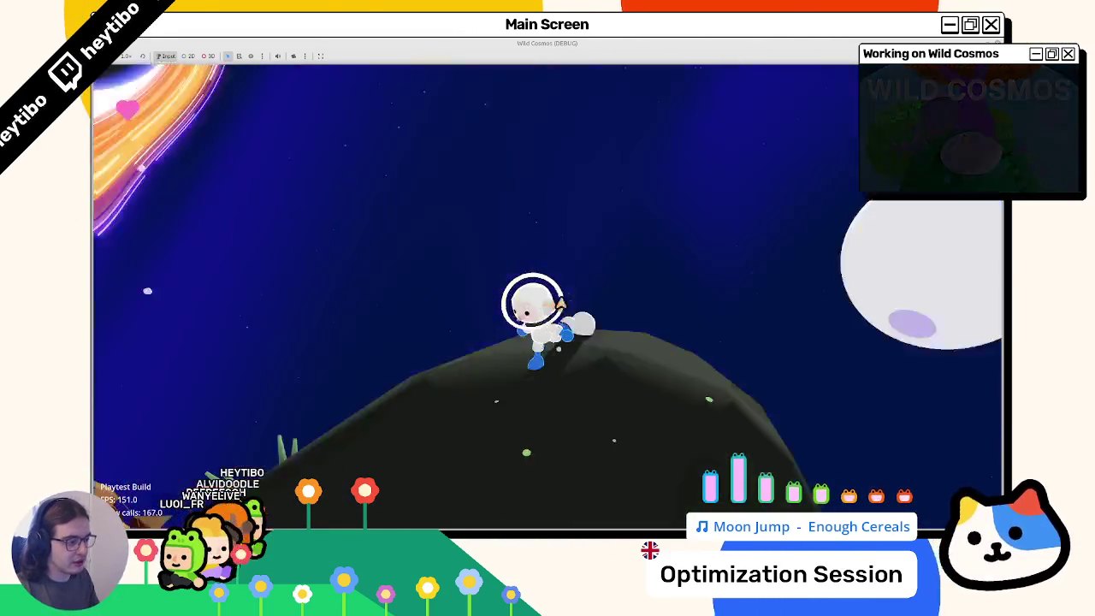
key(d)
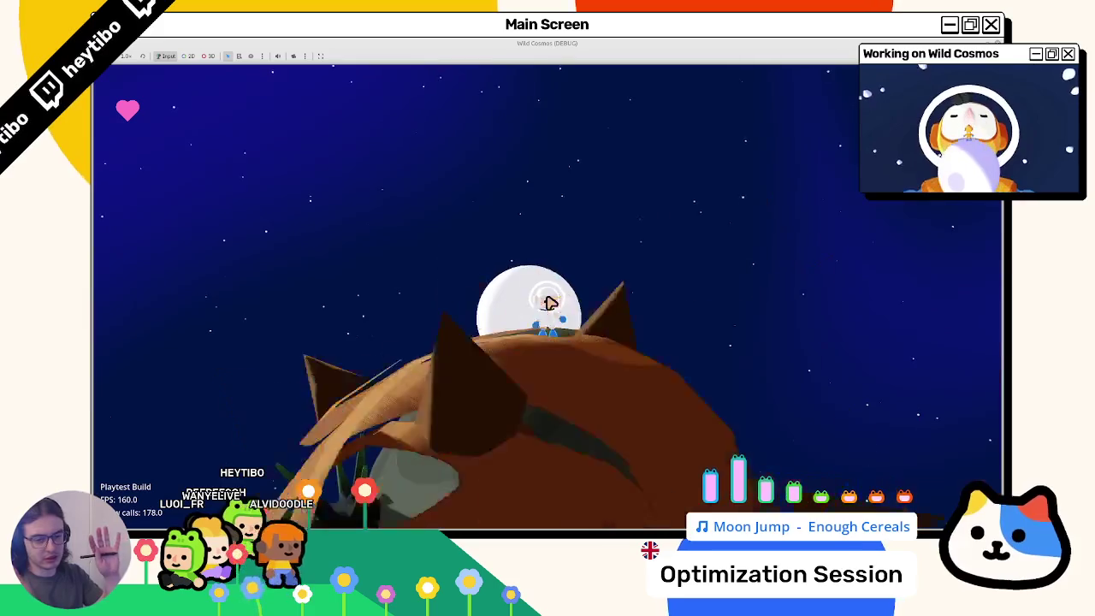
key(d)
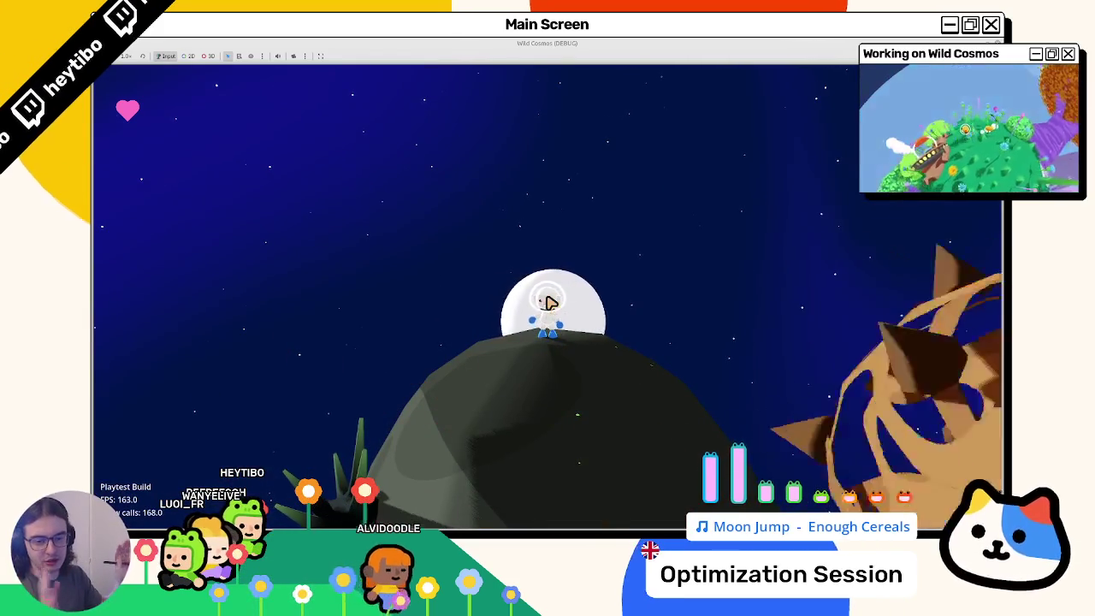
key(d)
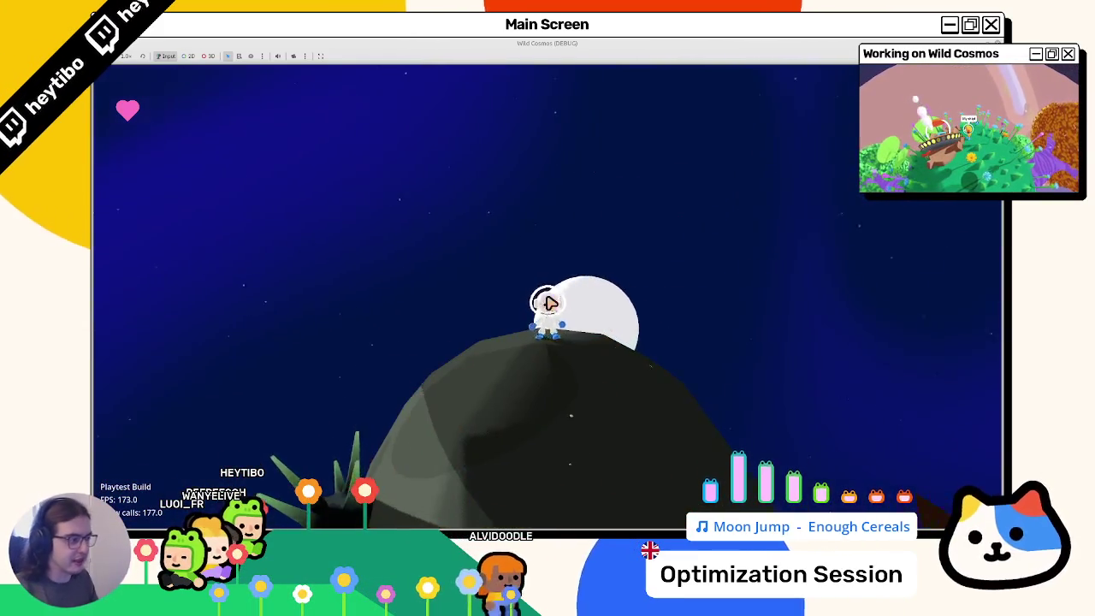
key(Tab)
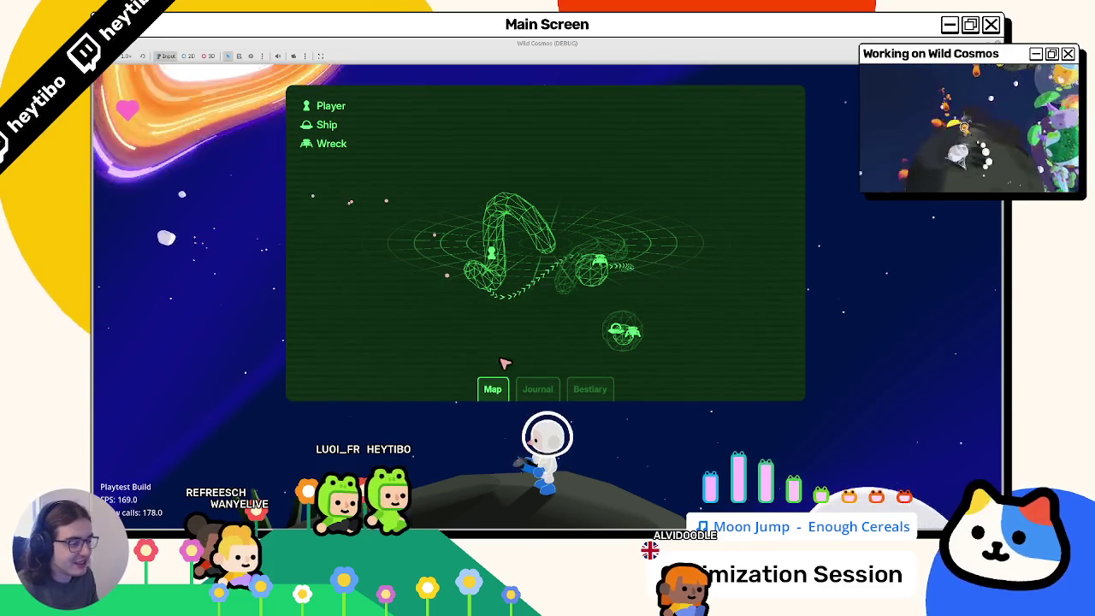
key(F8)
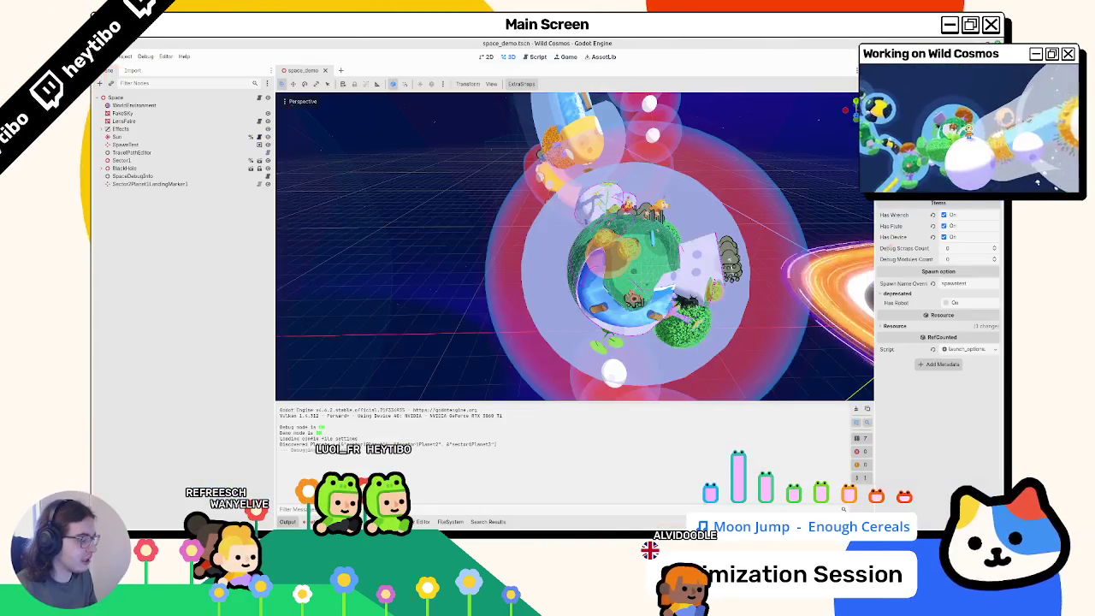
key(alt+Tab)
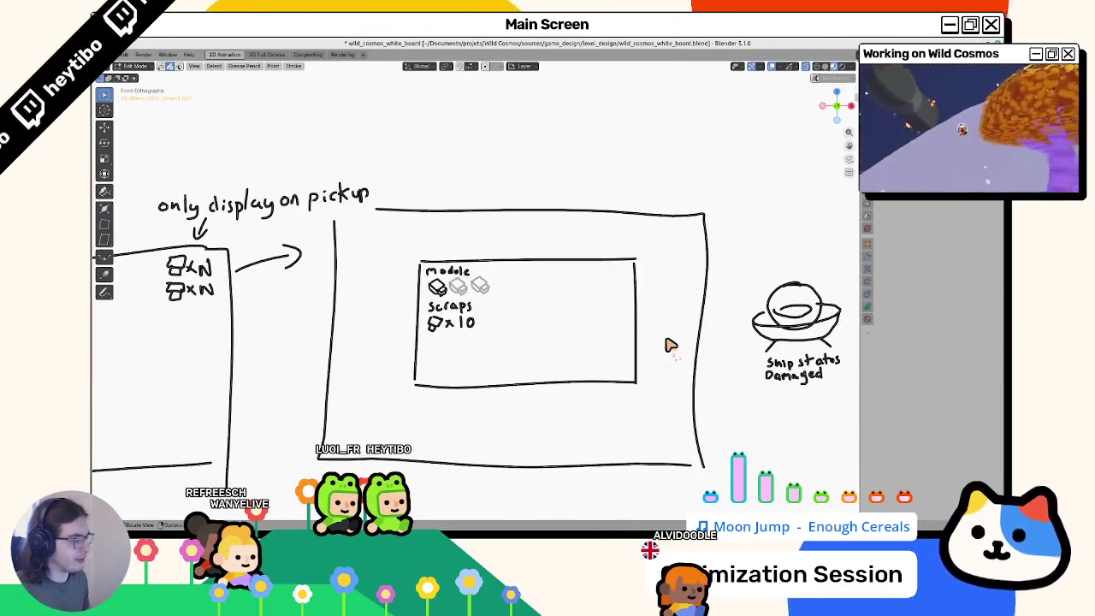
Handwrite the label 'Status' beneath the inner box in Draw Mode.
scroll(494, 394, up, 2)
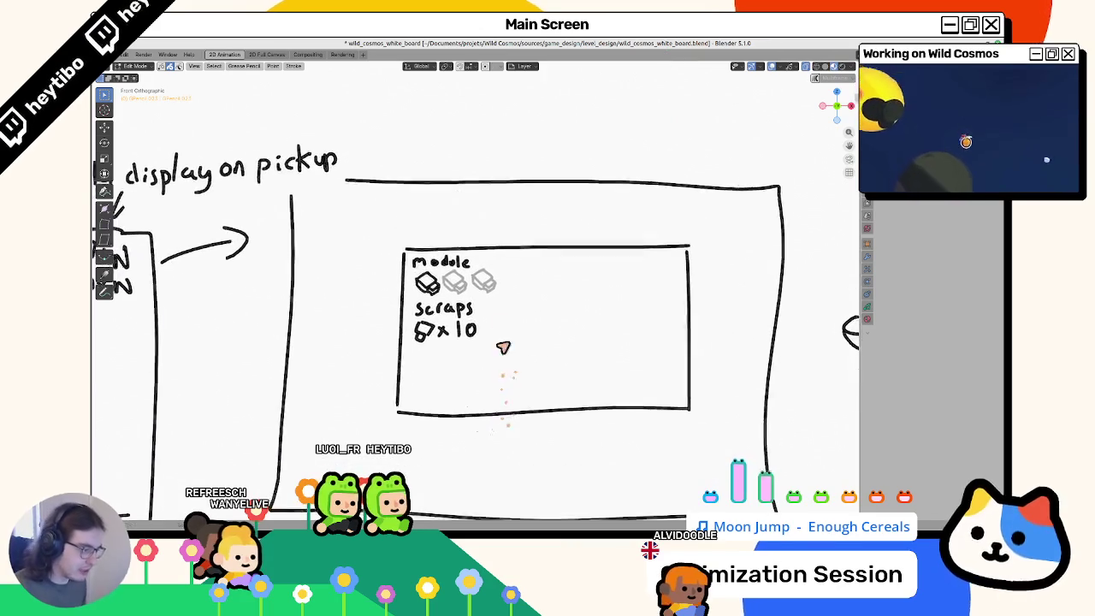
scroll(507, 351, down, 2)
key(ctrl+Tab)
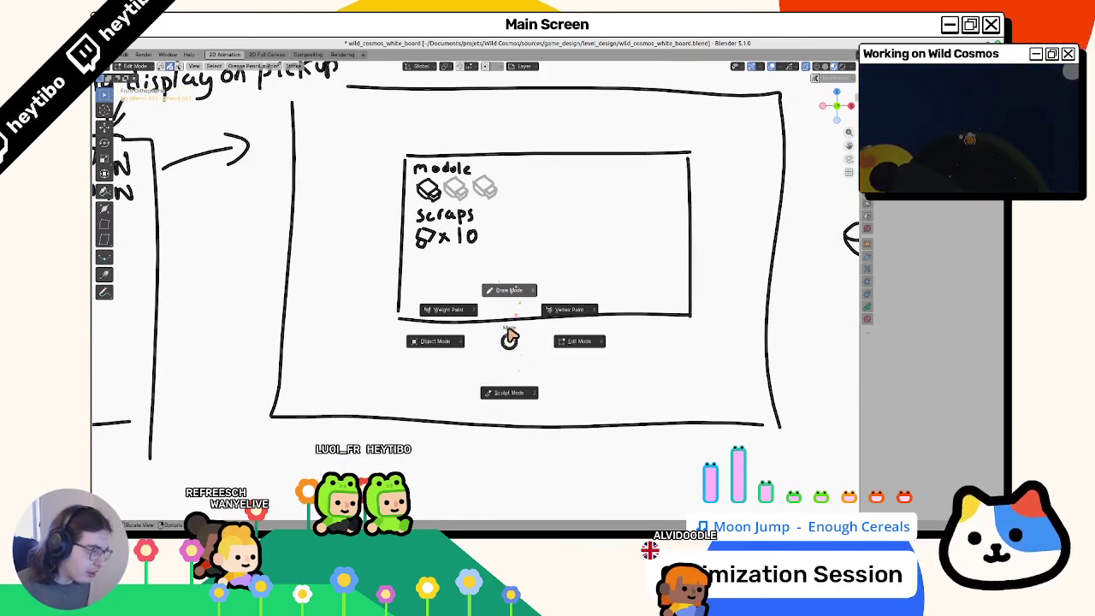
click(508, 308)
mouse_move(572, 181)
mouse_down()
mouse_move(619, 350)
mouse_move(599, 171)
mouse_up()
key(ctrl+z)
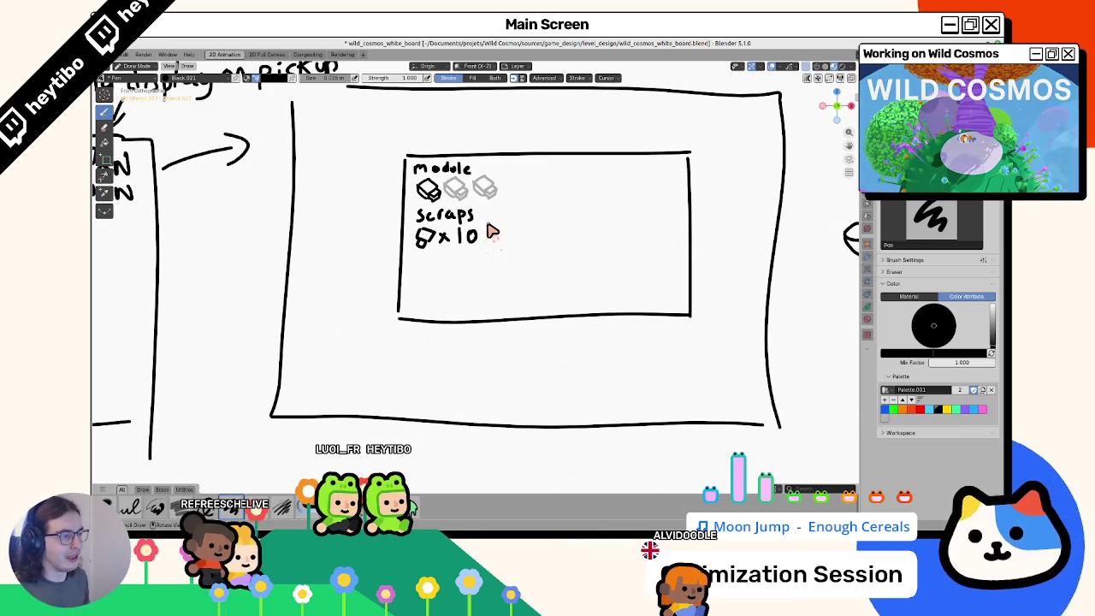
mouse_move(484, 167)
mouse_down()
mouse_move(402, 205)
mouse_move(480, 158)
mouse_up()
key(ctrl+z)
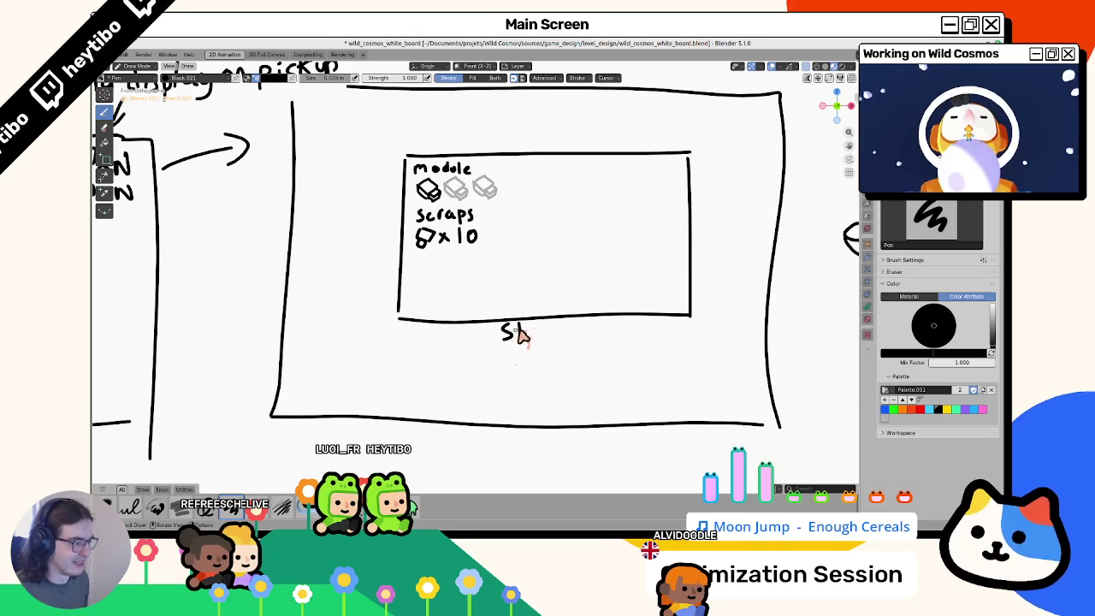
drag(525, 327, 551, 341)
drag(544, 329, 569, 328)
drag(578, 327, 571, 340)
Scale down the damaged-ship sketch and move it into the right side of the Status box.
key(Tab)
mouse_move(462, 256)
mouse_down()
mouse_move(367, 360)
mouse_move(349, 349)
mouse_up()
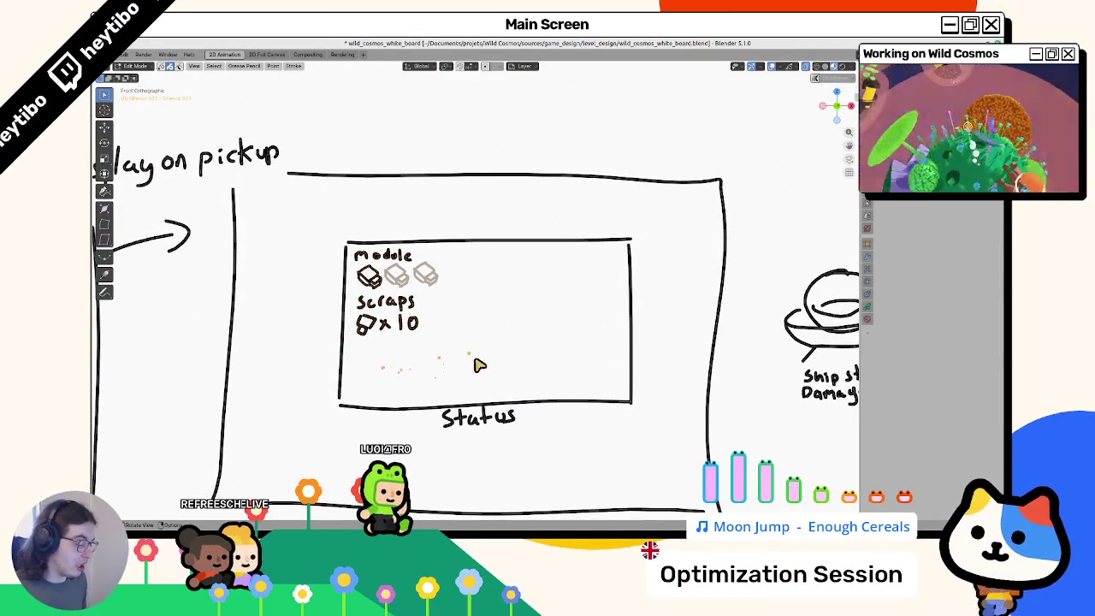
key(g)
key(Escape)
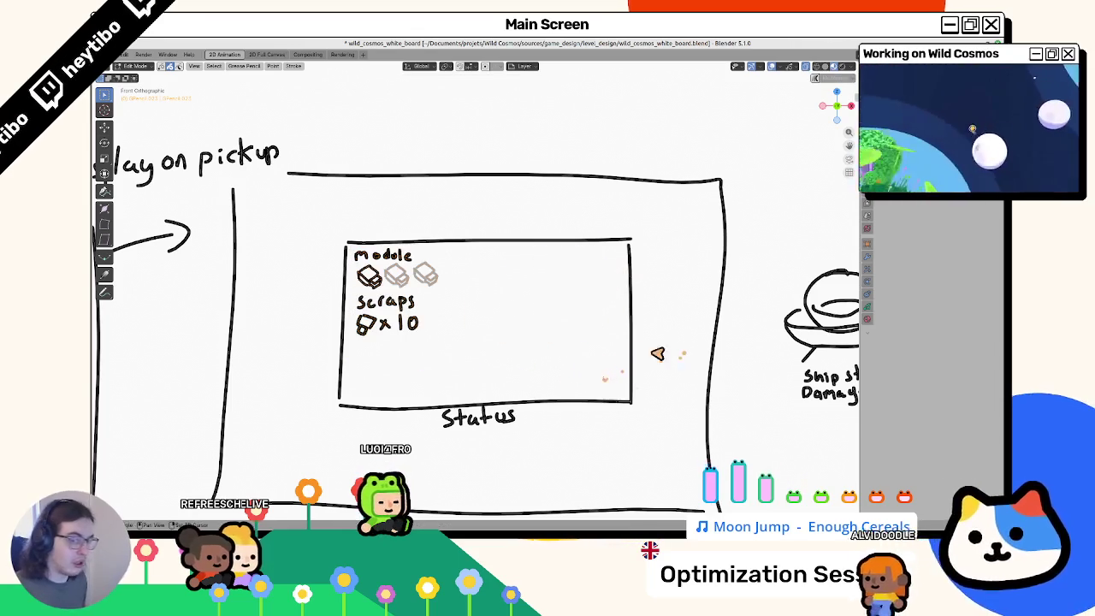
drag(679, 354, 478, 324)
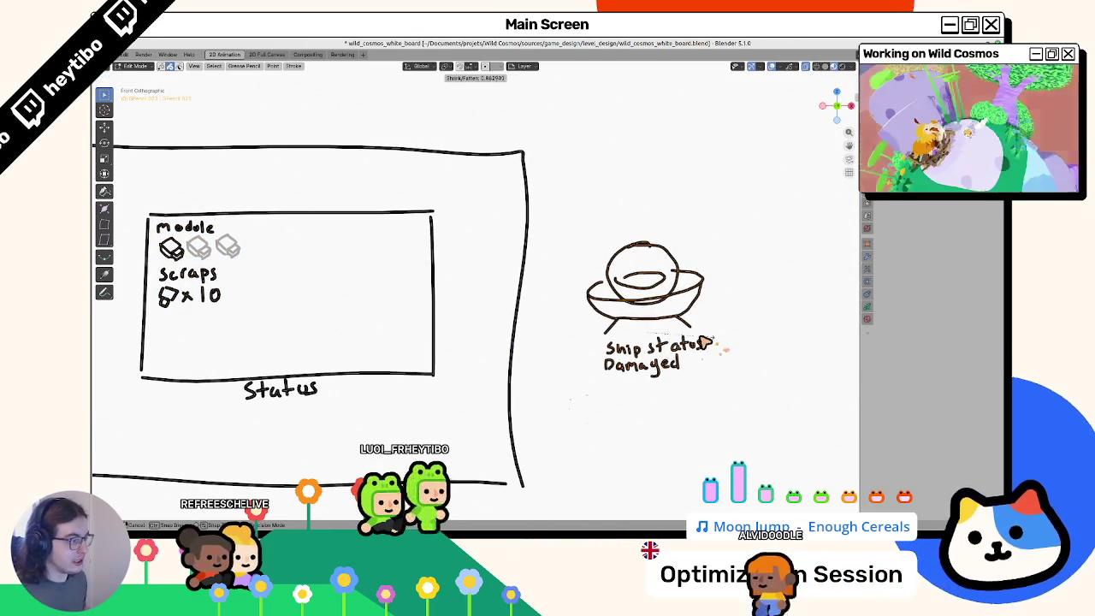
key(s)
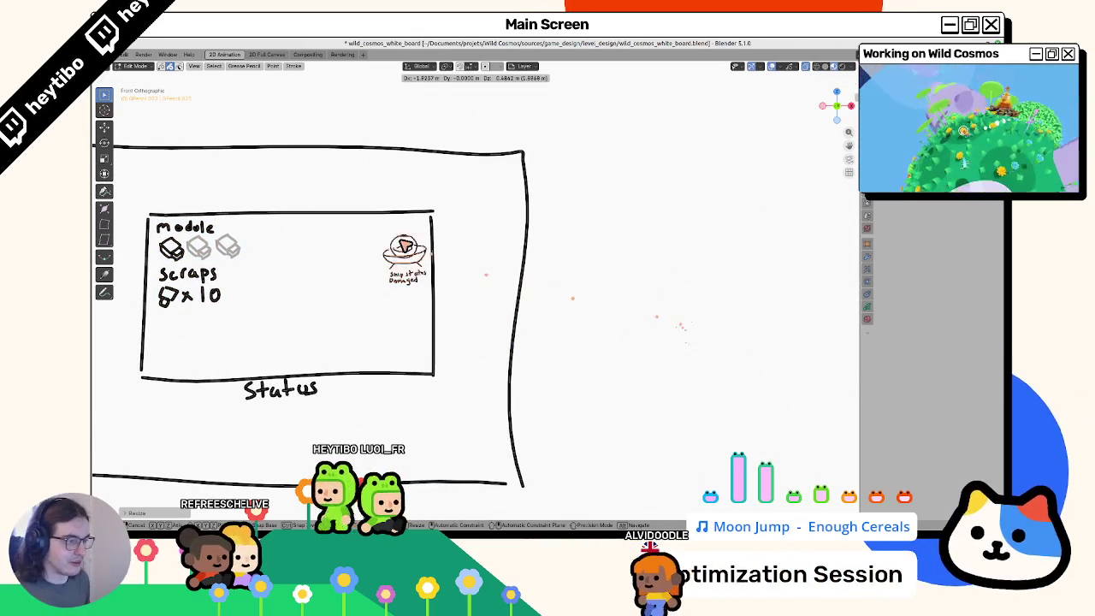
click(502, 291)
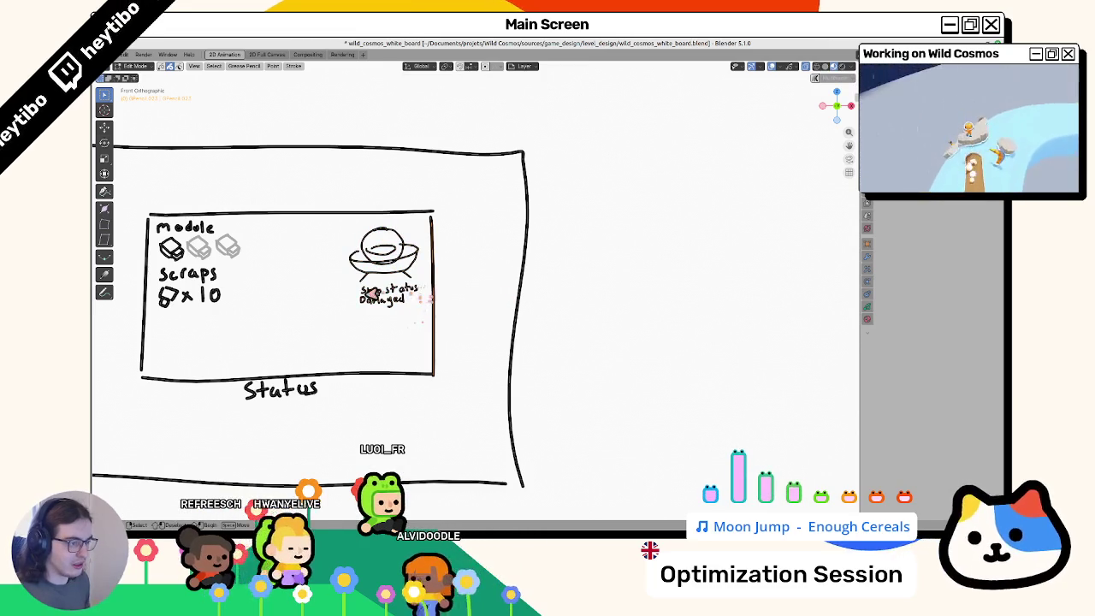
key(g)
click(353, 307)
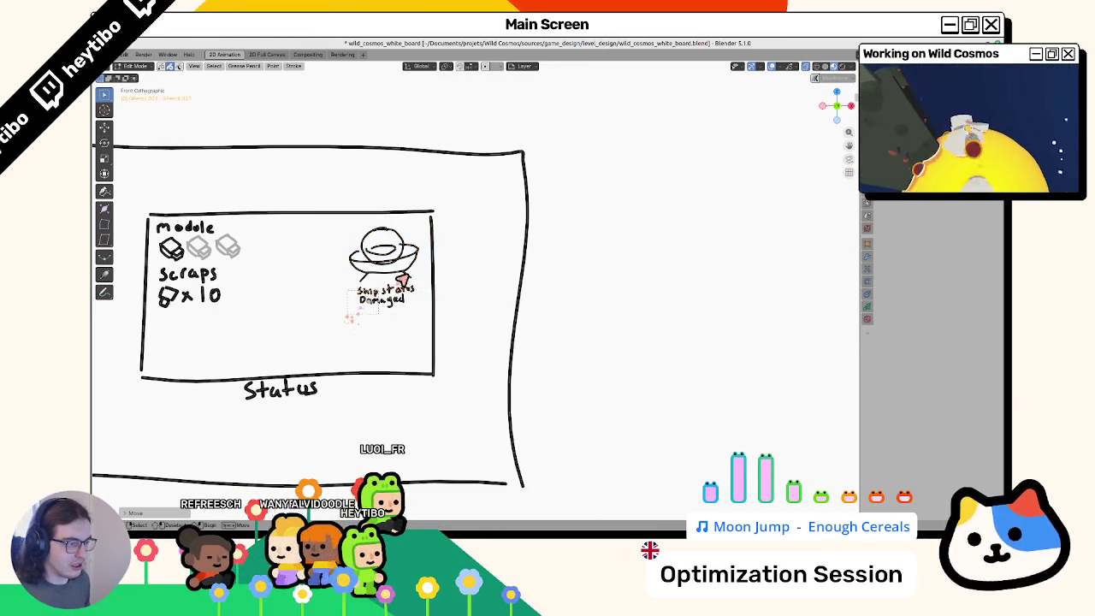
scroll(424, 250, left, 5)
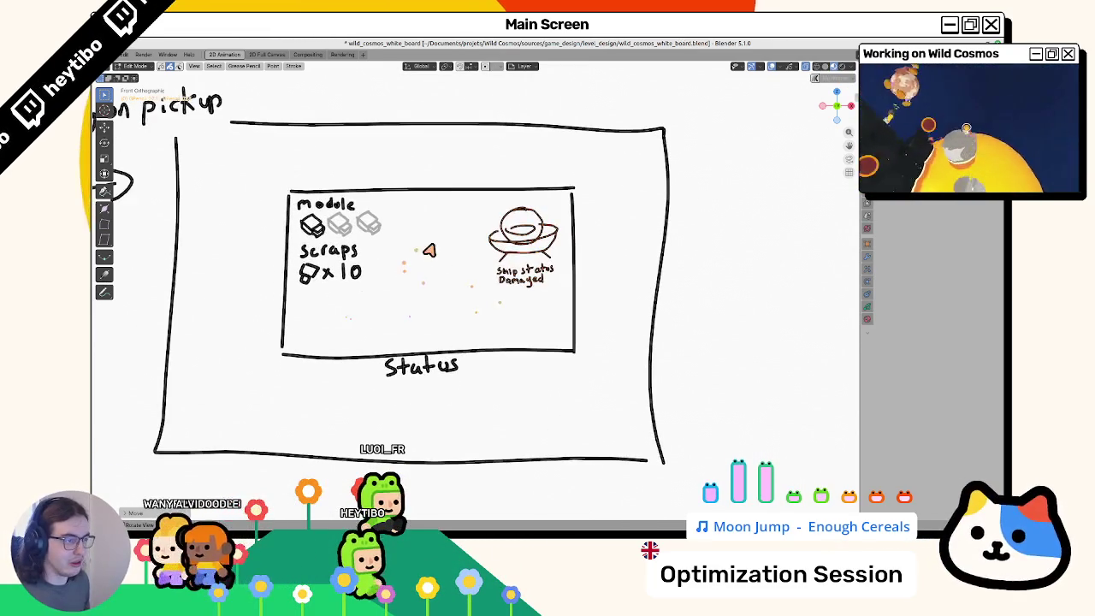
drag(392, 291, 319, 214)
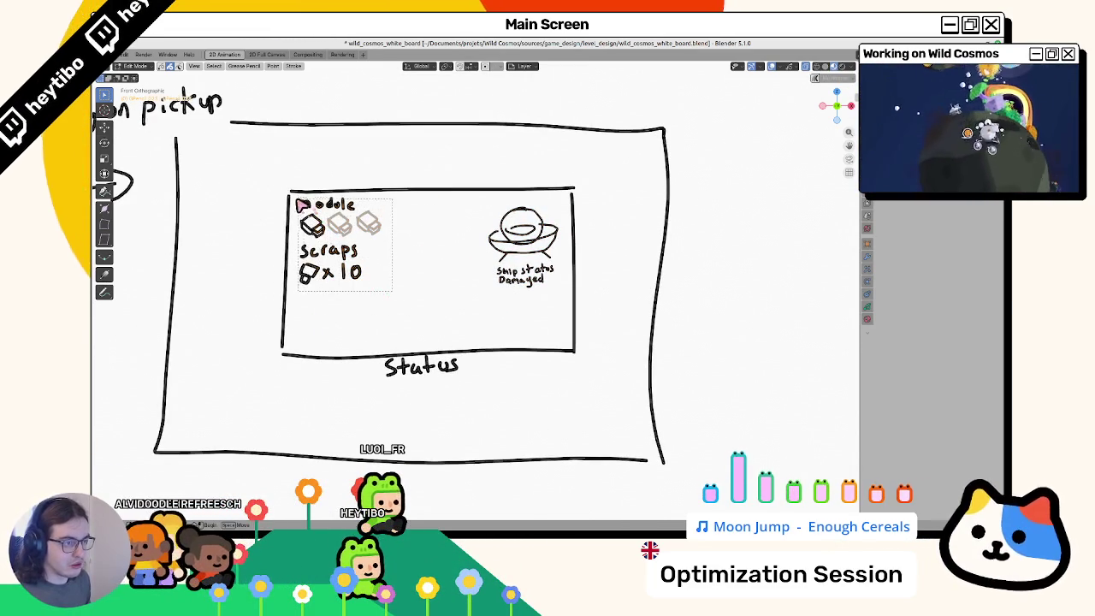
Draw the astronaut's head with a helmet outline around it.
key(Tab)
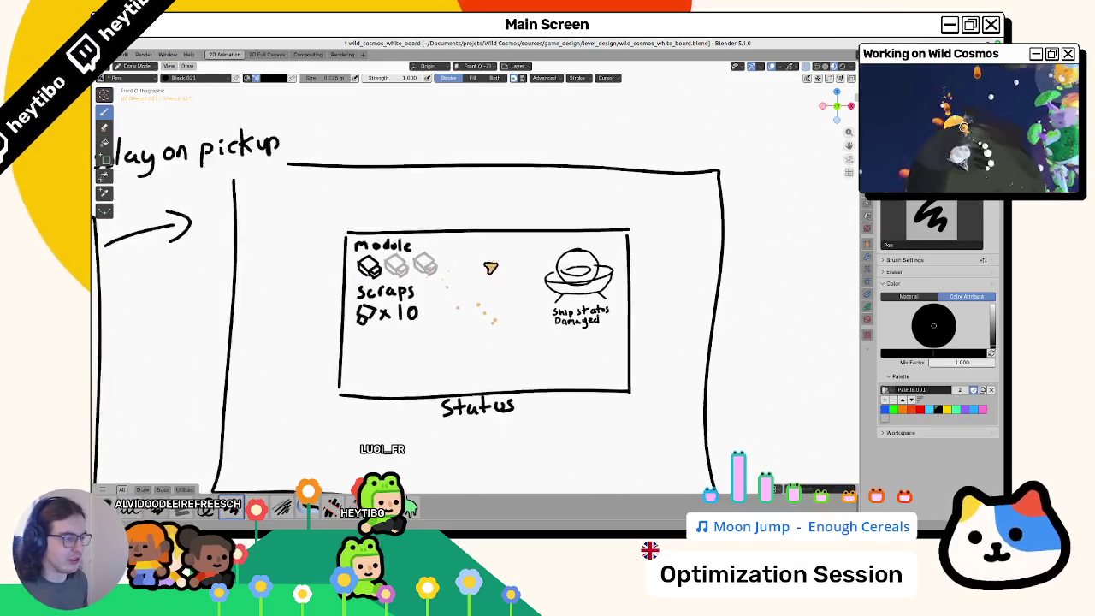
scroll(479, 257, up, 3)
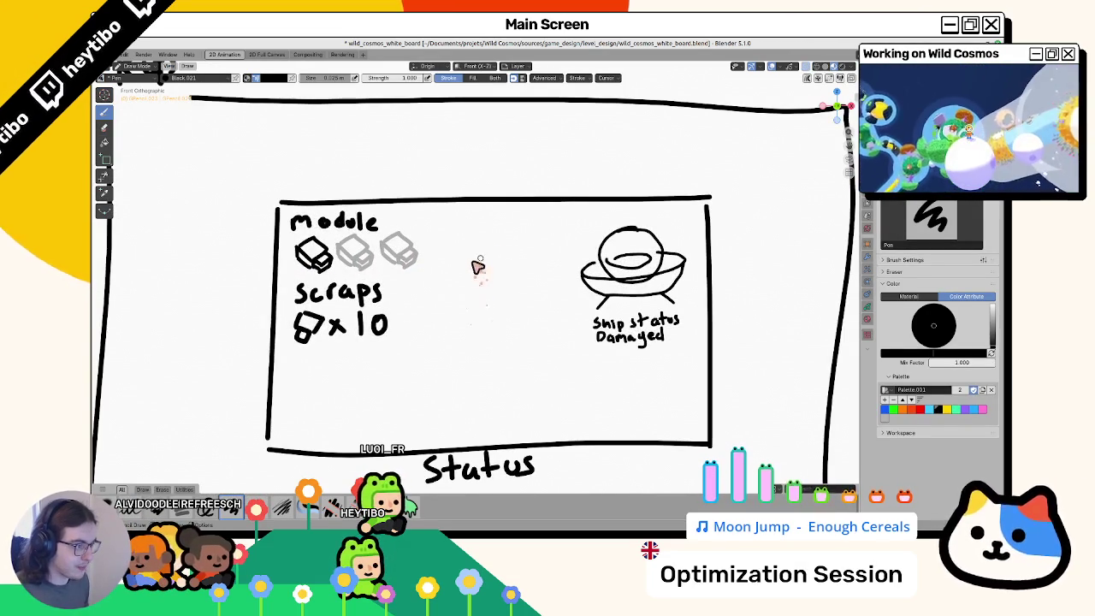
key(ctrl+z)
drag(490, 265, 513, 303)
key(ctrl+z)
drag(483, 266, 481, 286)
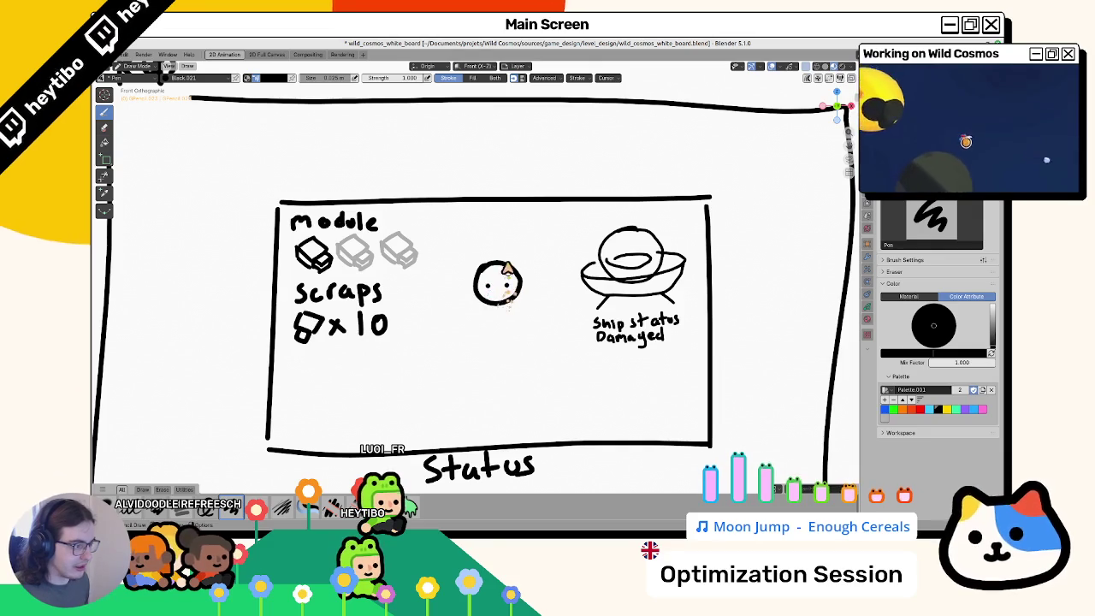
drag(491, 243, 480, 307)
drag(522, 255, 497, 246)
Add the astronaut's body and legs, adjusting the helmet in Edit Mode.
key(Tab)
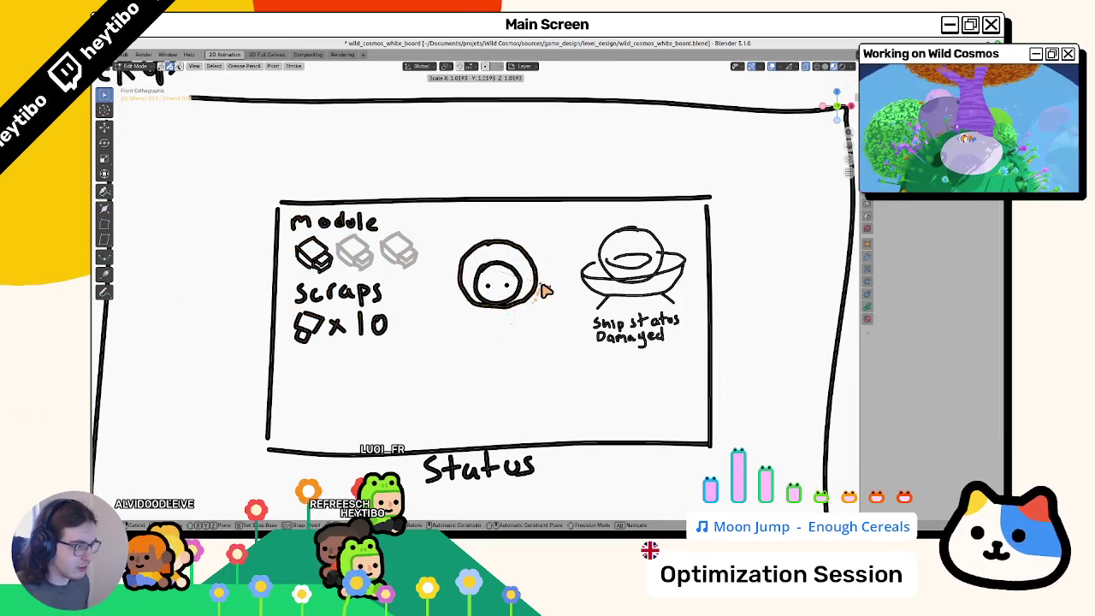
key(Tab)
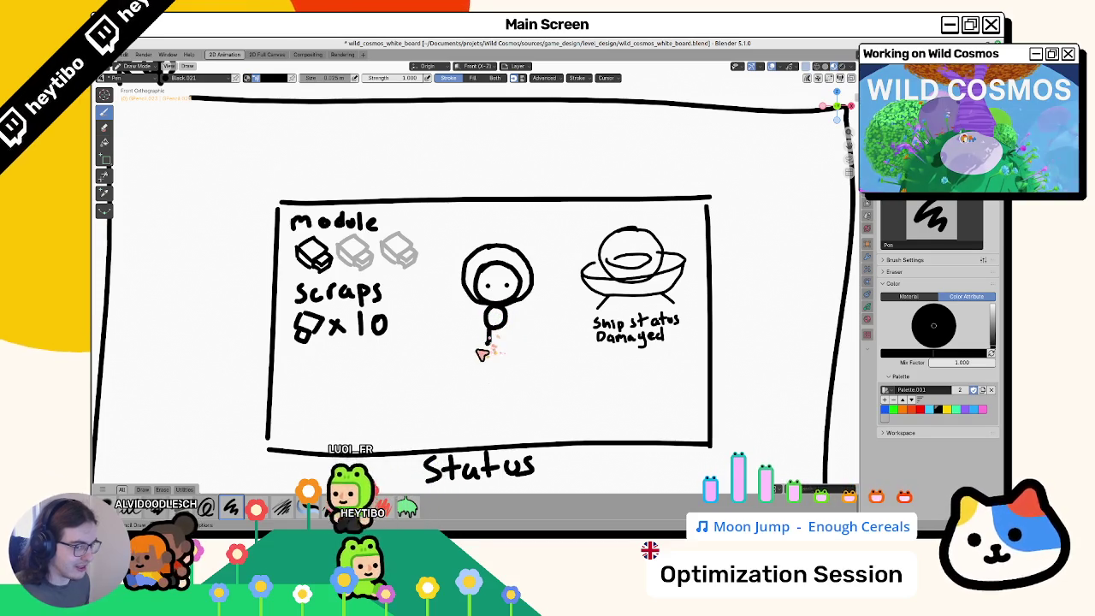
drag(499, 336, 508, 349)
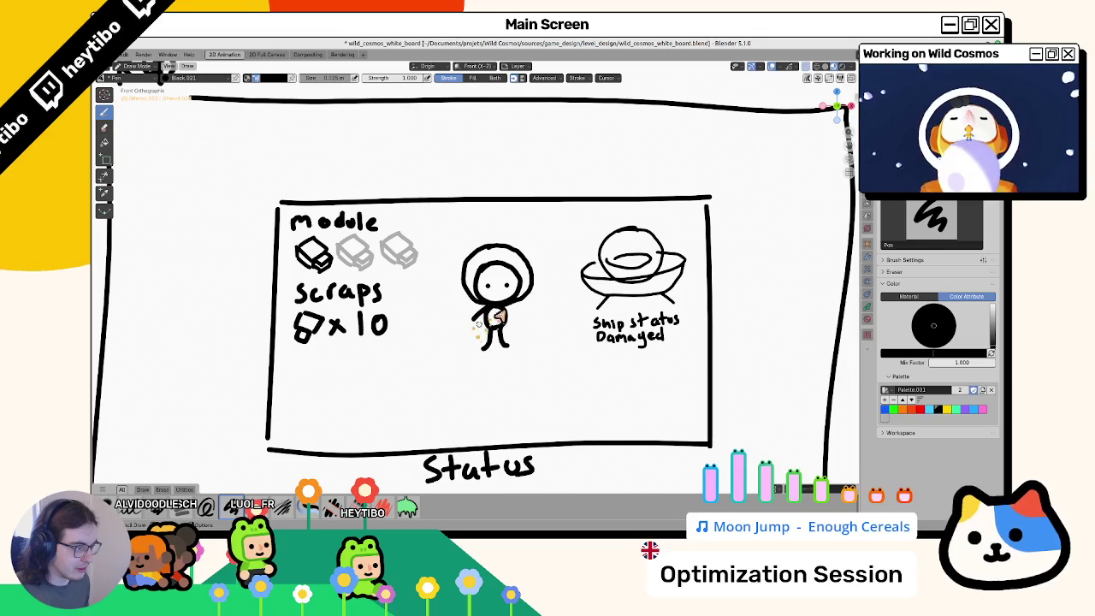
key(Tab)
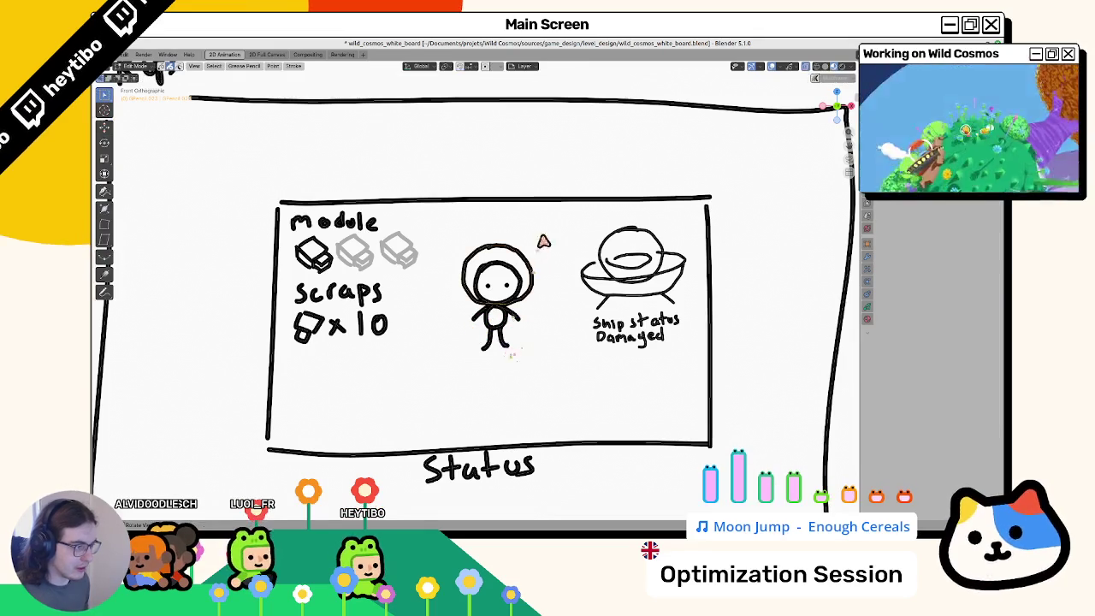
key(Tab)
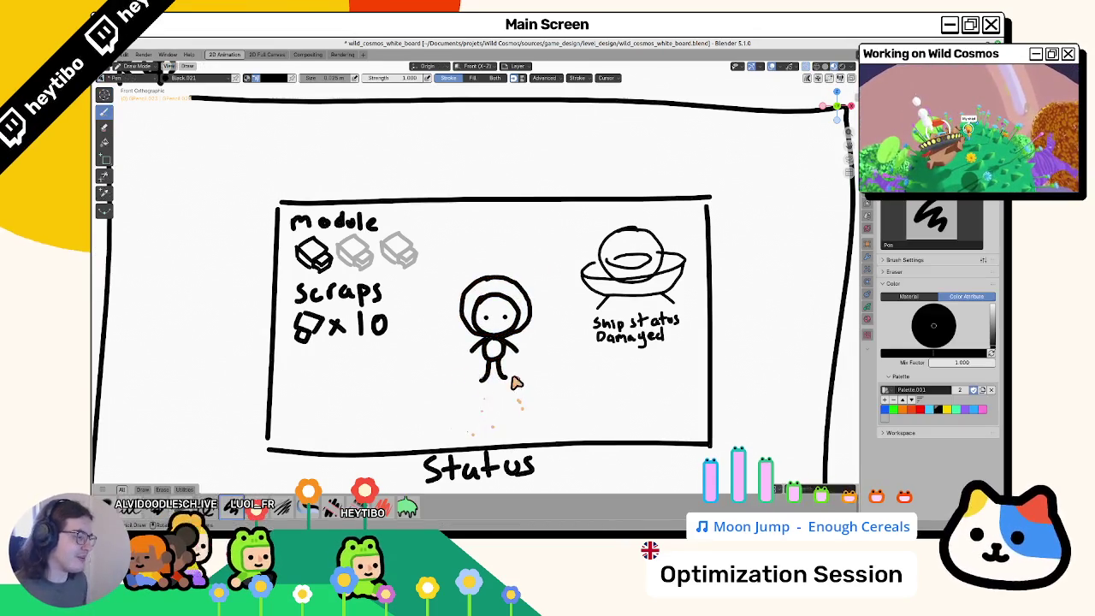
scroll(494, 451, down, 2)
scroll(493, 450, down, 3)
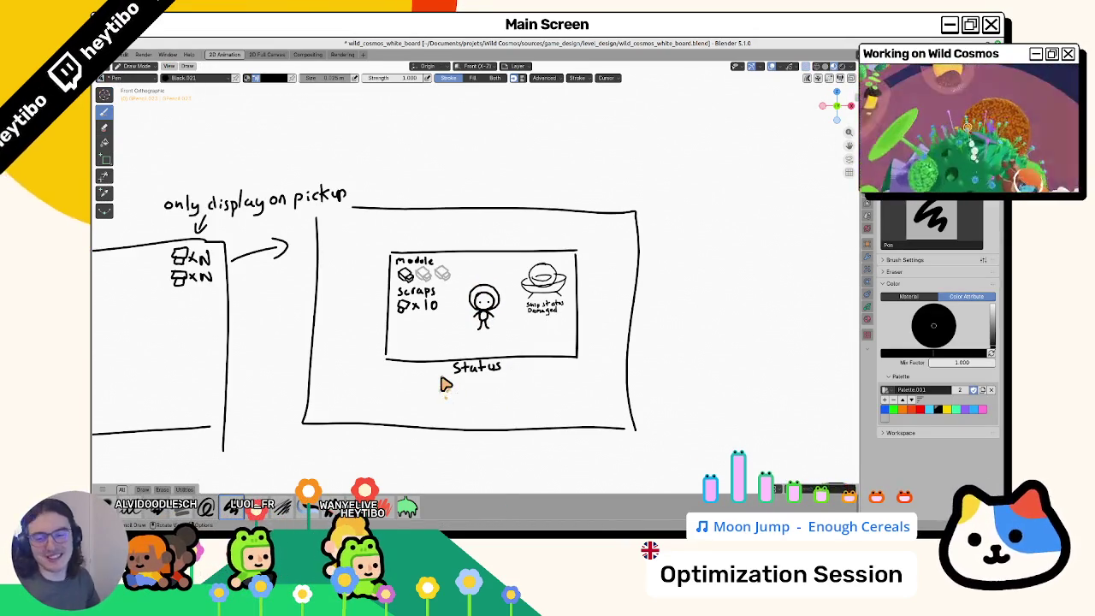
Review the board zoomed out, zoom back in, and undo the stray stroke beside the head.
mouse_move(384, 189)
mouse_down()
mouse_move(445, 180)
mouse_move(599, 228)
mouse_move(591, 243)
mouse_up()
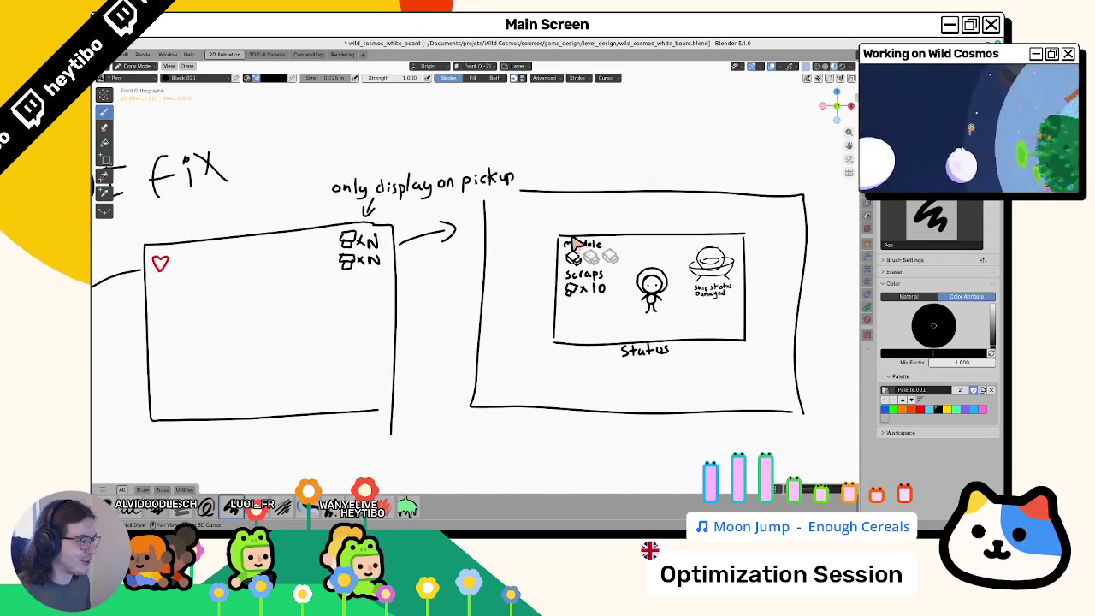
scroll(558, 251, up, 5)
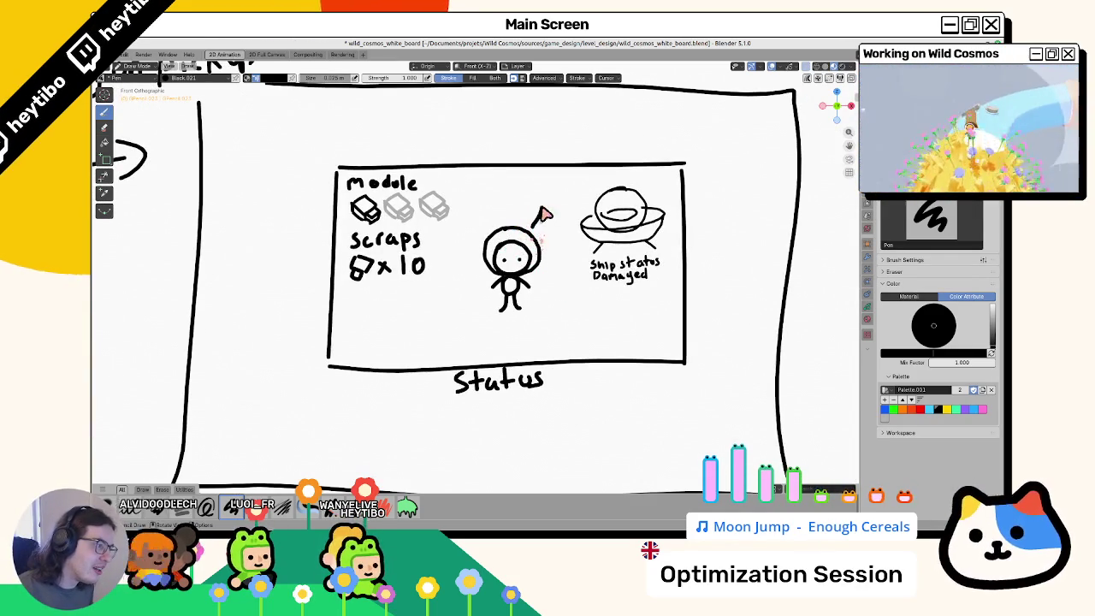
scroll(552, 221, up, 2)
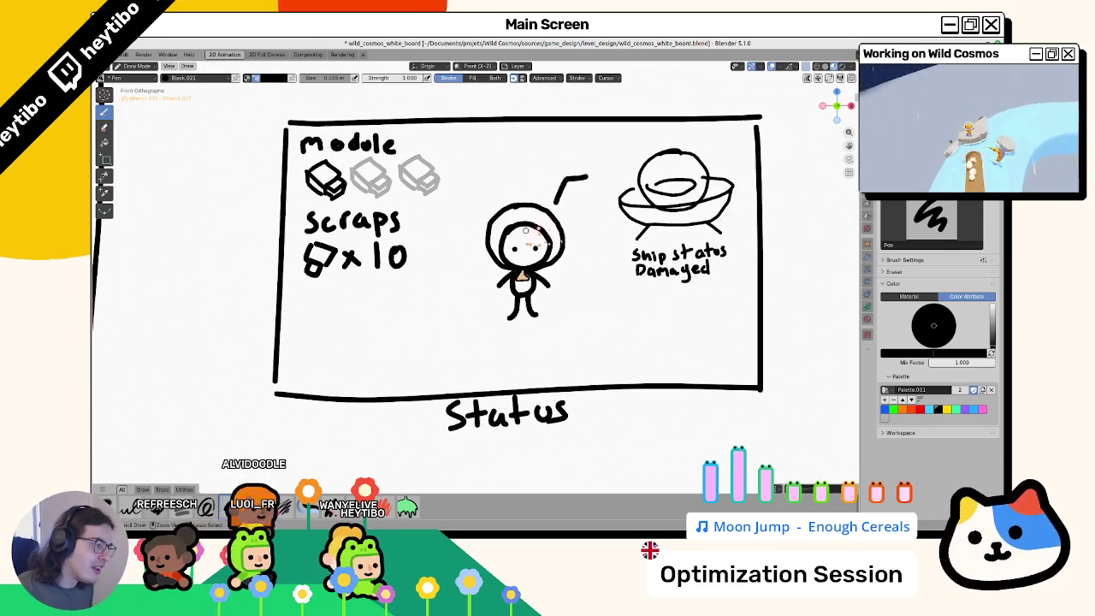
key(ctrl+z)
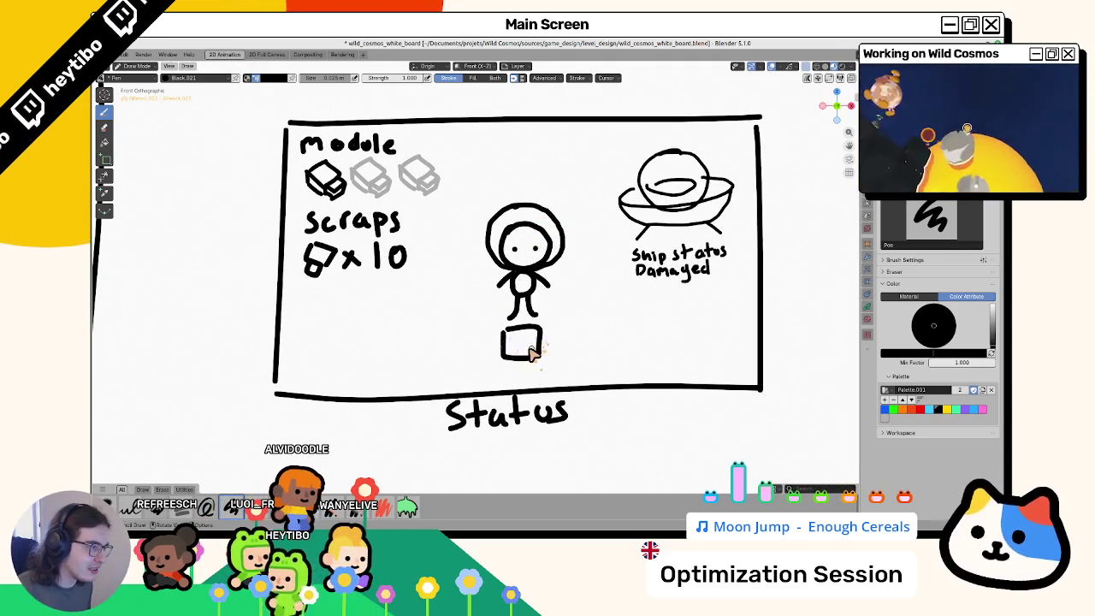
Undo the square, nudge the astronaut up slightly, and draw an L-shaped stroke beside it.
key(ctrl+z)
key(Tab)
key(g)
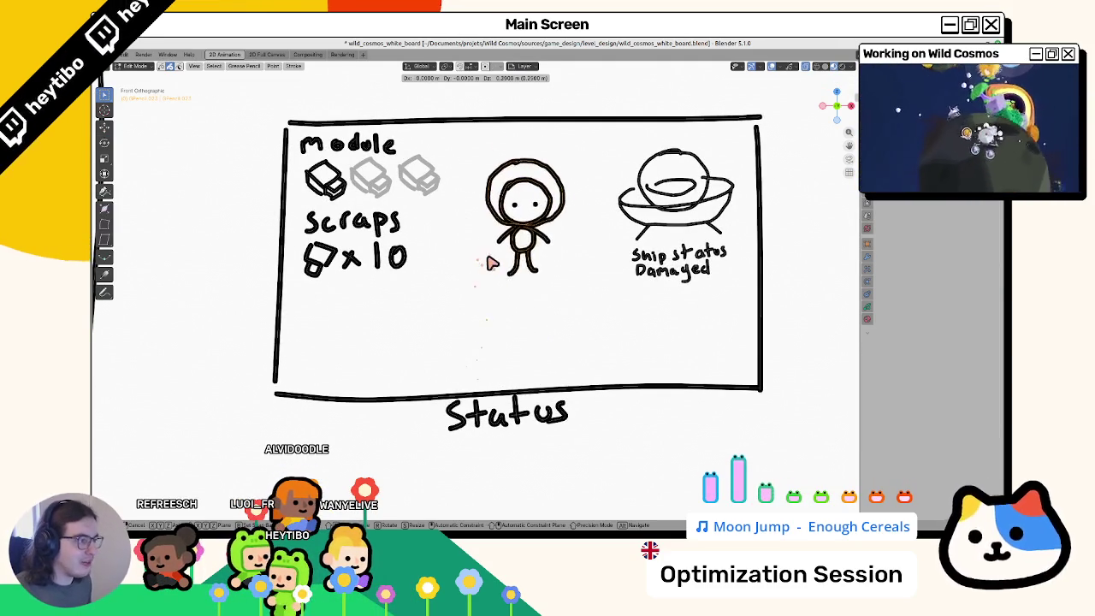
click(488, 268)
key(Tab)
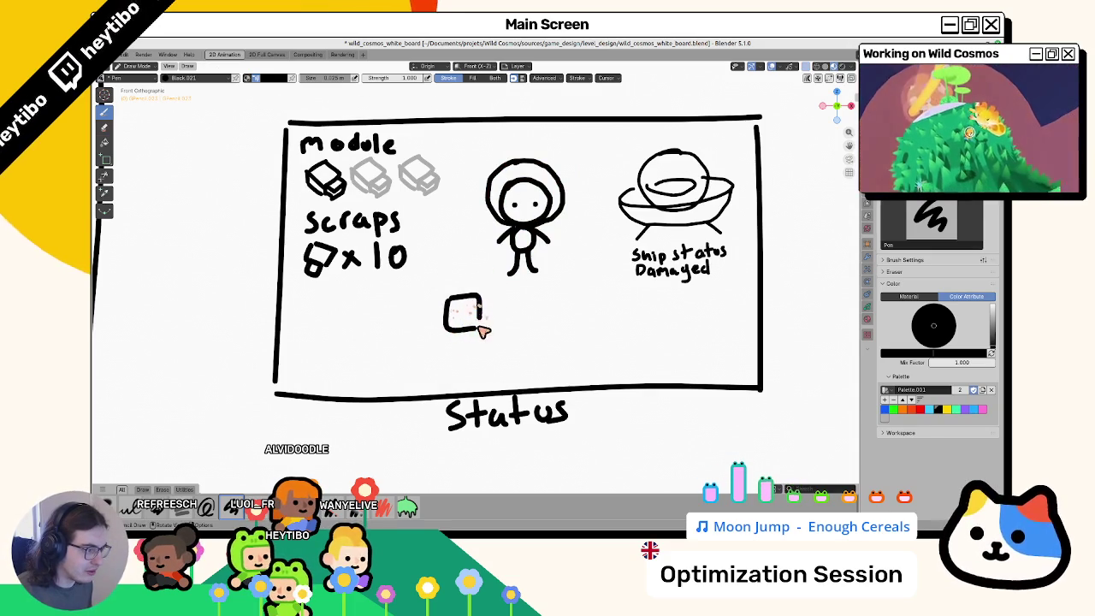
drag(492, 297, 518, 325)
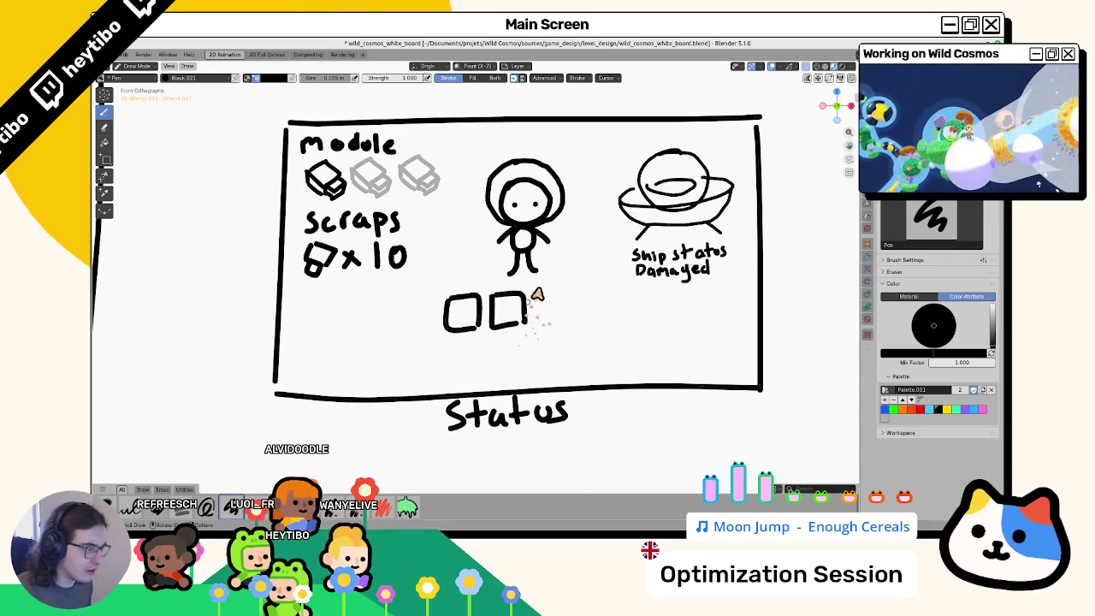
Duplicate the boxes into a two-row grid of six slots at the panel's lower left.
key(Tab)
key(shift+d)
click(580, 326)
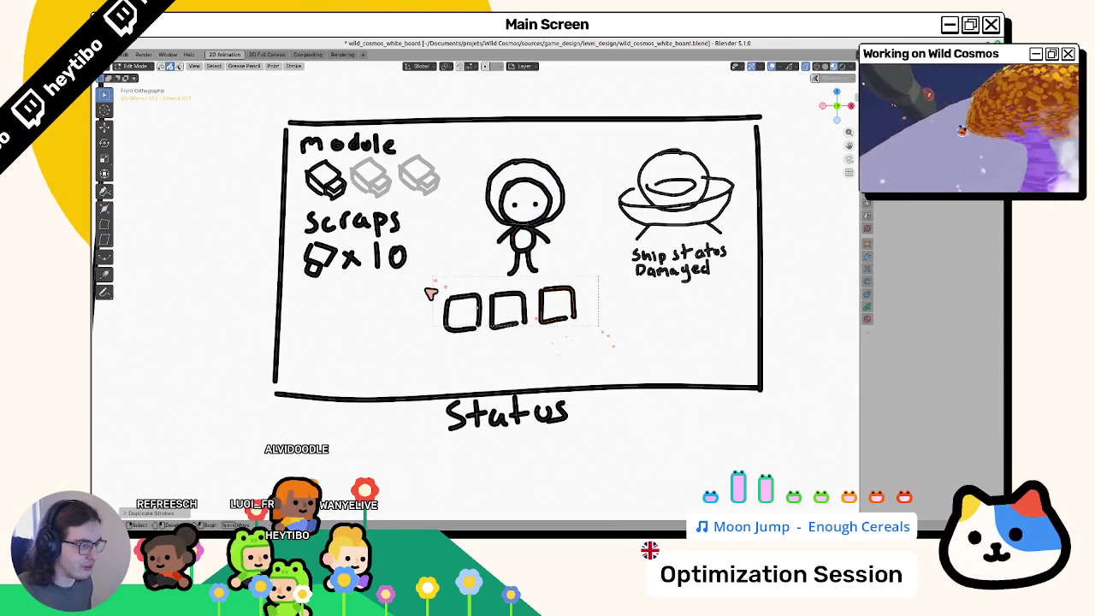
key(a)
key(g)
click(462, 311)
key(shift+d)
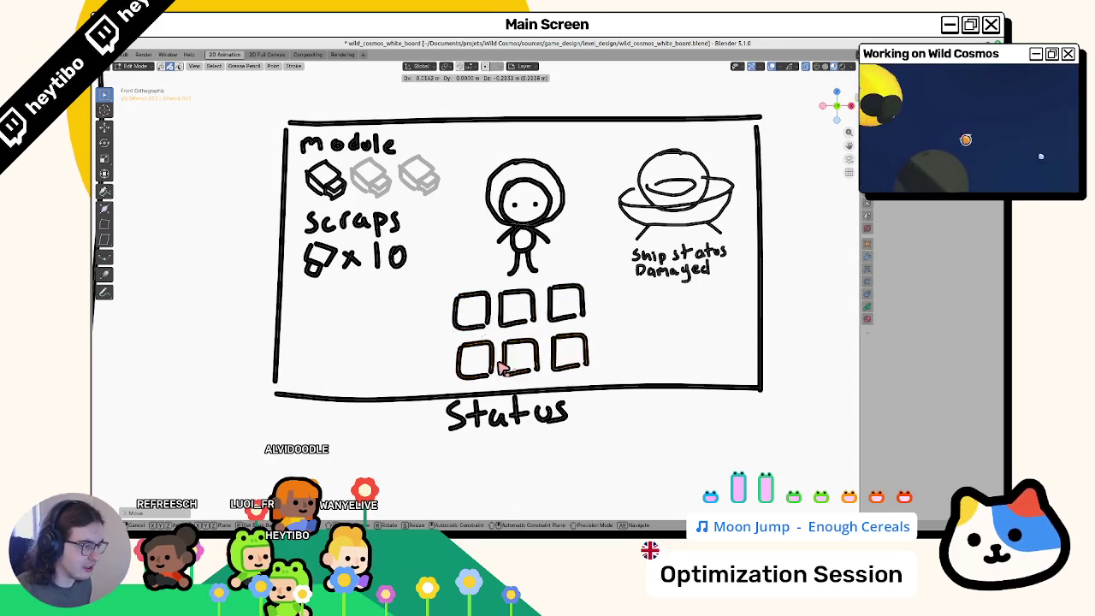
click(502, 362)
key(a)
key(g)
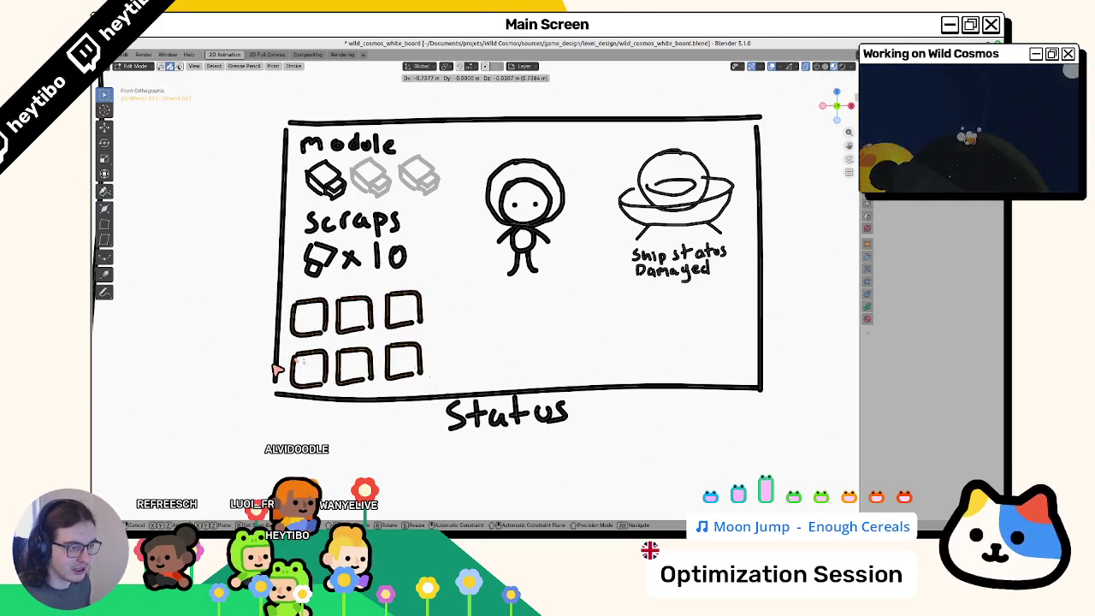
click(274, 368)
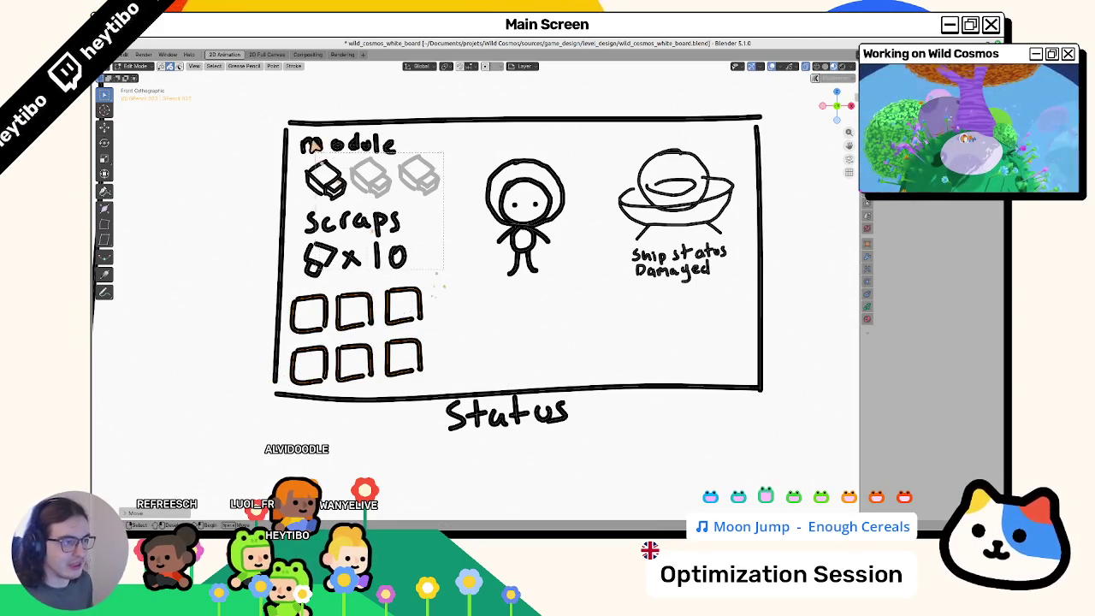
Shrink the module and scraps notes and lower the ship drawing.
key(g)
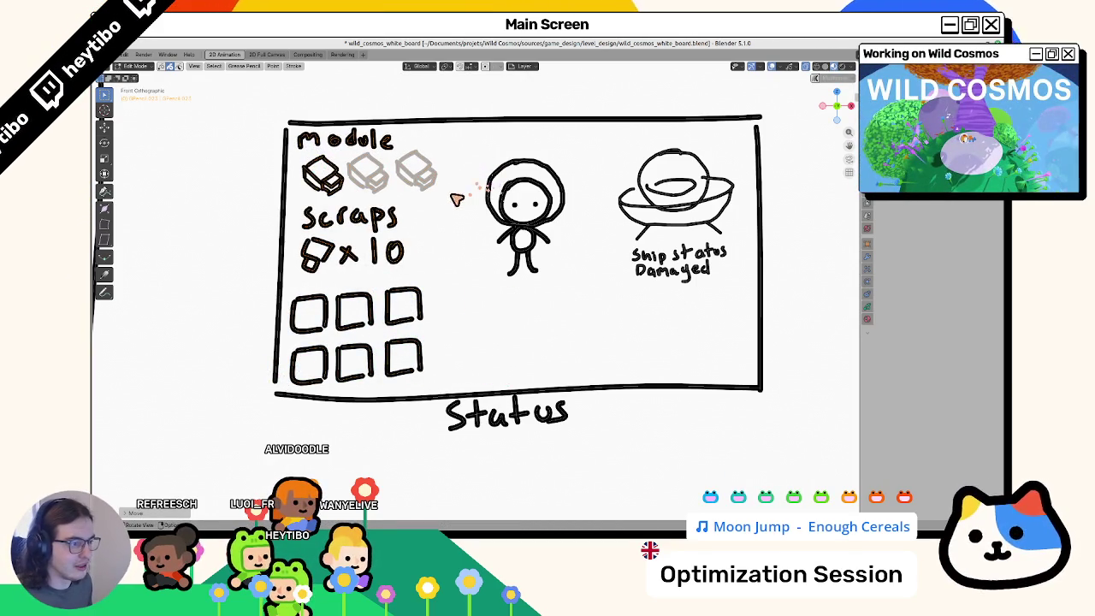
key(g)
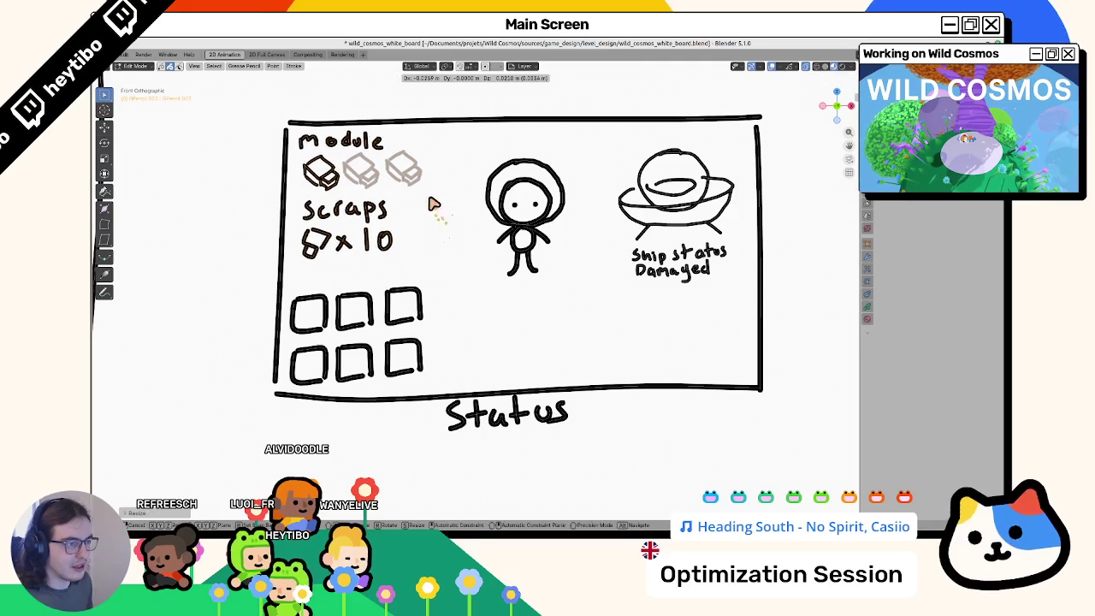
click(418, 209)
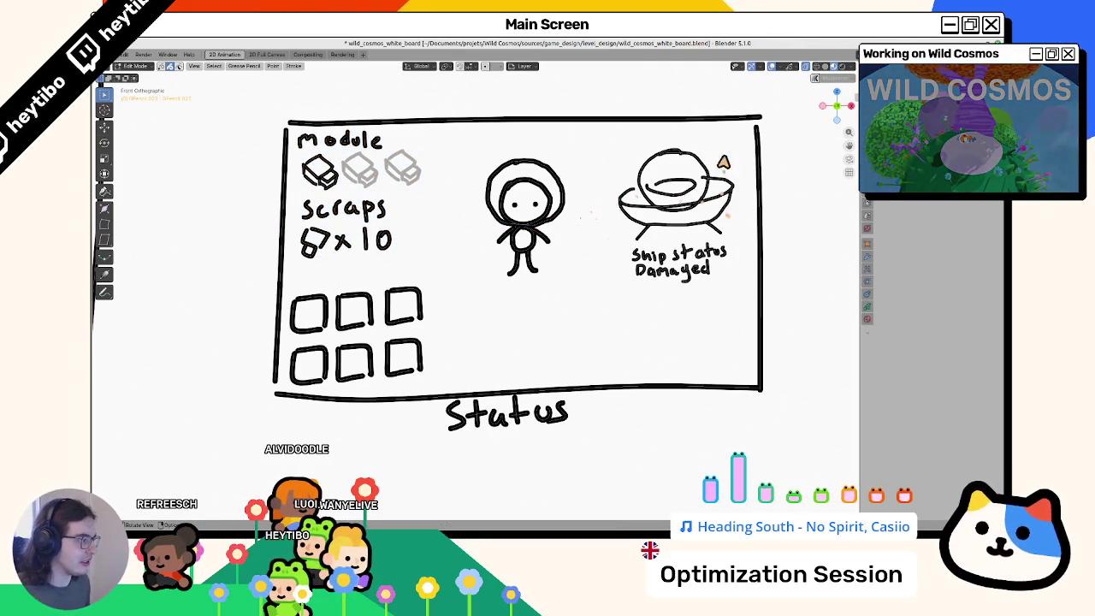
key(g)
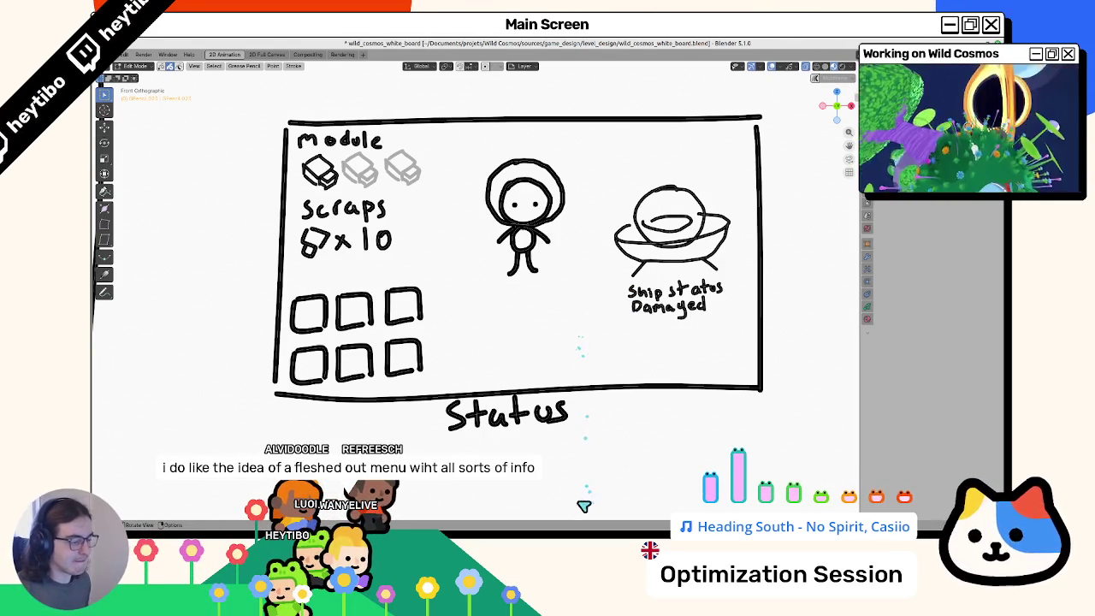
key(alt+Tab)
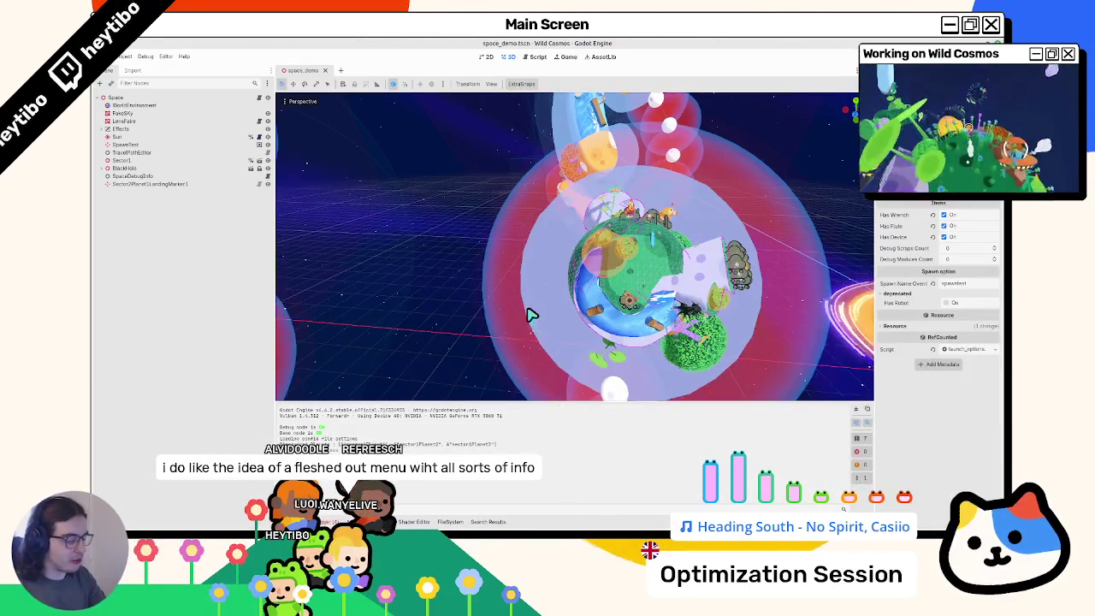
Run the Wild Cosmos scene from the Select Scene dialog.
key(ctrl+shift+o)
key(Return)
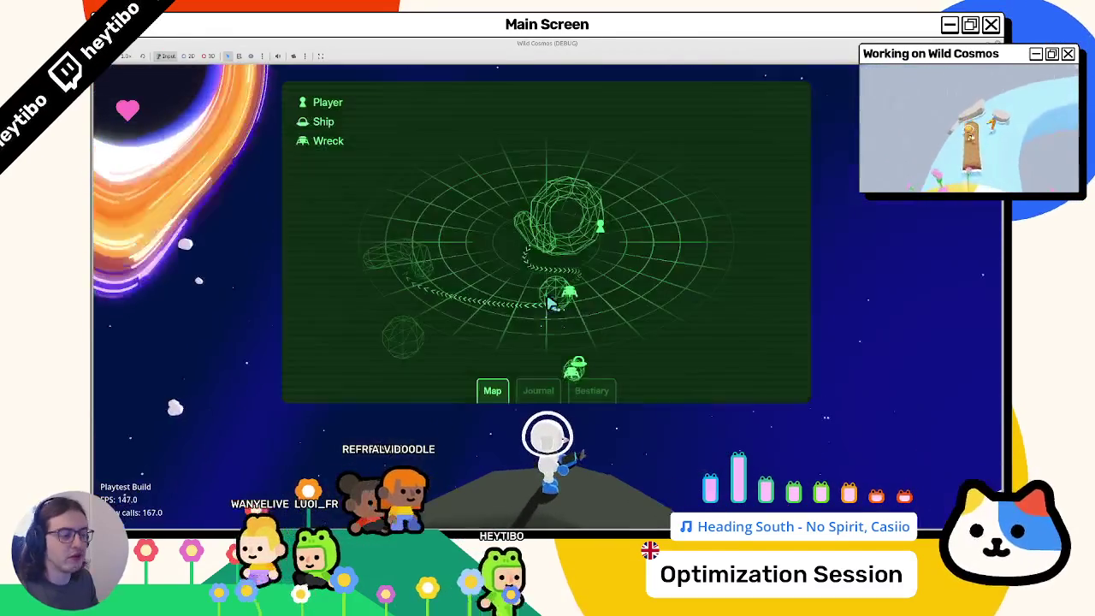
Browse The blackhole and Big crash journal entries, return to the Map, and quit the game.
key(m)
click(535, 387)
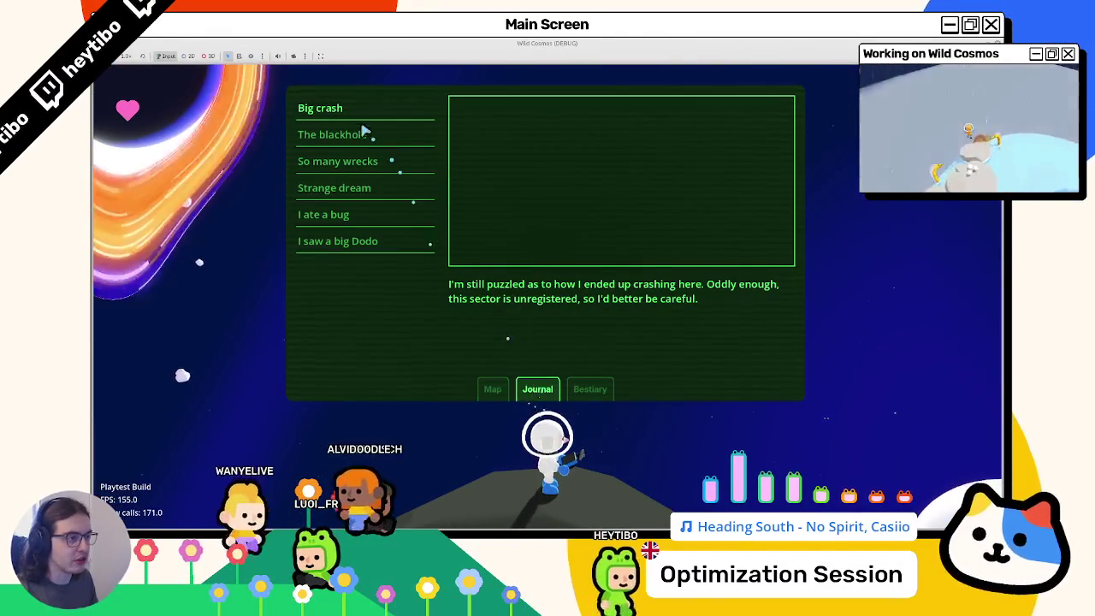
click(358, 140)
key(Up)
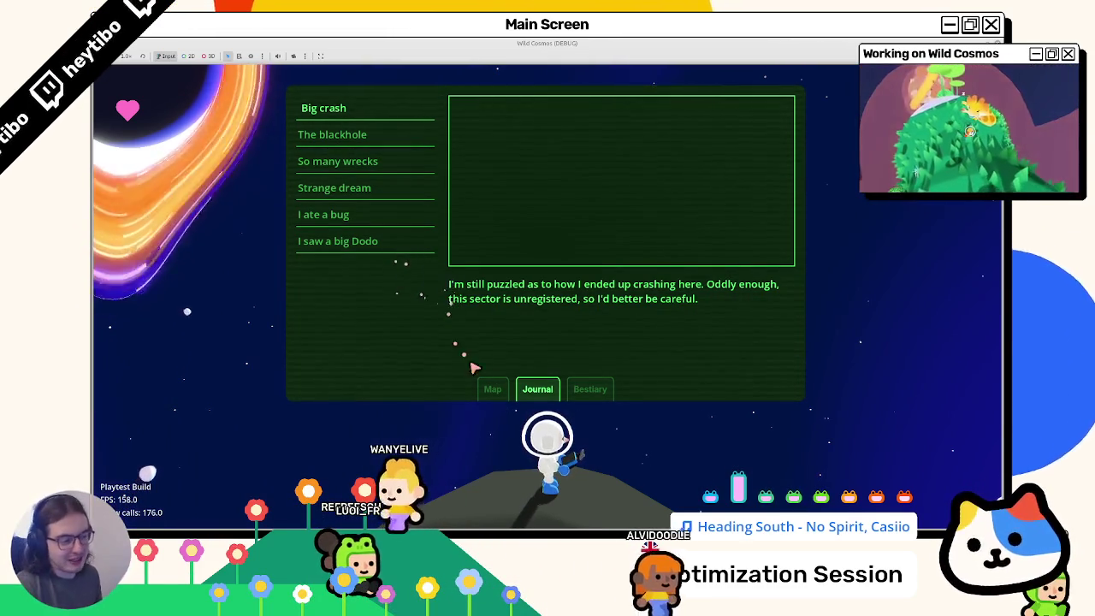
click(494, 388)
key(F8)
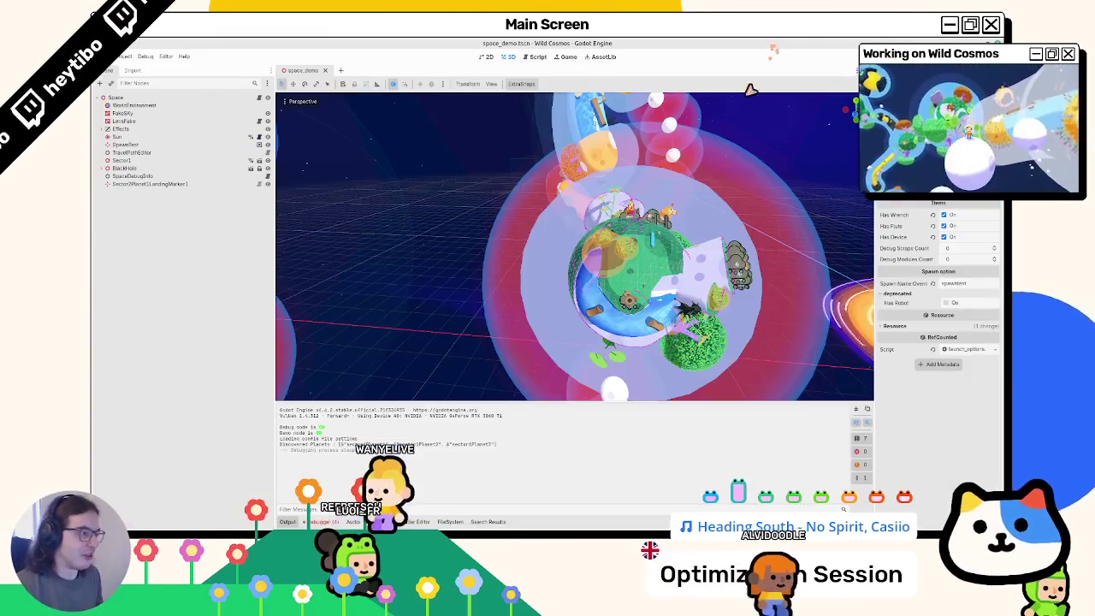
Switch from Godot back to the Blender whiteboard.
key(alt+Tab)
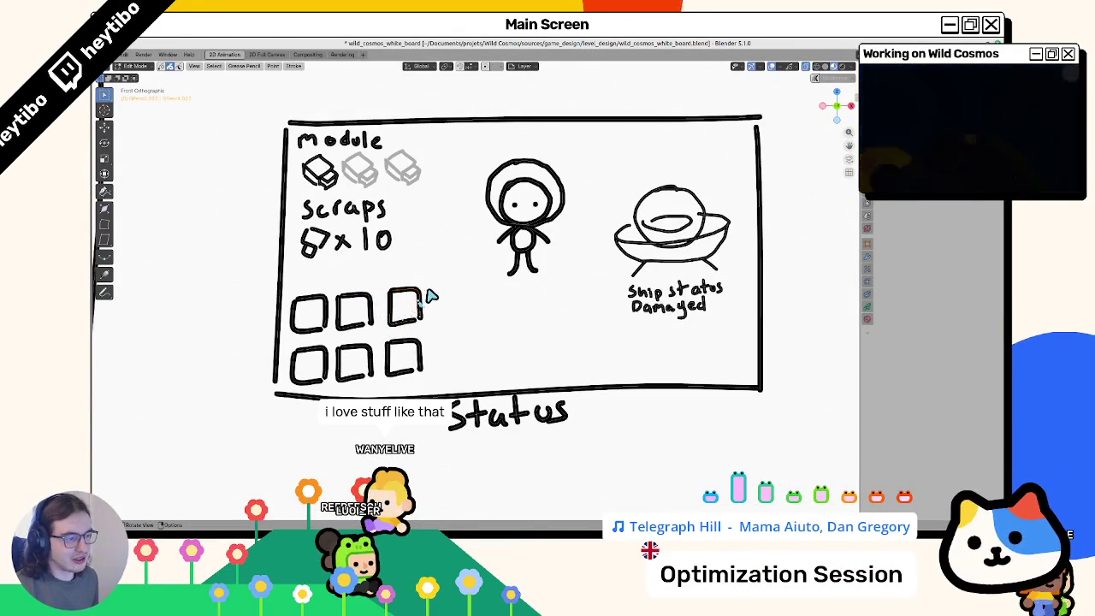
Move and rotate the inventory squares so the grid sits straight and evenly spaced.
key(g)
click(389, 331)
key(g)
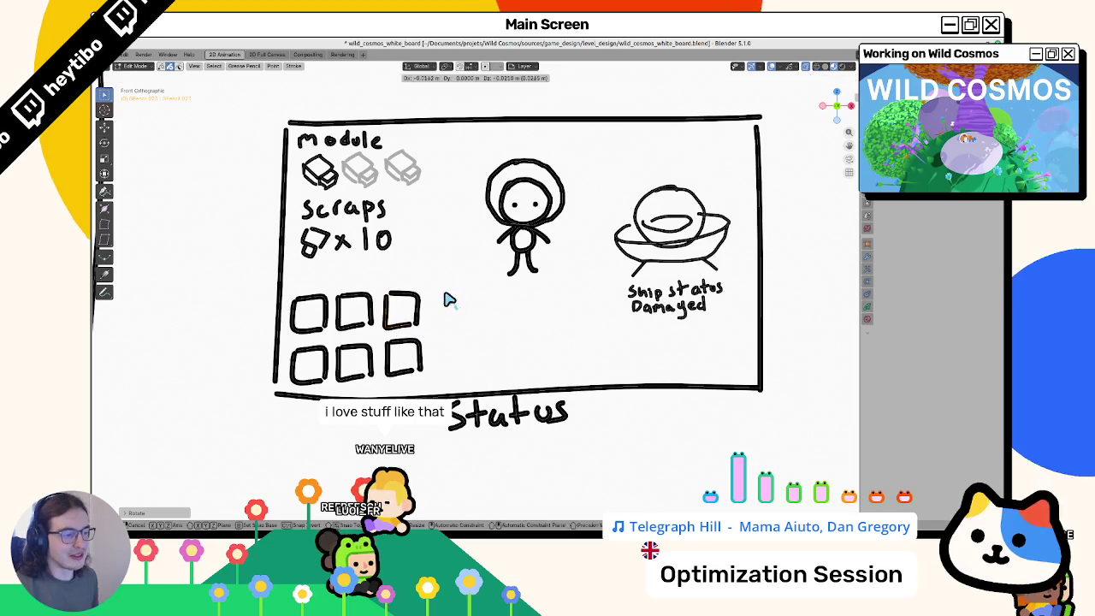
click(451, 296)
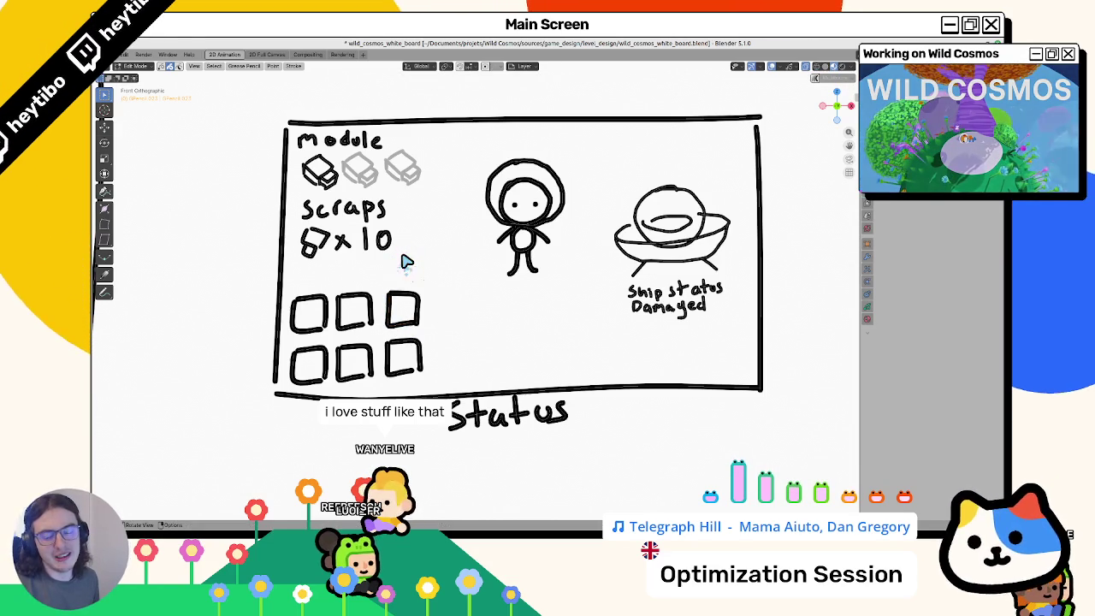
key(g)
click(368, 312)
key(g)
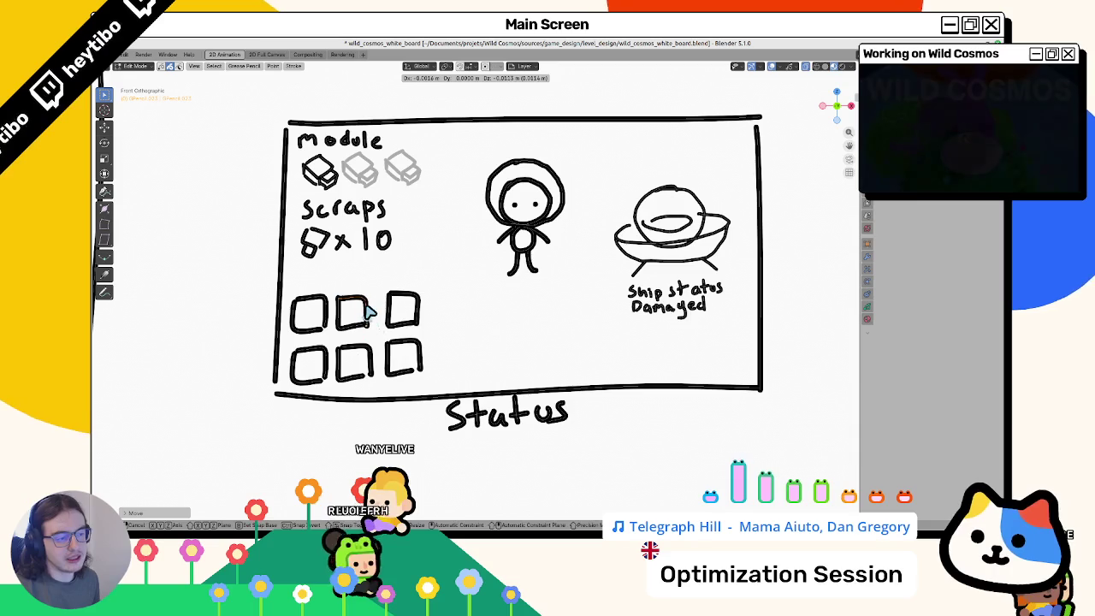
click(371, 306)
key(r)
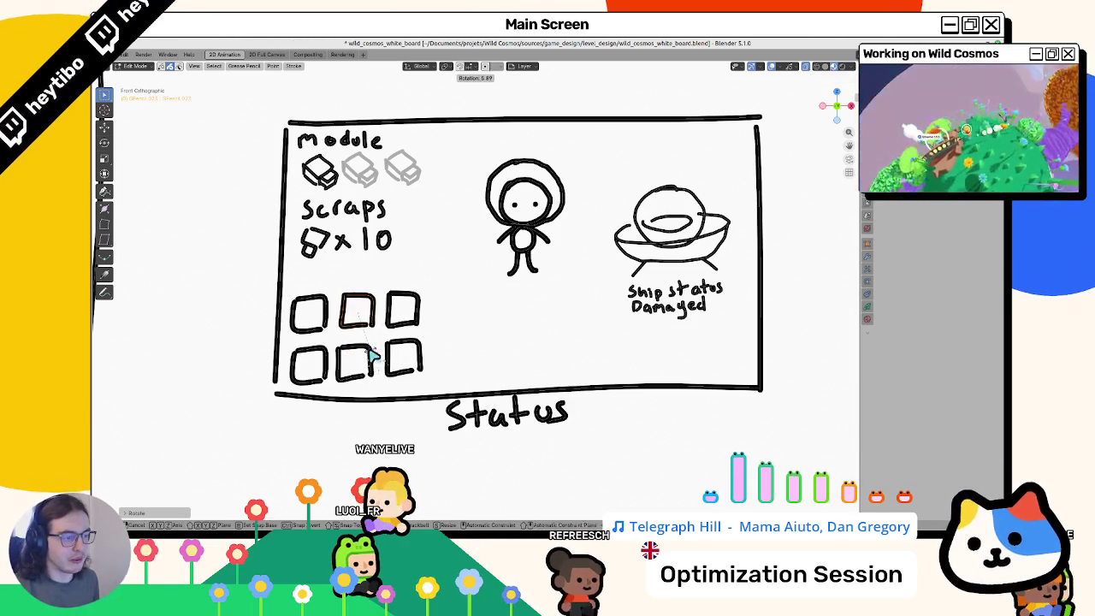
click(363, 335)
key(g)
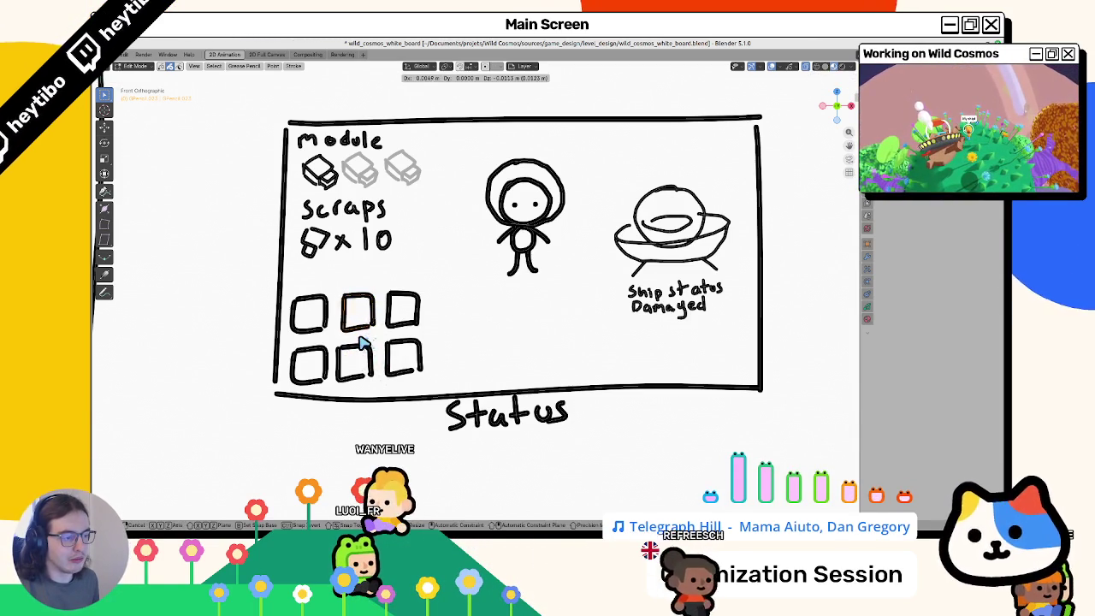
click(362, 342)
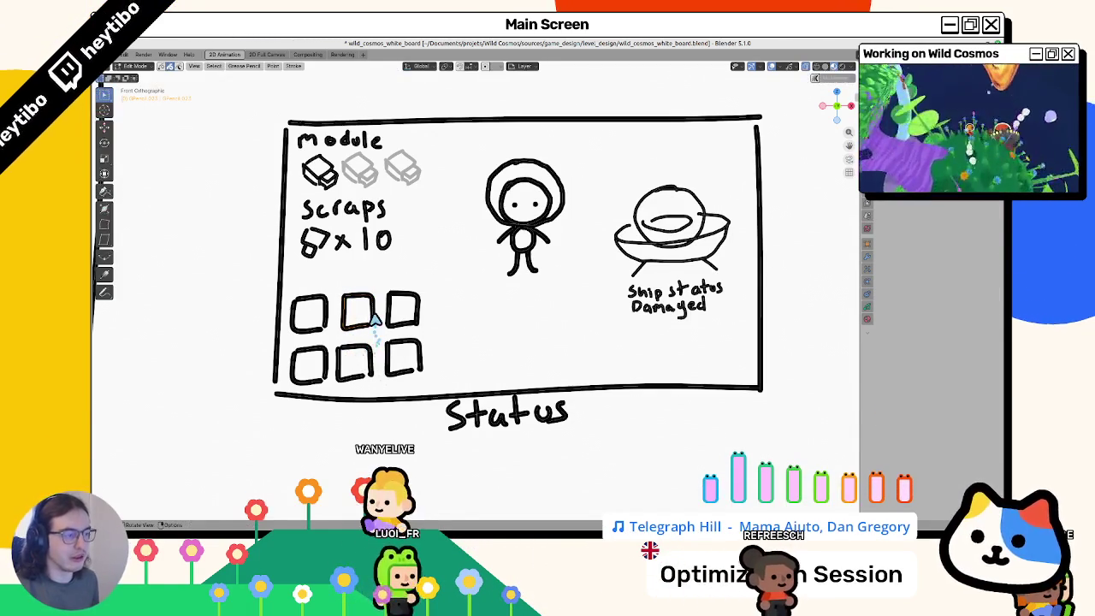
Save the whiteboard file and choose green as the drawing colour.
key(Tab)
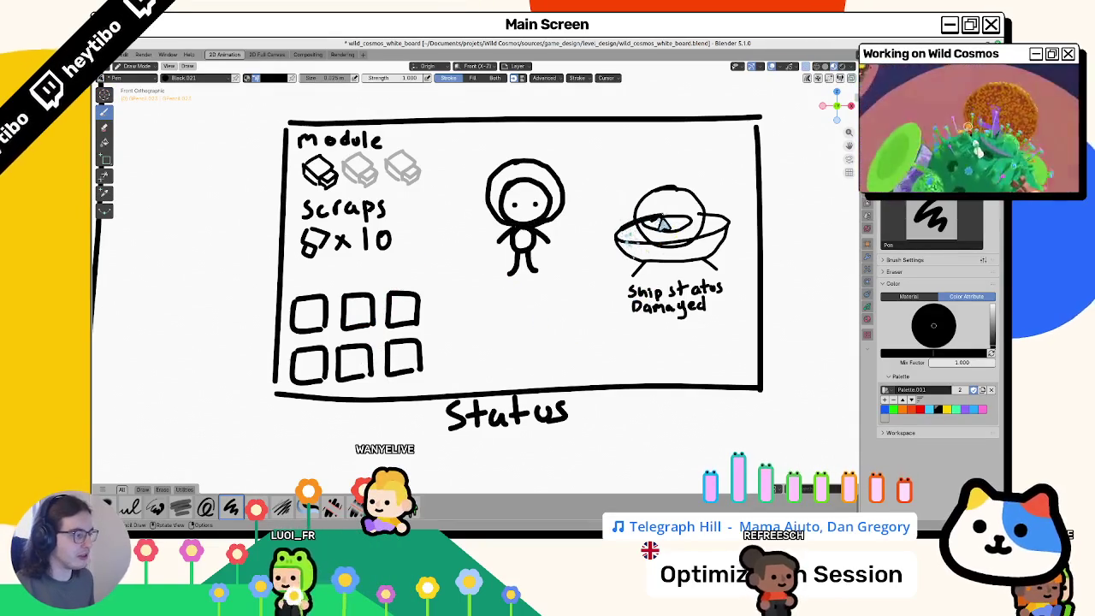
key(Tab)
key(ctrl+s)
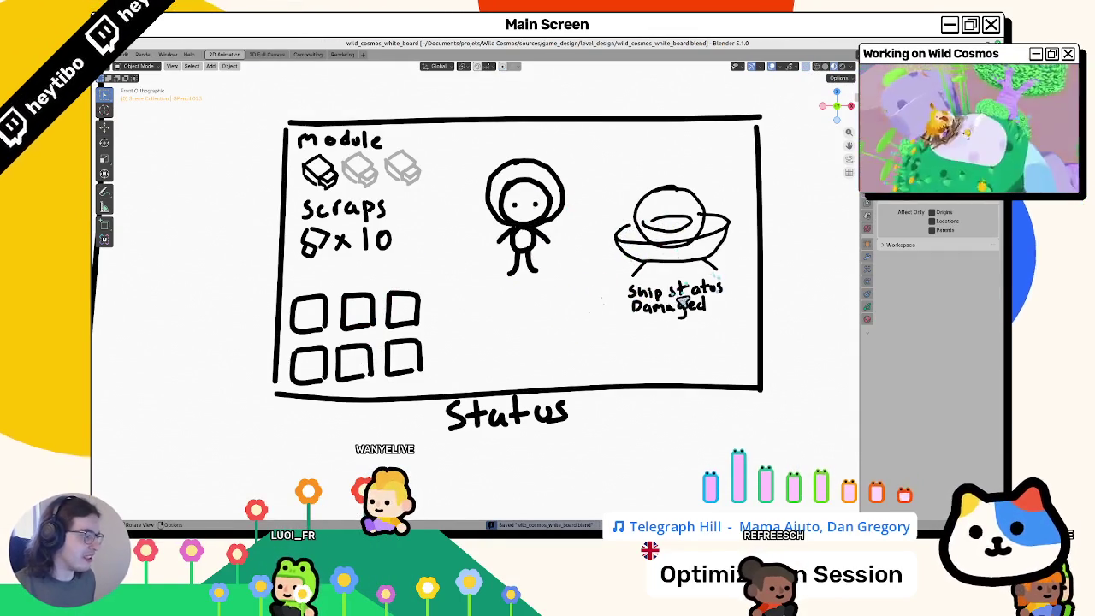
key(Tab)
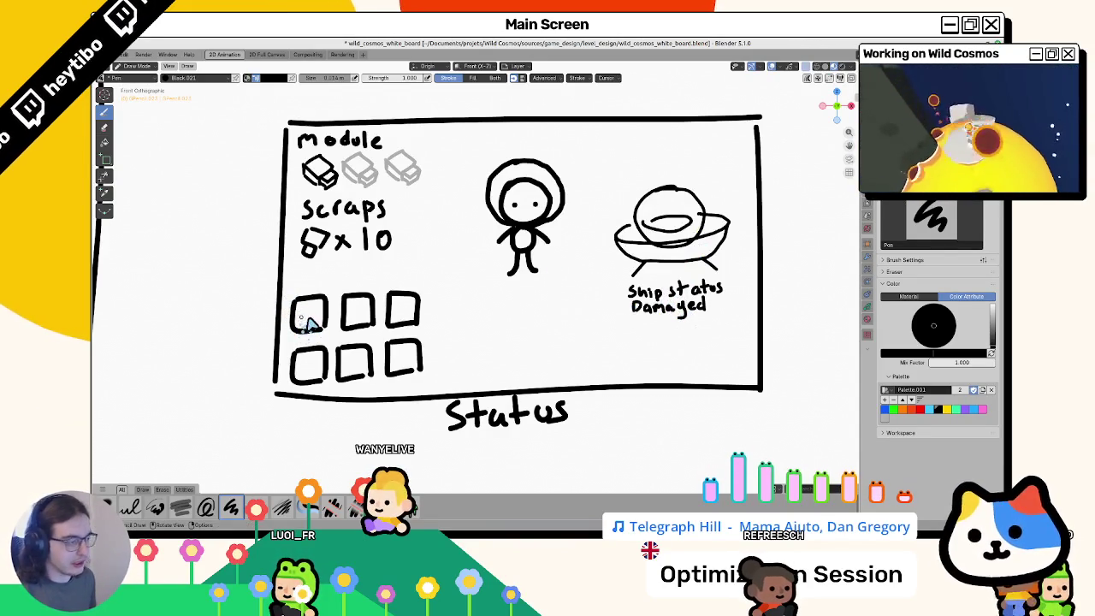
click(895, 410)
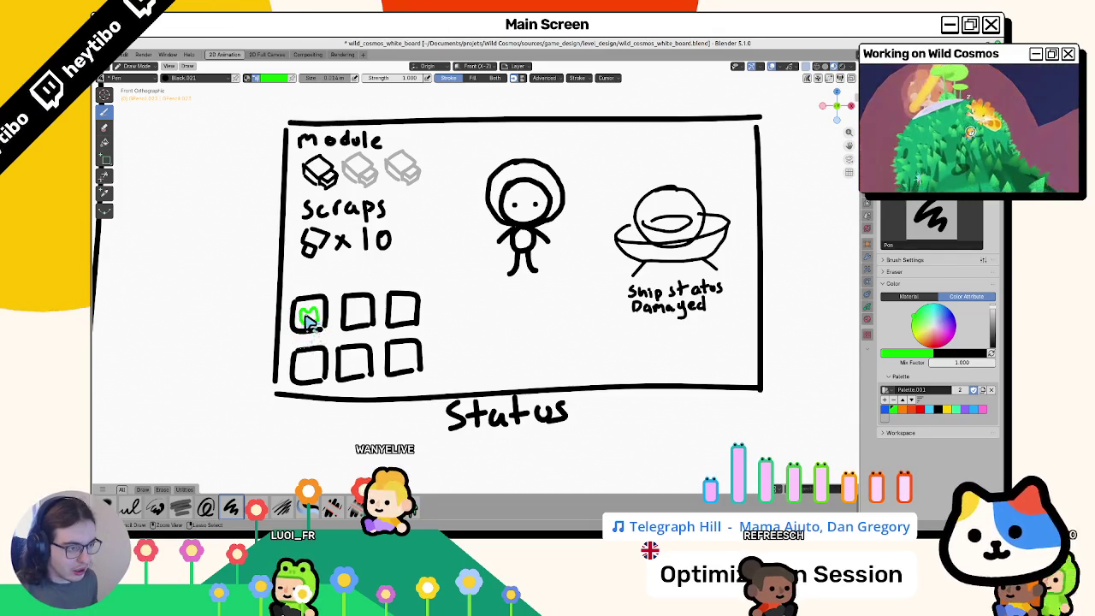
Outline the green icon in black in the first slot and undo a stray loop.
click(939, 410)
drag(318, 291, 306, 314)
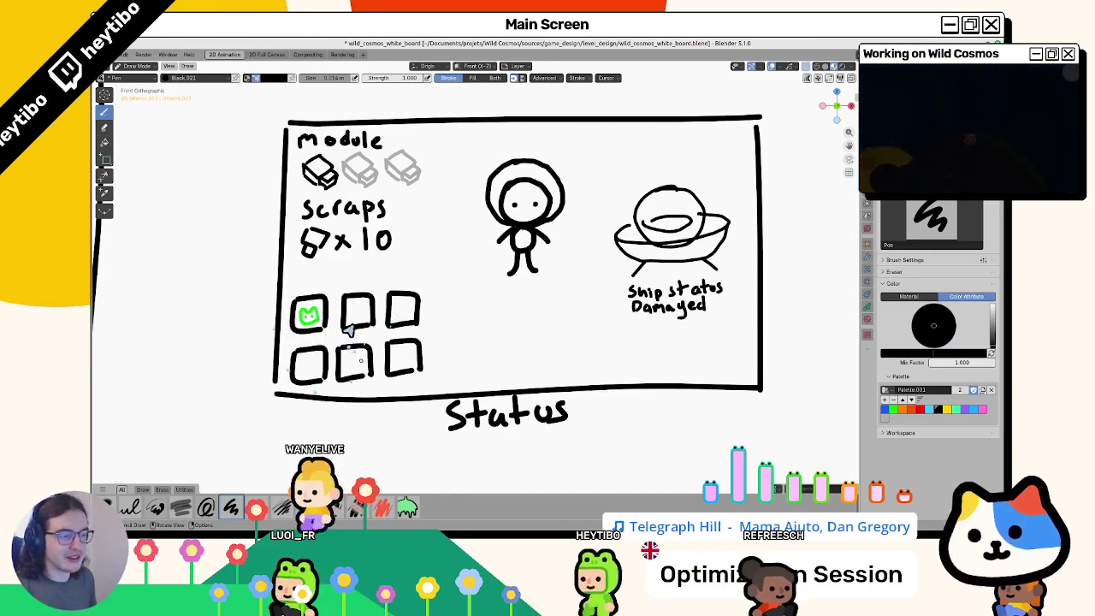
drag(349, 344, 274, 355)
key(ctrl+z)
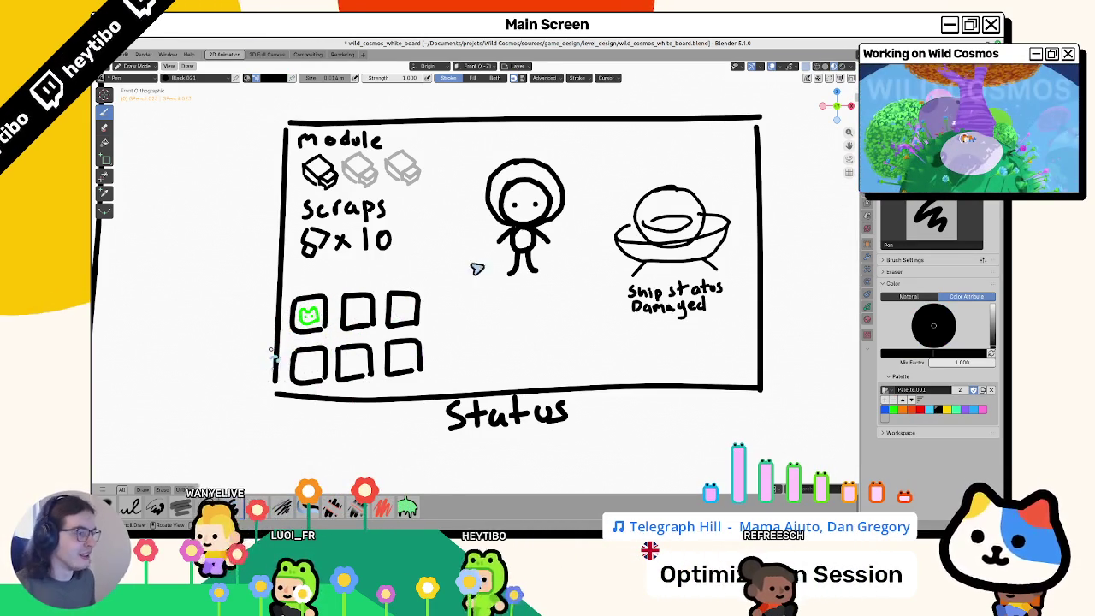